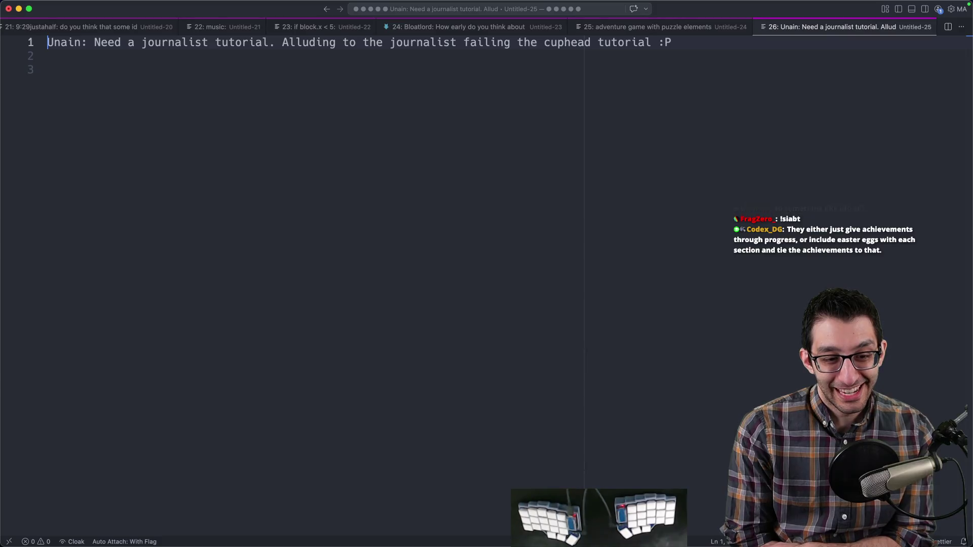
- Return to the SiaBT design doc and place the caret after the hidden-coins example
{"action": "key", "text": "super+a"}
{"action": "key", "text": "Right"}
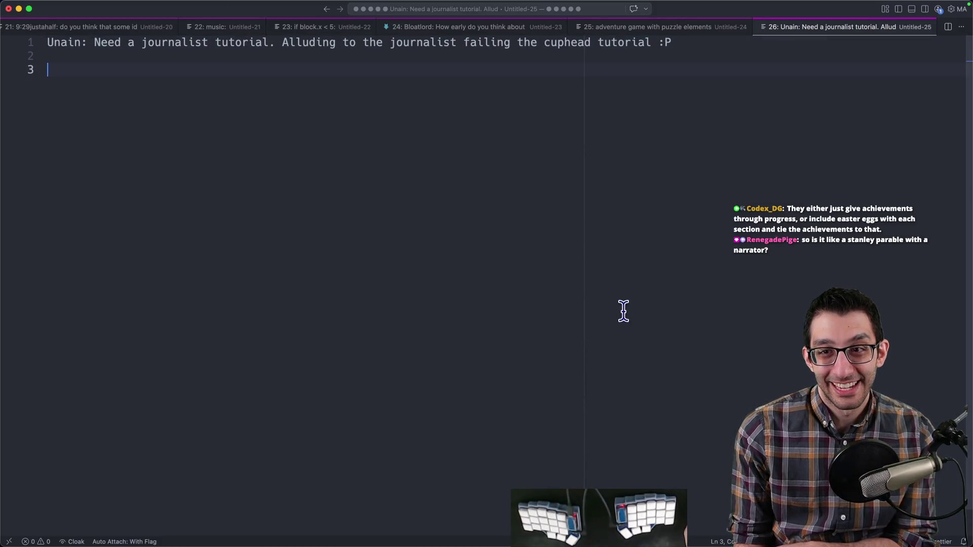
{"action": "left_click", "coordinate": [226, 523]}
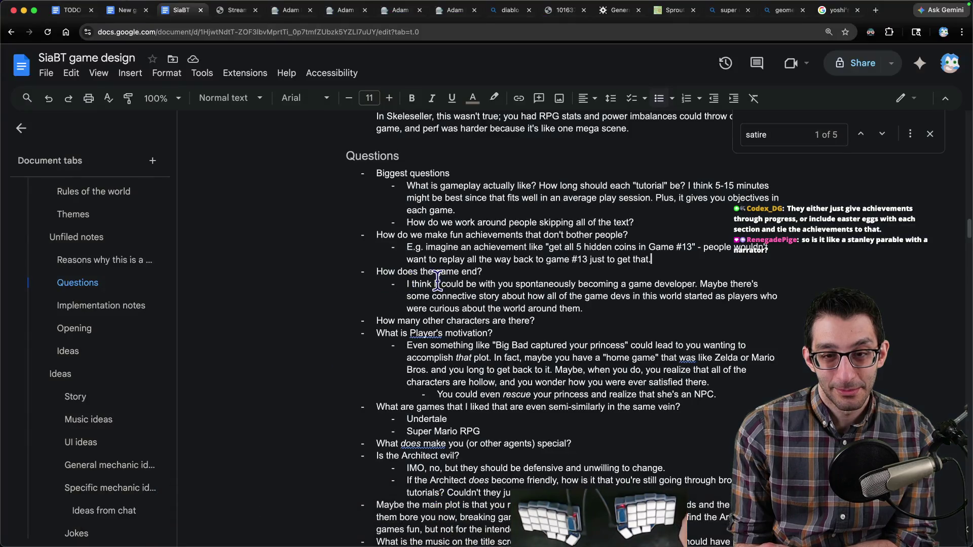
{"action": "left_click", "coordinate": [668, 261]}
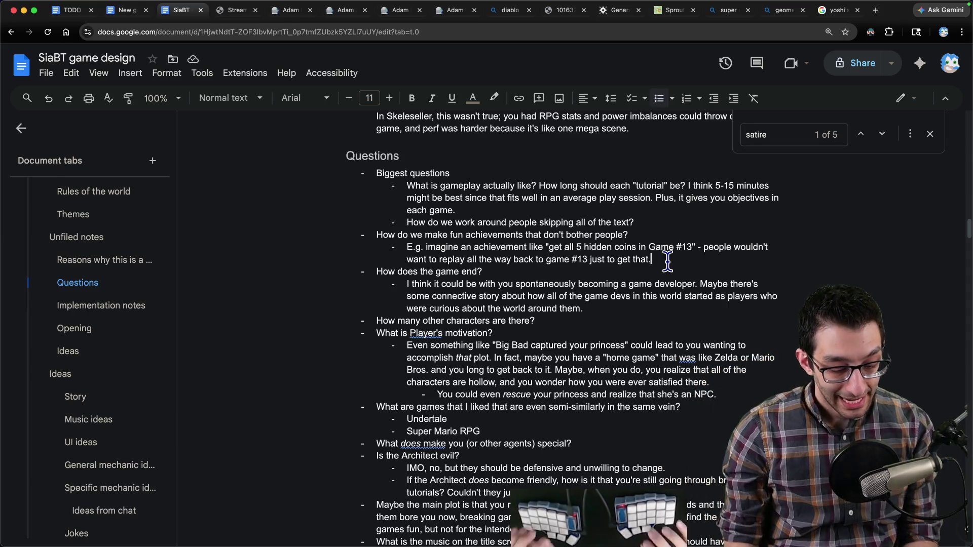
{"action": "key", "text": "super+Tab"}
- Write a 'Question' note asking whether a text-heavy game should offer local-LLM vocalization
{"action": "type", "text": "Question"}
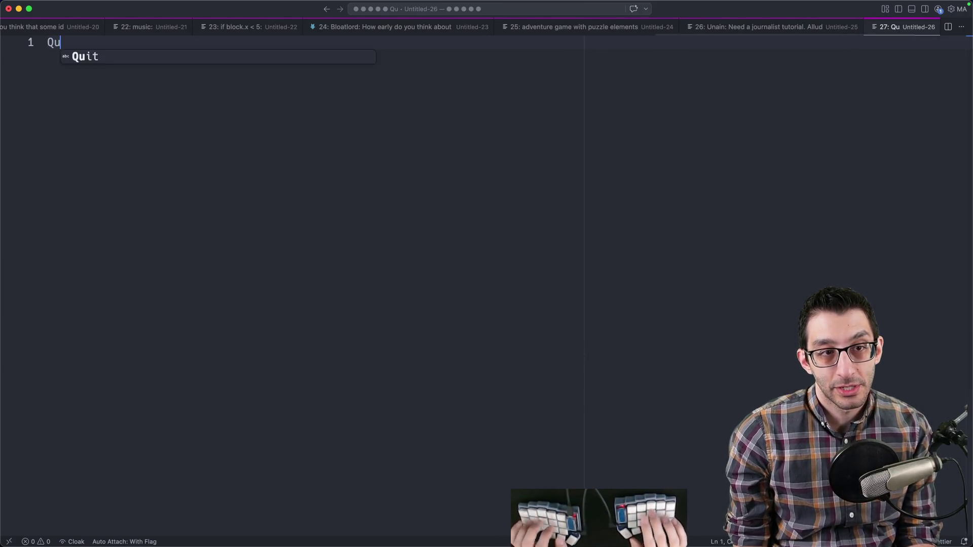
{"action": "key", "text": "Return"}
{"action": "key", "text": "Tab"}
{"action": "type", "text": "if the game is text,hhea"}
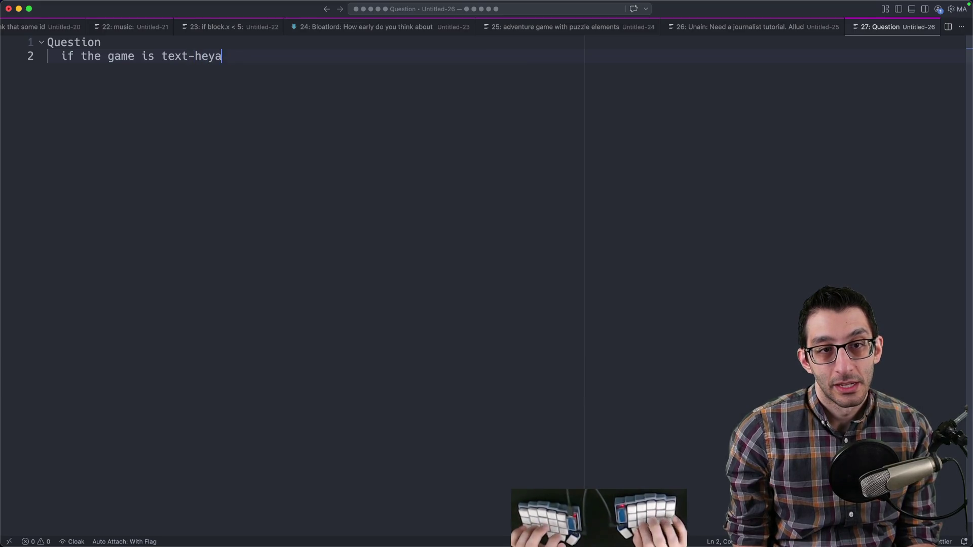
{"action": "type", "text": ", should we ha"}
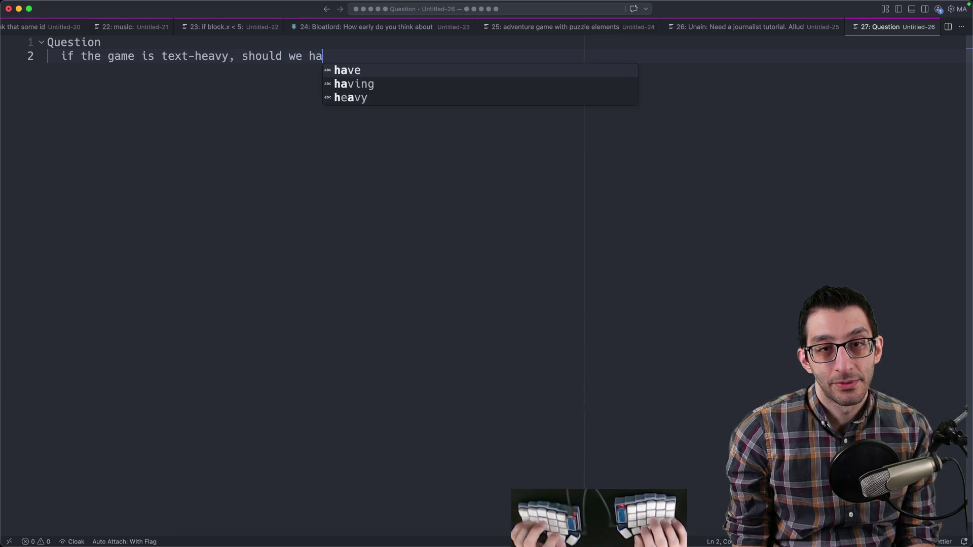
{"action": "type", "text": "ve an option for a local L"}
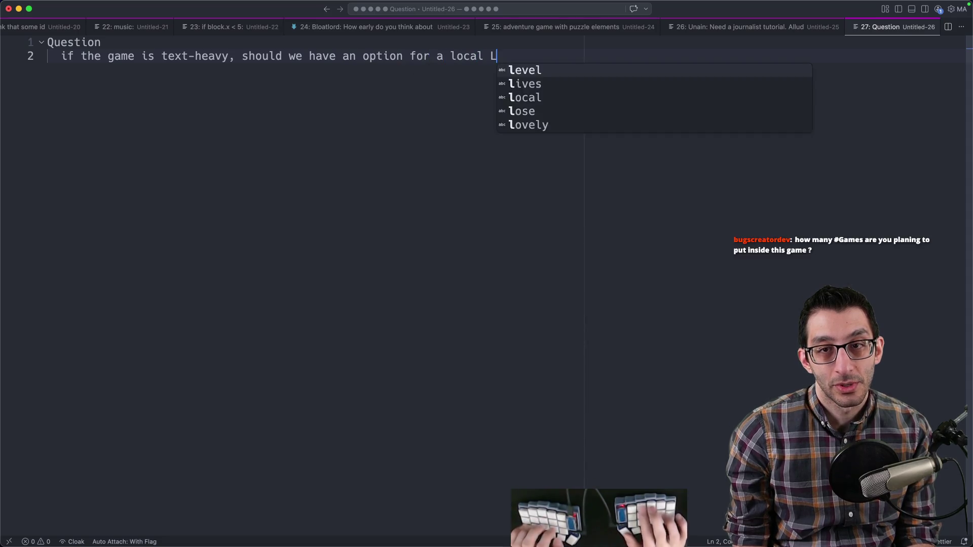
{"action": "type", "text": "LM to vocalize the w"}
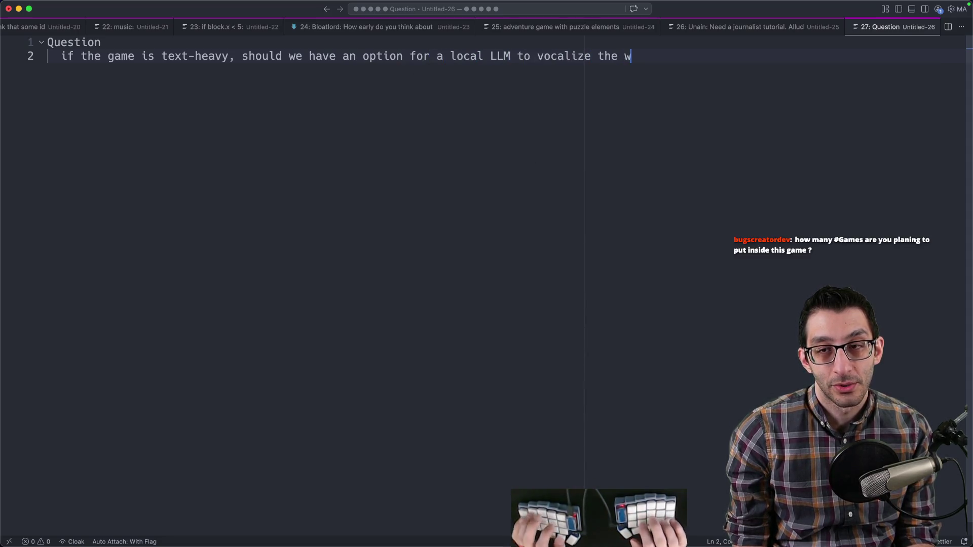
{"action": "type", "text": "hole game"}
{"action": "key", "text": "Return"}
{"action": "key", "text": "Up"}
{"action": "key", "text": "End"}
{"action": "key", "text": "shift+Home"}
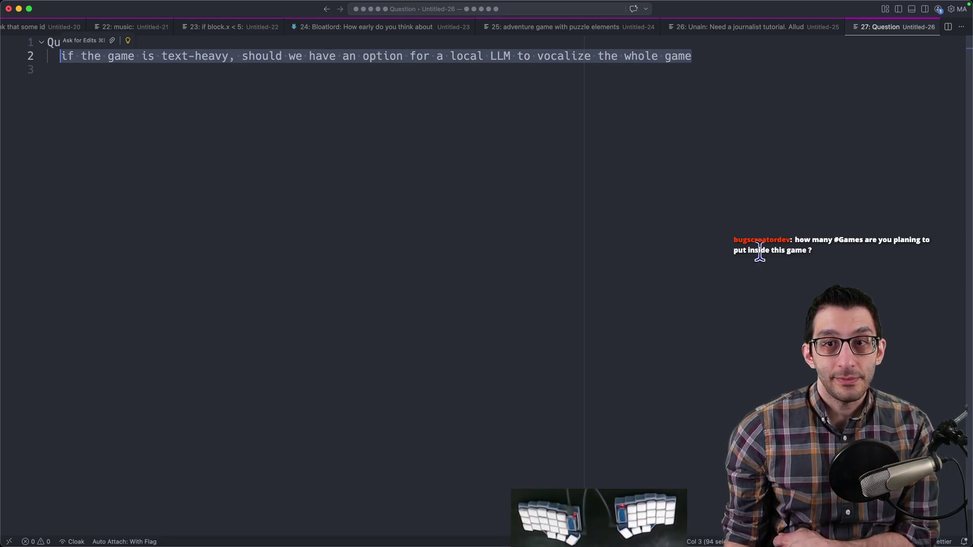
{"action": "left_click", "coordinate": [639, 155]}
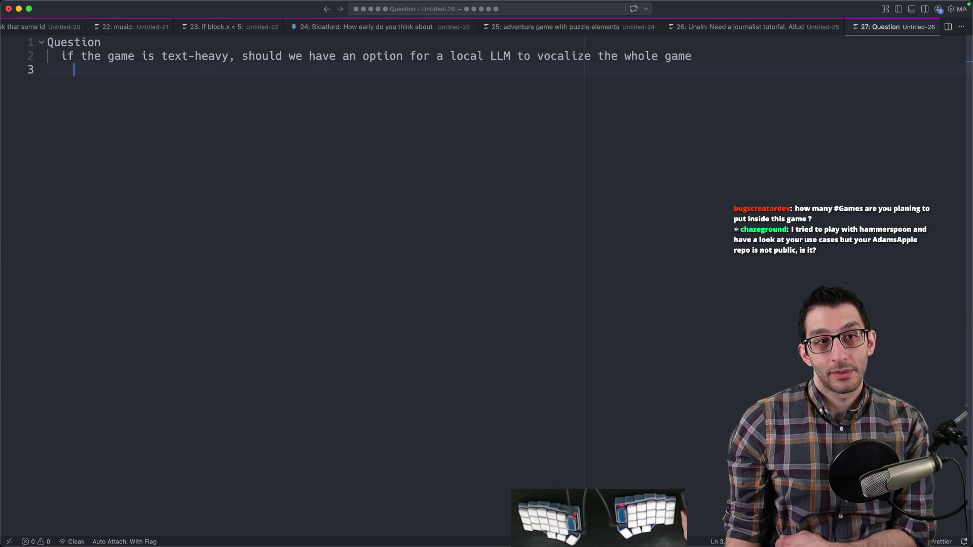
{"action": "left_click_drag", "start_coordinate": [700, 56], "coordinate": [47, 41]}
{"action": "left_click", "coordinate": [341, 189]}
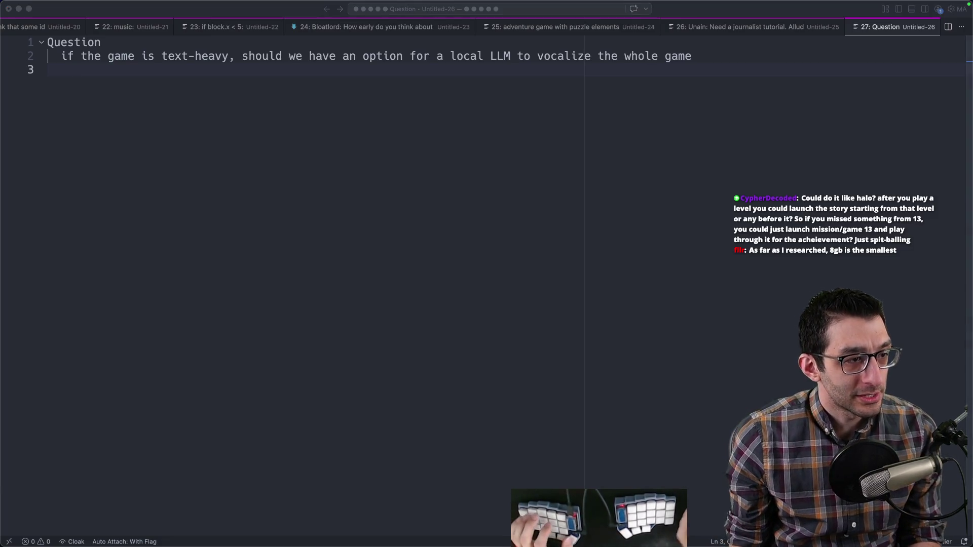
- Open a new browser window maximized to fill the screen
{"action": "key", "text": "super+n"}
{"action": "key", "text": "ctrl+alt+Right"}
{"action": "key", "text": "ctrl+alt+Return"}
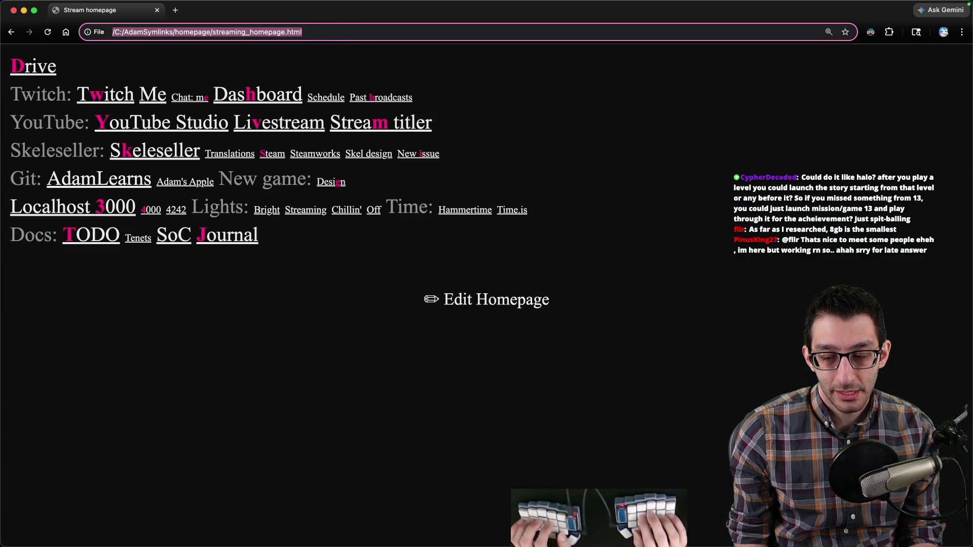
- Search 'tiny text to speech llm model', then rerun the same query on Google
{"action": "type", "text": "tiny text to speech llm"}
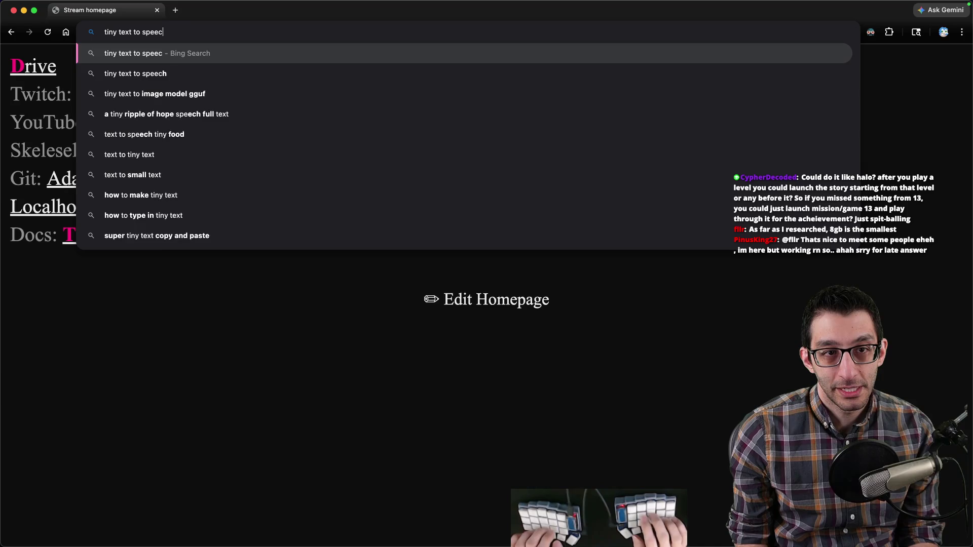
{"action": "type", "text": " model"}
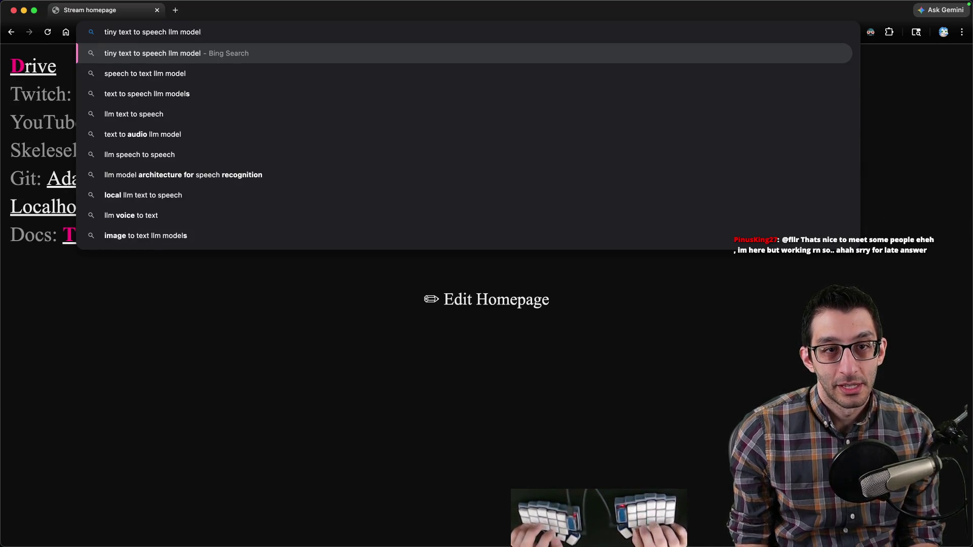
{"action": "key", "text": "Return"}
{"action": "scroll", "coordinate": [239, 244], "scroll_direction": "down", "scroll_amount": 3}
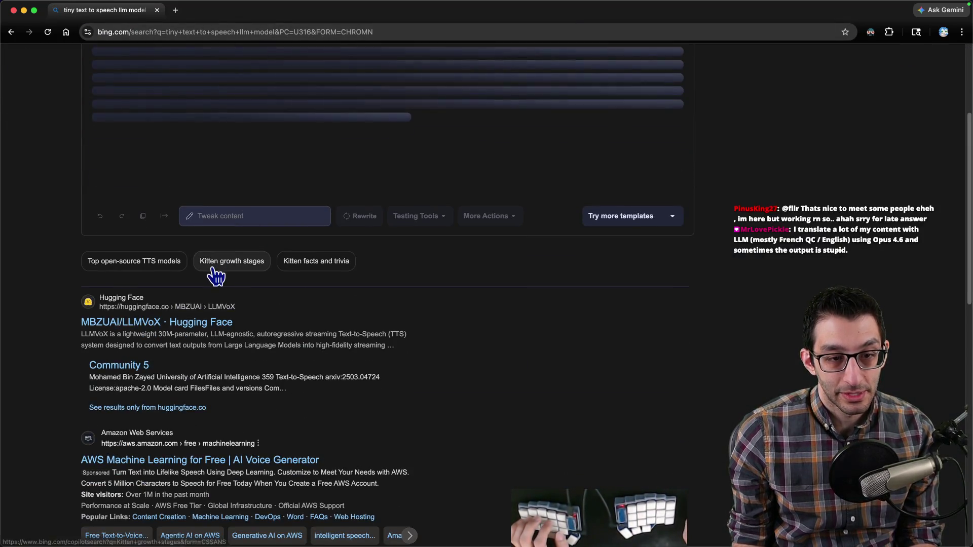
{"action": "scroll", "coordinate": [263, 319], "scroll_direction": "down", "scroll_amount": 4}
{"action": "scroll", "coordinate": [370, 306], "scroll_direction": "up", "scroll_amount": 7}
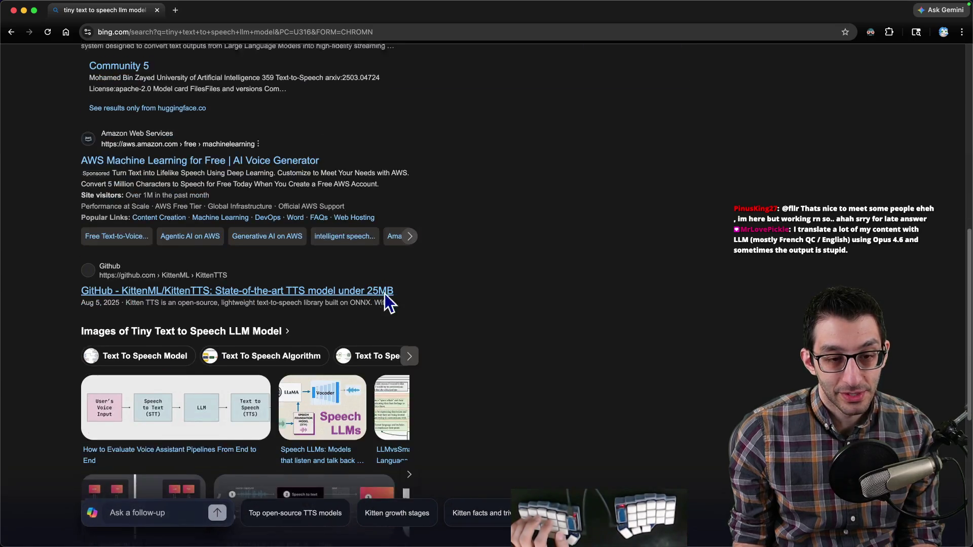
{"action": "left_click", "coordinate": [134, 59]}
{"action": "key", "text": "ctrl+c"}
{"action": "left_click", "coordinate": [202, 29]}
{"action": "key", "text": "ctrl+v"}
{"action": "key", "text": "Return"}
- Read the Reddit TinyTTS post, noting its 20MB English model, then reopen the update post
{"action": "left_click", "coordinate": [368, 157]}
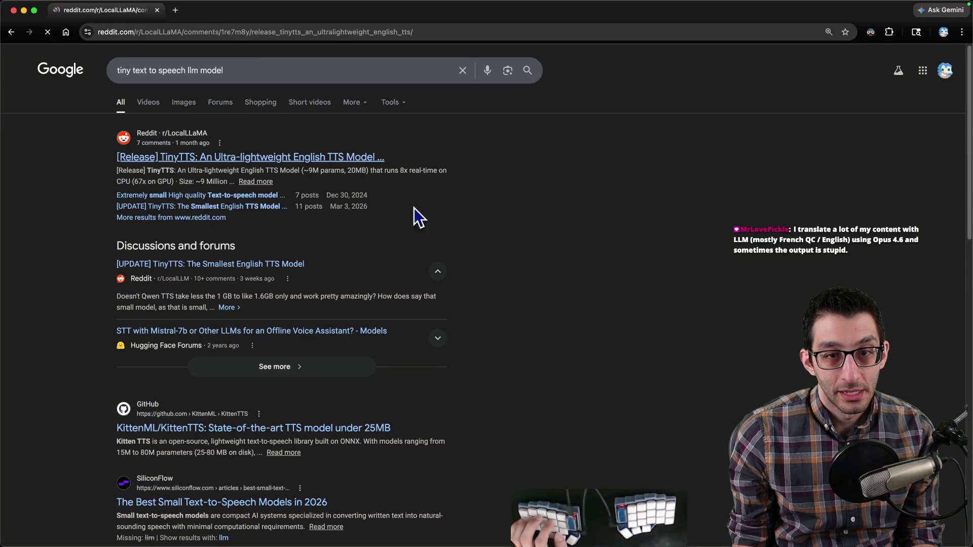
{"action": "left_click_drag", "start_coordinate": [398, 171], "coordinate": [451, 172]}
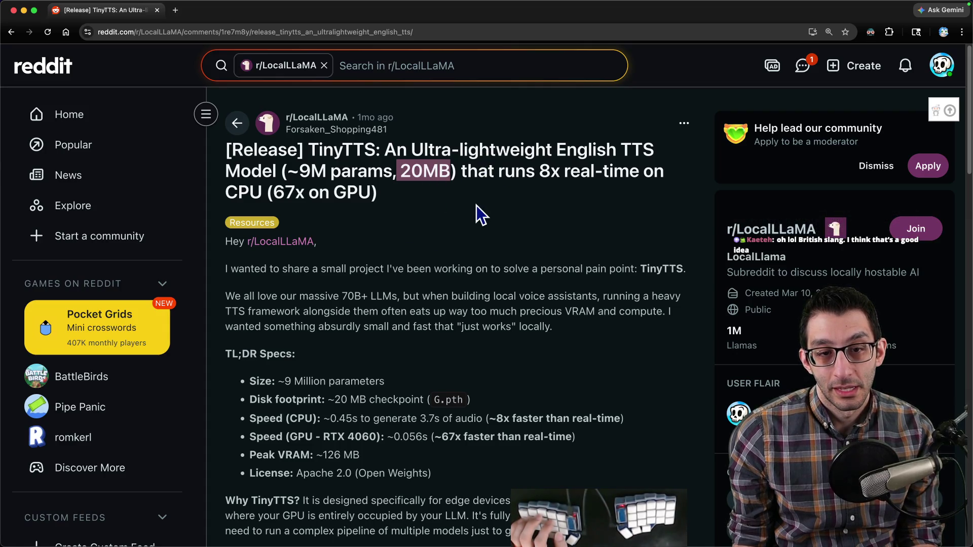
{"action": "scroll", "coordinate": [475, 206], "scroll_direction": "down", "scroll_amount": 7}
{"action": "scroll", "coordinate": [472, 201], "scroll_direction": "down", "scroll_amount": 7}
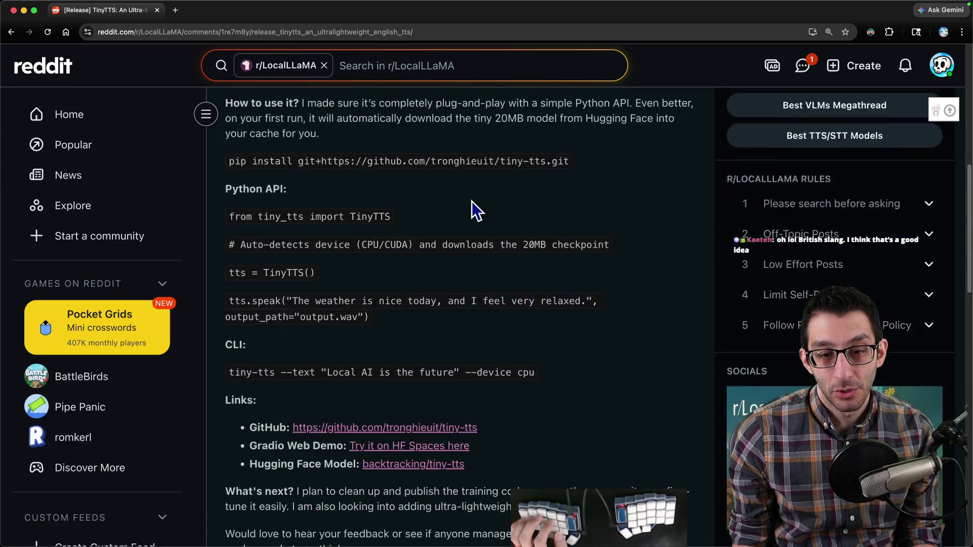
{"action": "scroll", "coordinate": [466, 198], "scroll_direction": "up", "scroll_amount": 13}
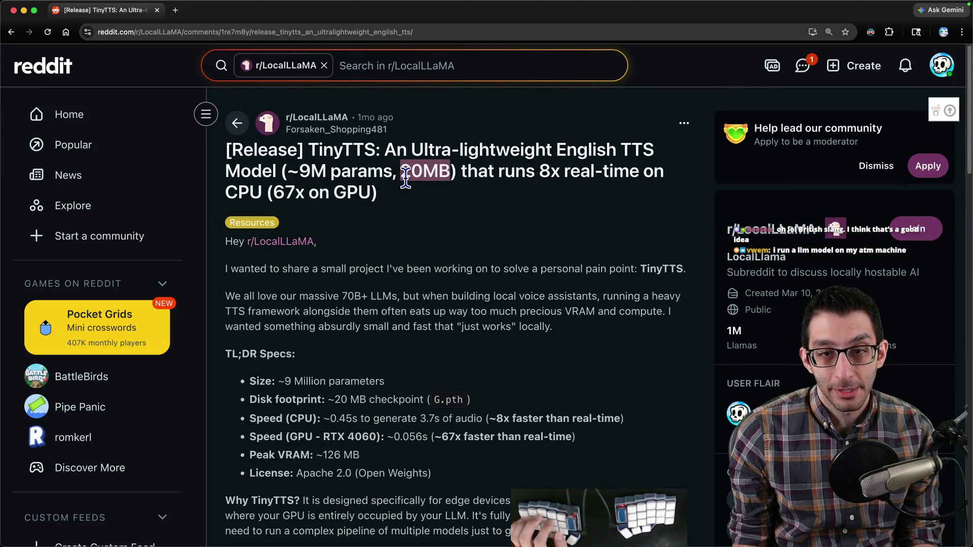
{"action": "left_click", "coordinate": [448, 215]}
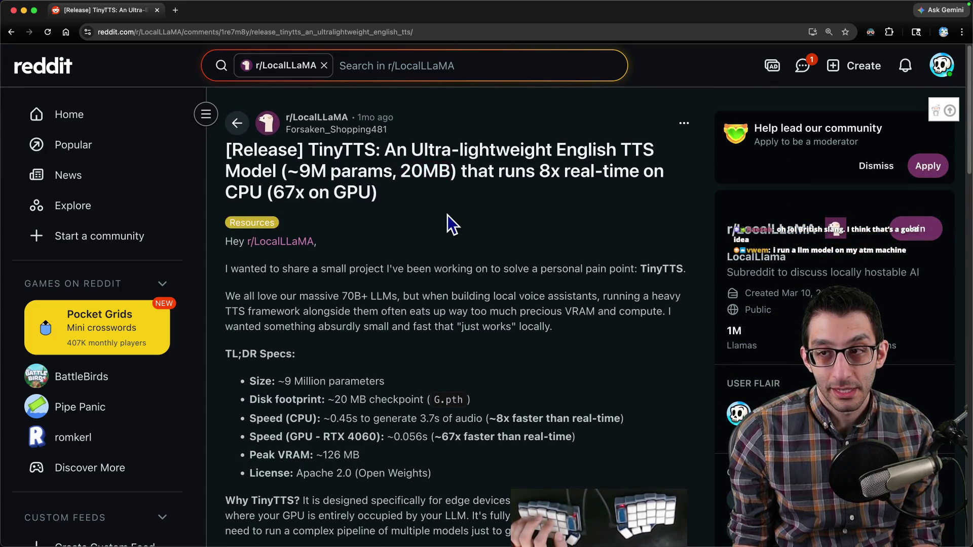
{"action": "double_click", "coordinate": [583, 149]}
{"action": "double_click", "coordinate": [437, 171]}
{"action": "left_click", "coordinate": [528, 276]}
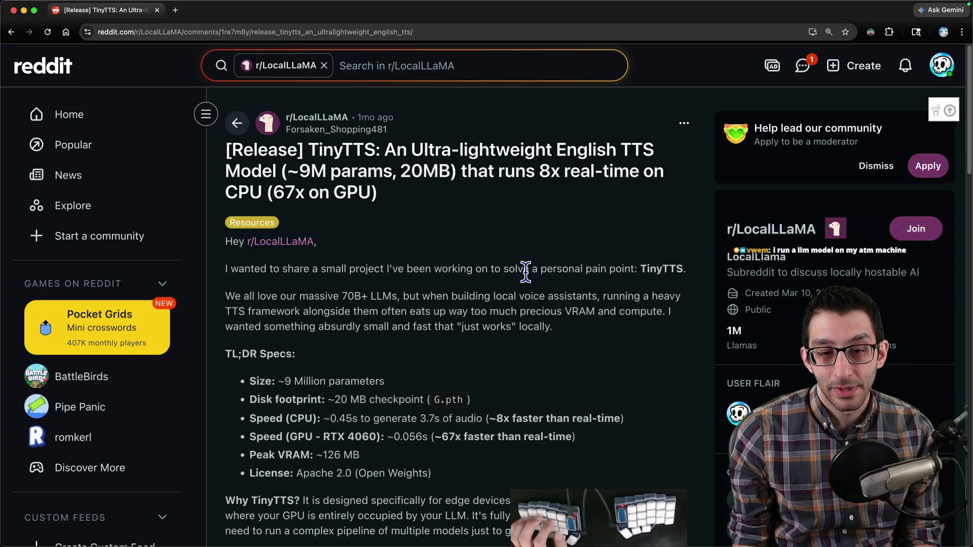
{"action": "key", "text": "super+bracketleft"}
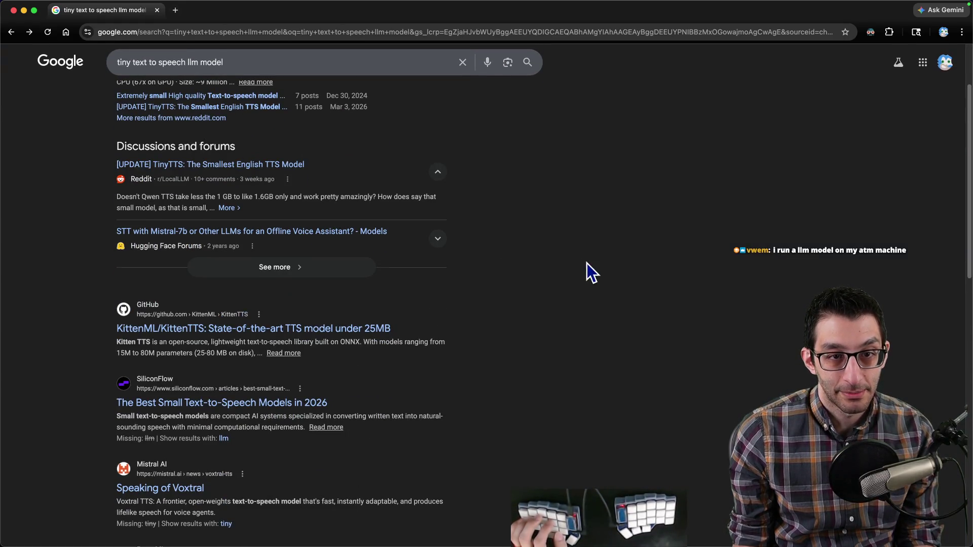
{"action": "left_click", "coordinate": [256, 170]}
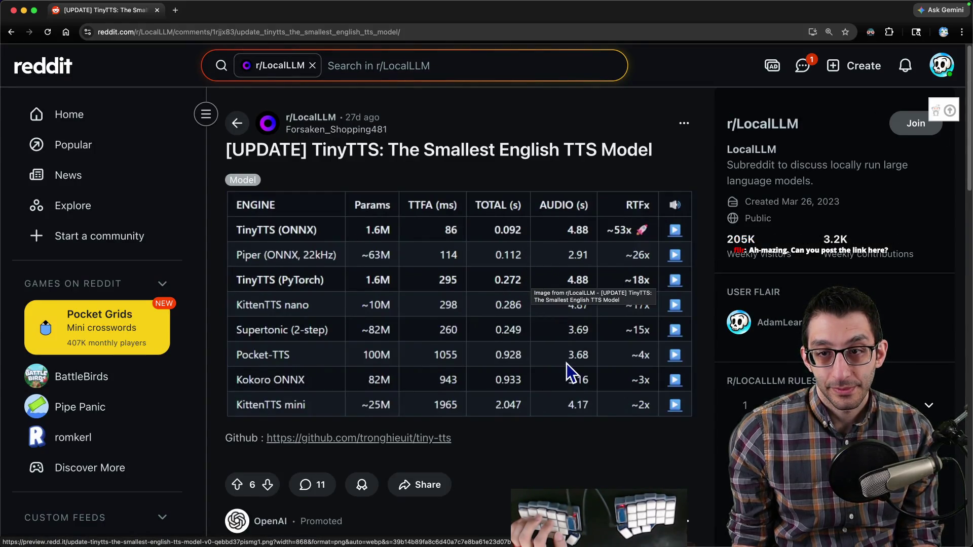
- Open the linked tiny-tts GitHub repo and scroll its README, noting the 3.4 MB model size
{"action": "scroll", "coordinate": [566, 364], "scroll_direction": "down", "scroll_amount": 2}
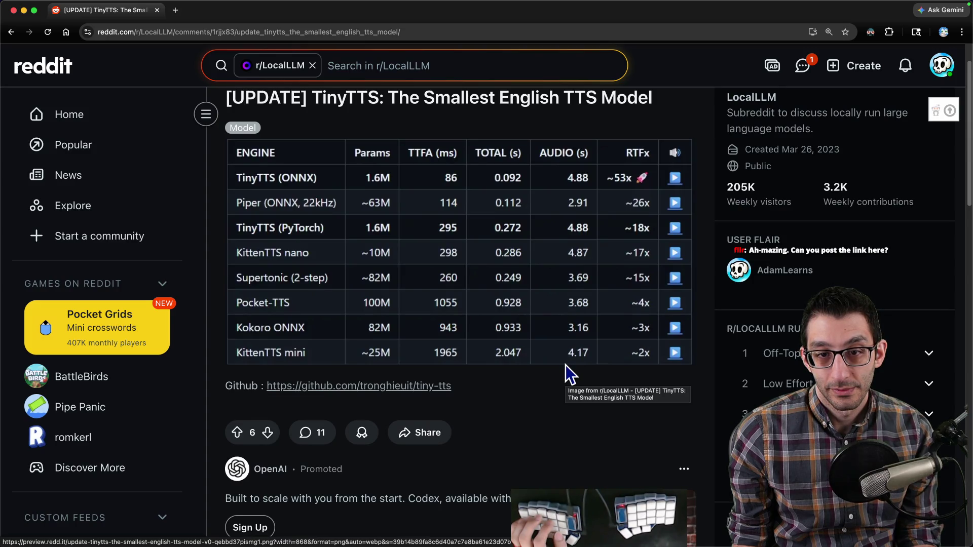
{"action": "left_click", "coordinate": [346, 387]}
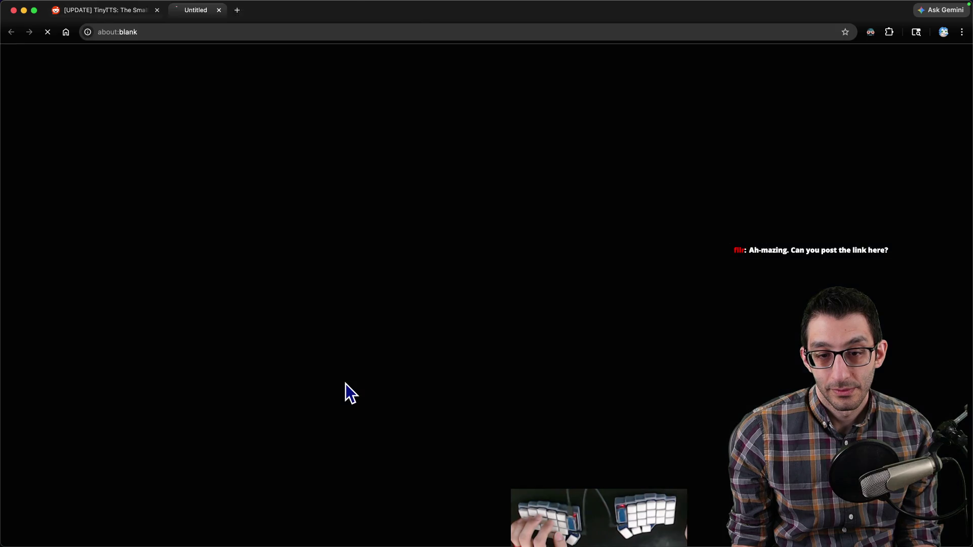
{"action": "scroll", "coordinate": [341, 369], "scroll_direction": "down", "scroll_amount": 10}
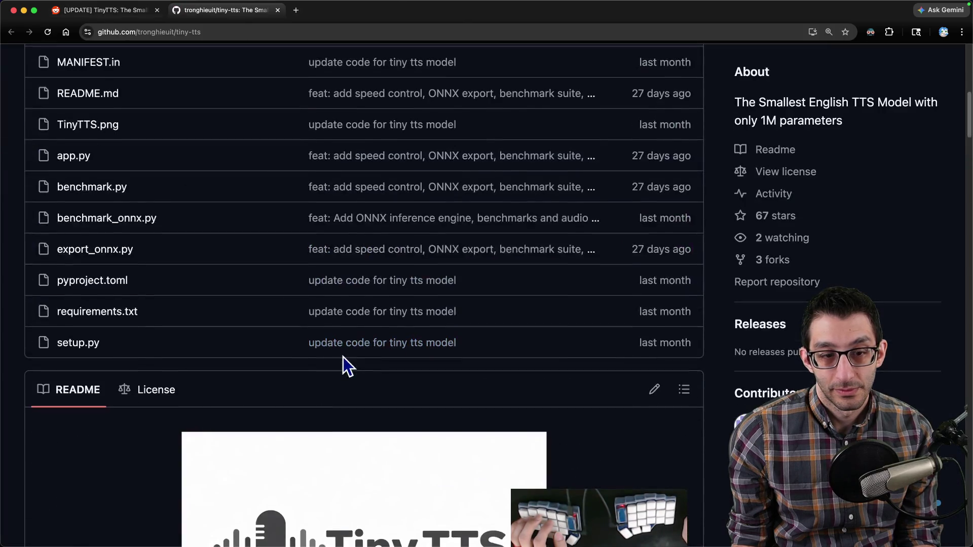
{"action": "scroll", "coordinate": [342, 354], "scroll_direction": "down", "scroll_amount": 4}
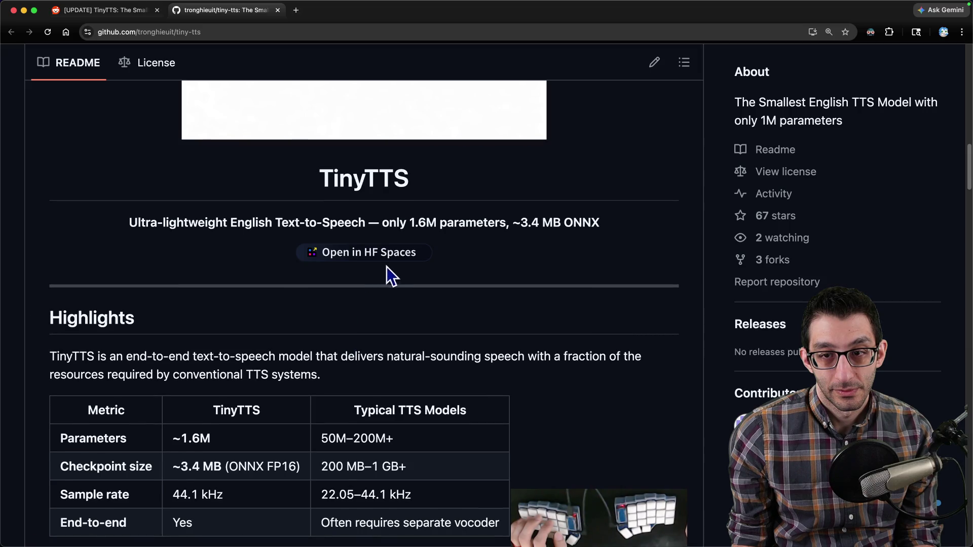
{"action": "left_click_drag", "start_coordinate": [521, 224], "coordinate": [572, 222]}
{"action": "scroll", "coordinate": [558, 279], "scroll_direction": "down", "scroll_amount": 2}
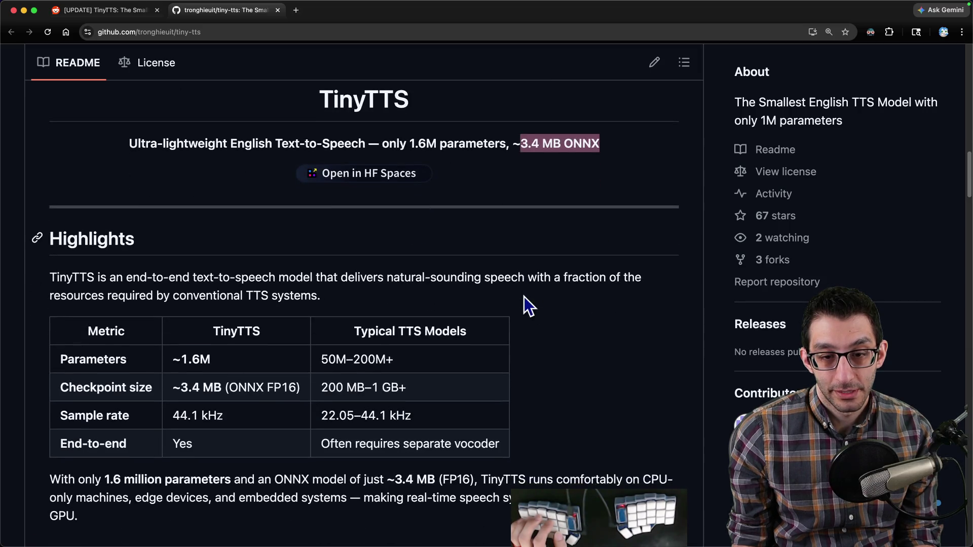
{"action": "scroll", "coordinate": [524, 296], "scroll_direction": "down", "scroll_amount": 5}
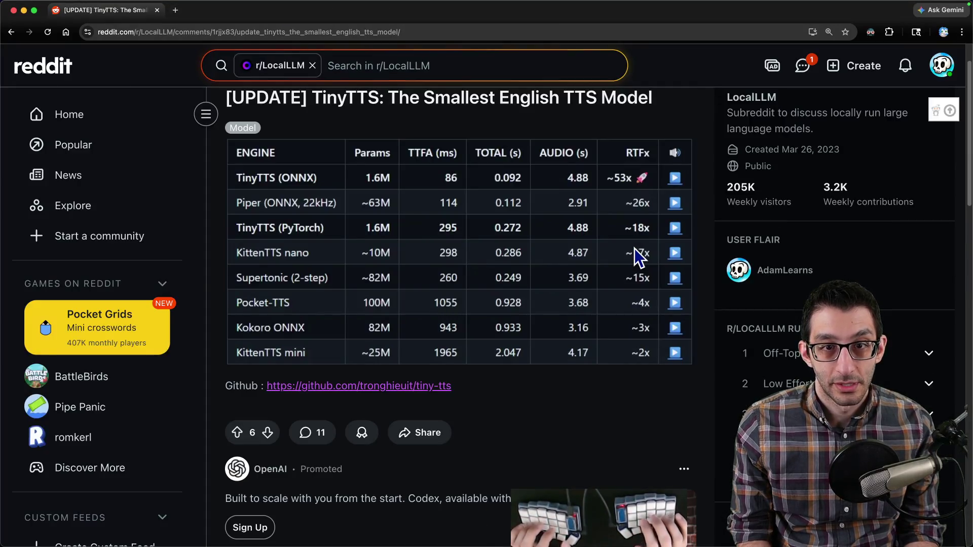
{"action": "left_click", "coordinate": [389, 386]}
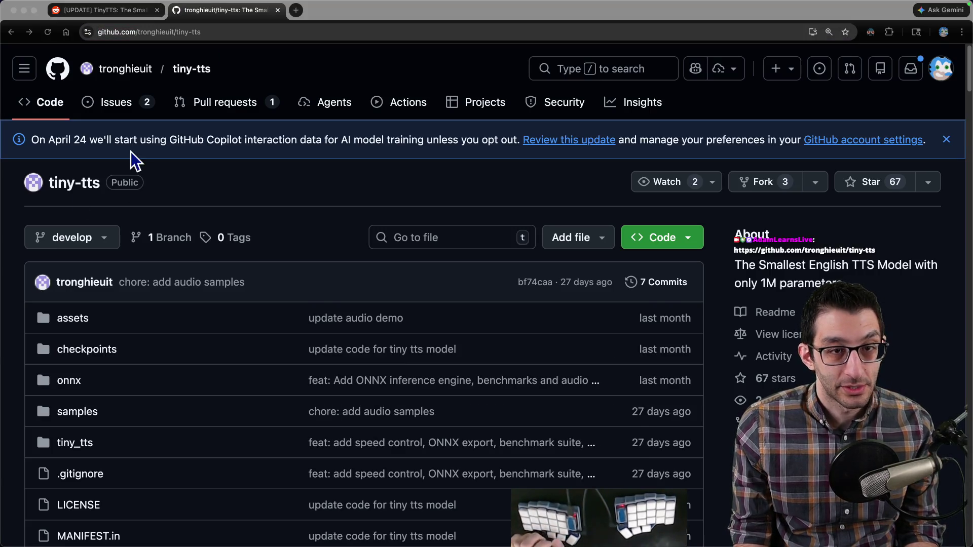
{"action": "scroll", "coordinate": [291, 250], "scroll_direction": "down", "scroll_amount": 20}
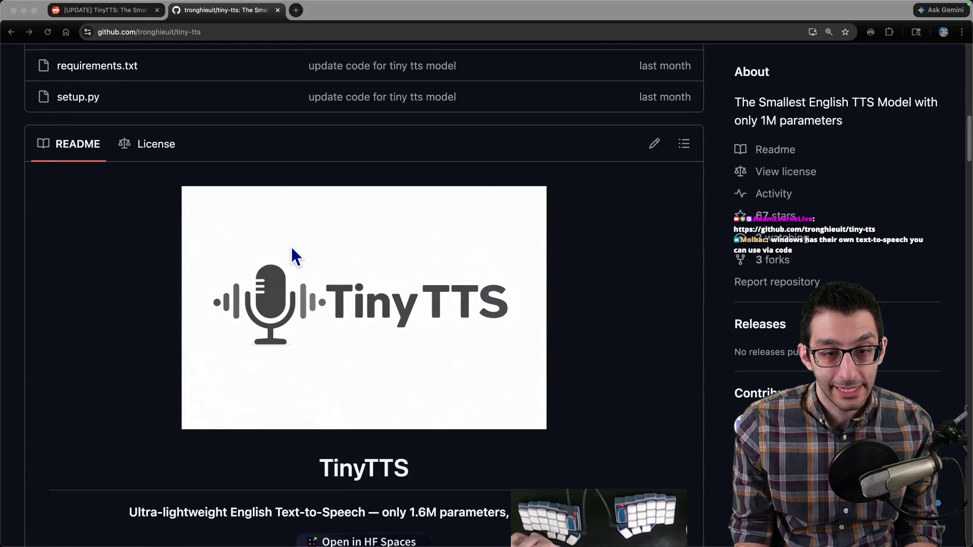
{"action": "key", "text": "super+Tab"}
- Type the quoted 'bestiest cat' joke line and duplicate it onto a second line
{"action": "type", "text": "\"Abby is the best"}
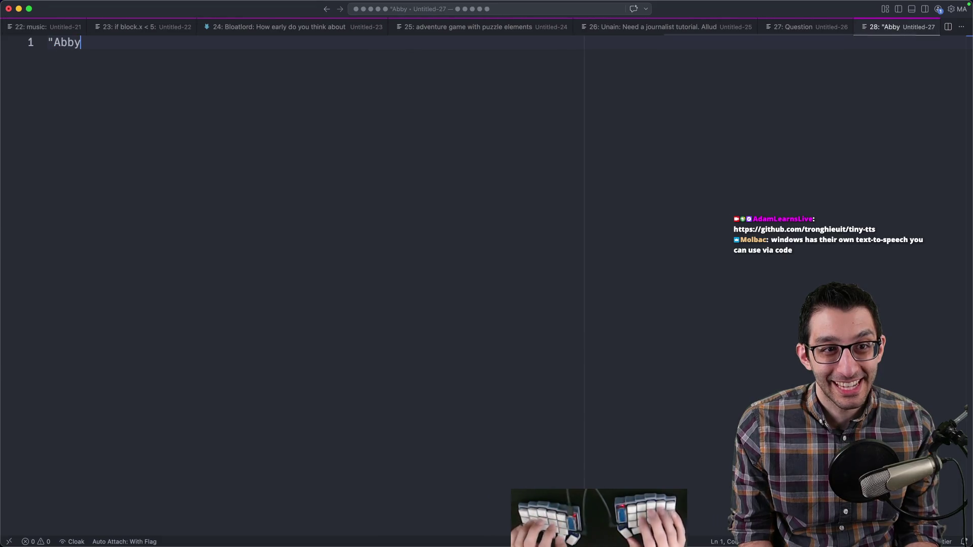
{"action": "type", "text": "est cat"}
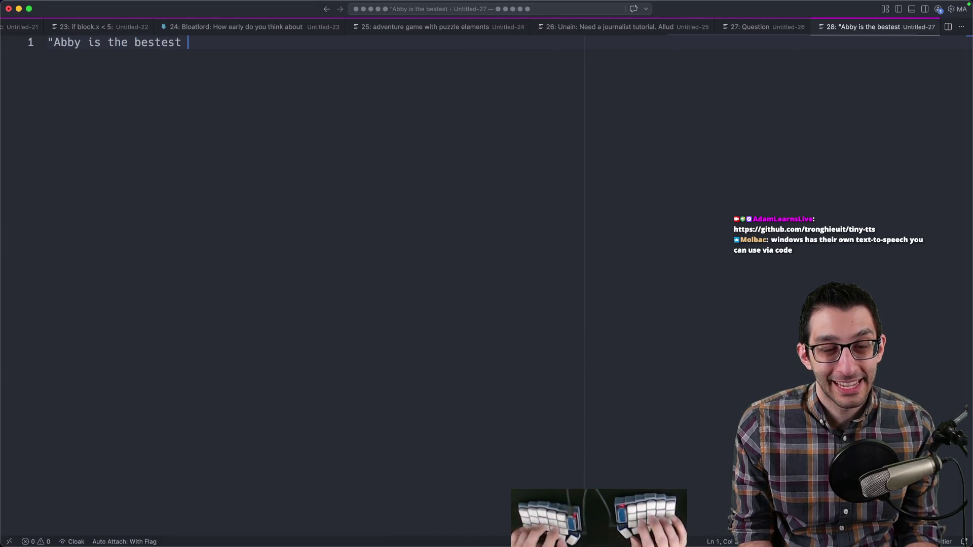
{"action": "left_click", "coordinate": [160, 42]}
{"action": "type", "text": "i"}
{"action": "key", "text": "End"}
{"action": "type", "text": "\""}
{"action": "key", "text": "shift+alt+Down"}
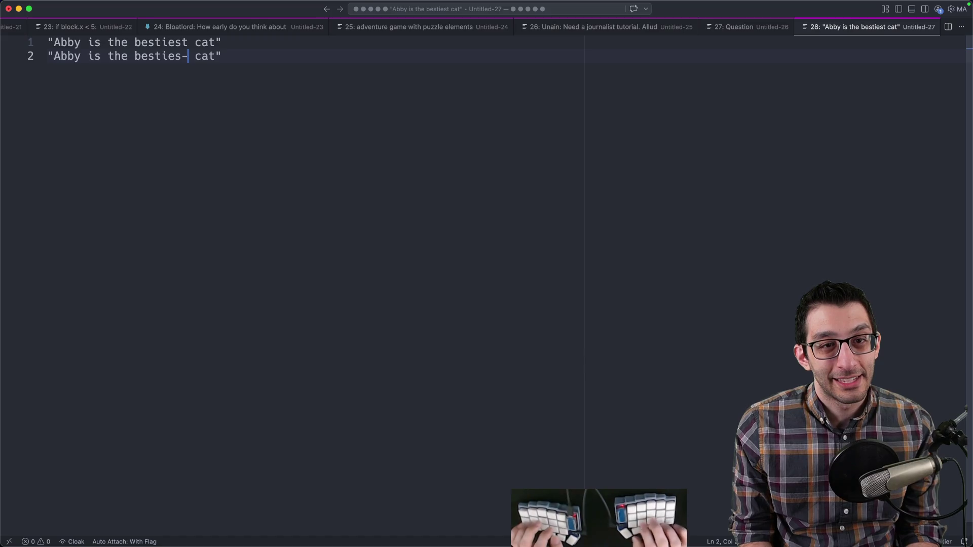
- Alter the second joke line to the 'besties-T' spelling
{"action": "type", "text": "T"}
{"action": "left_click_drag", "start_coordinate": [52, 56], "coordinate": [216, 57]}
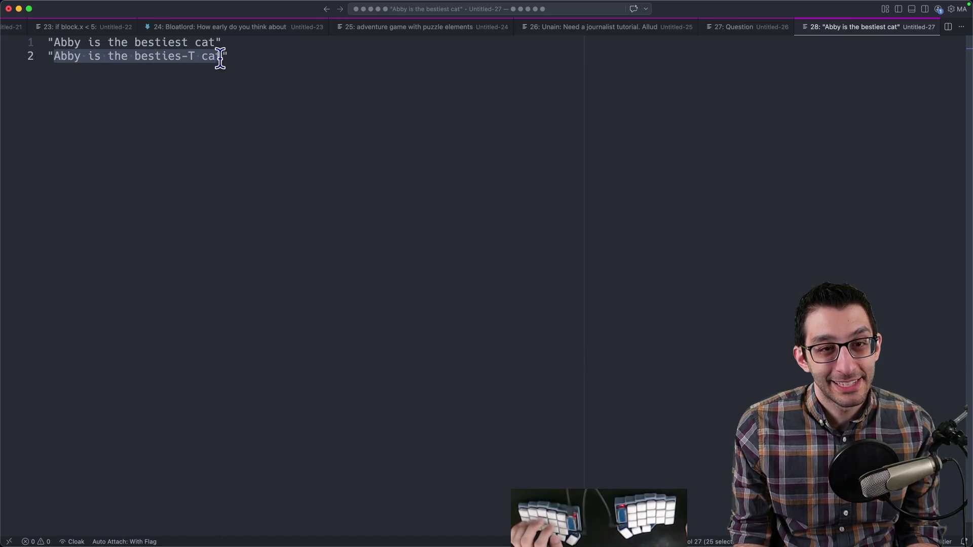
{"action": "left_click", "coordinate": [244, 59]}
{"action": "double_click", "coordinate": [143, 56]}
{"action": "mouse_move", "coordinate": [143, 56]}
{"action": "left_mouse_down"}
{"action": "mouse_move", "coordinate": [252, 58]}
{"action": "mouse_move", "coordinate": [1, 48]}
{"action": "mouse_move", "coordinate": [1, 55]}
{"action": "left_mouse_up"}
{"action": "left_click", "coordinate": [211, 58]}
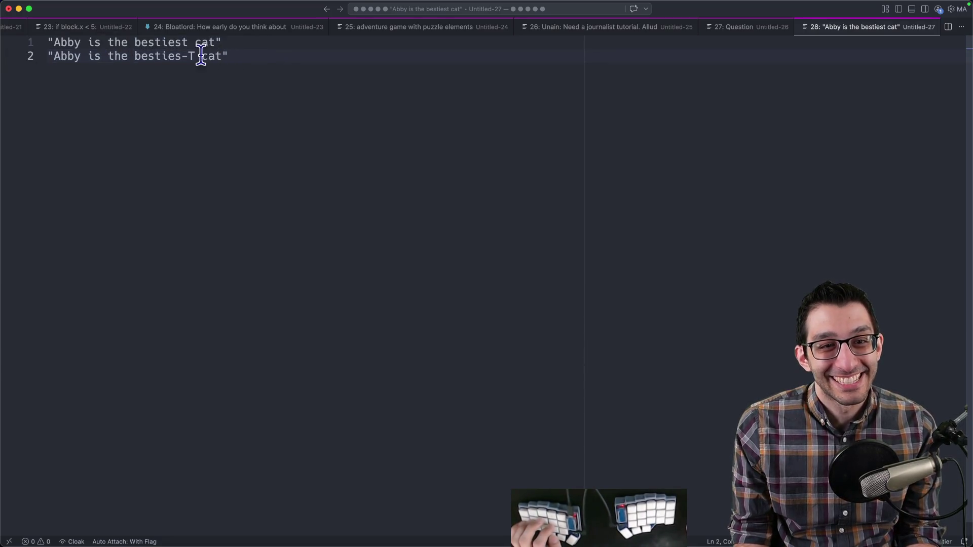
{"action": "left_click_drag", "start_coordinate": [128, 57], "coordinate": [48, 57]}
{"action": "left_click", "coordinate": [310, 76]}
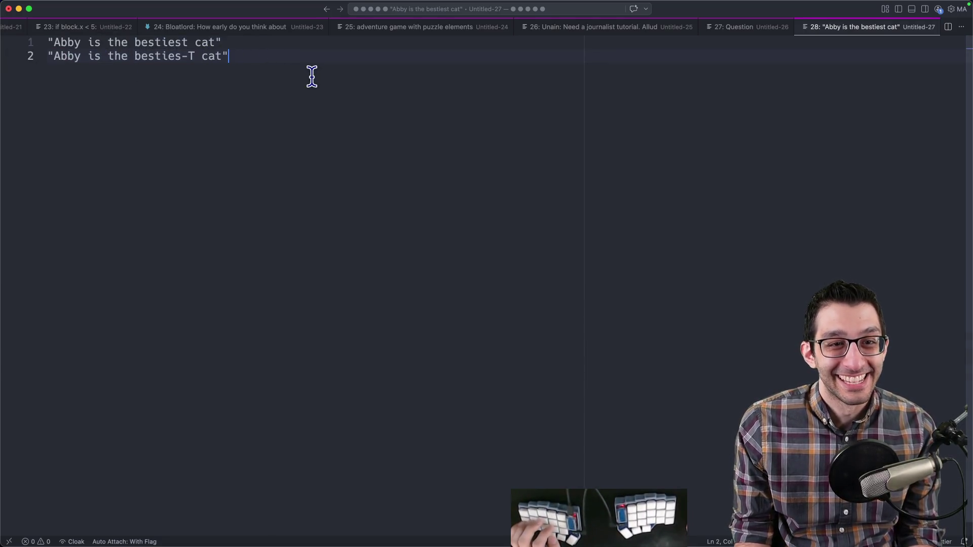
{"action": "double_click", "coordinate": [161, 58]}
{"action": "left_click_drag", "start_coordinate": [162, 58], "coordinate": [196, 59]}
{"action": "left_click", "coordinate": [409, 146]}
- Close the joke scratch file without saving
{"action": "key", "text": "super+w"}
{"action": "key", "text": "Escape"}
{"action": "key", "text": "super+w"}
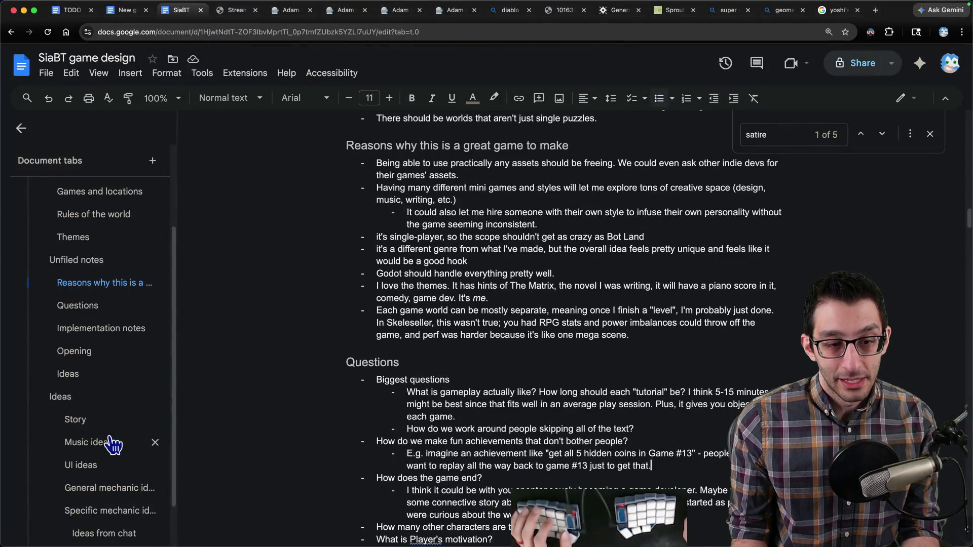
- Add a UI ideas bullet on local-LLM voicing since players skip through all of the text
{"action": "left_click", "coordinate": [113, 442]}
{"action": "left_click", "coordinate": [576, 217]}
{"action": "key", "text": "Return"}
{"action": "key", "text": "shift+Tab"}
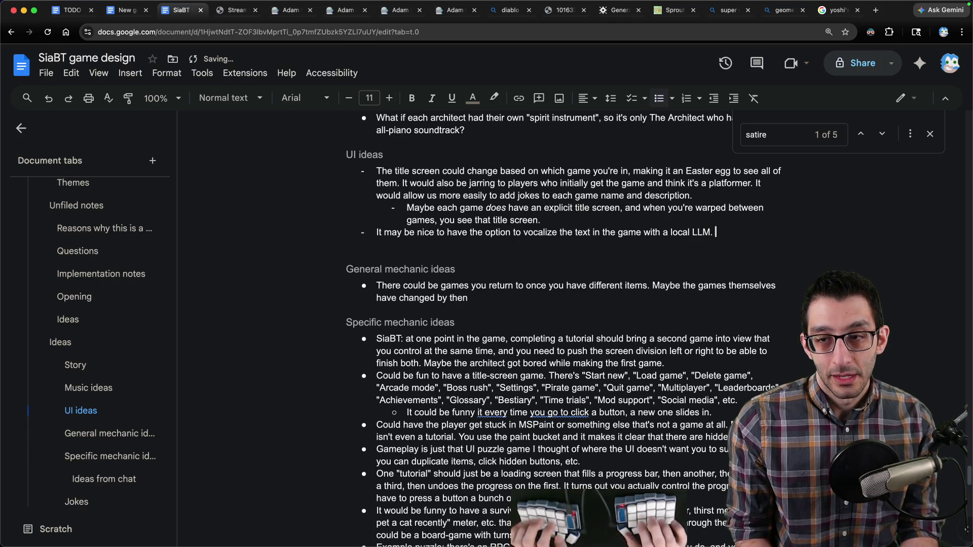
{"action": "type", "text": "ople with short attention spans will otherwise"}
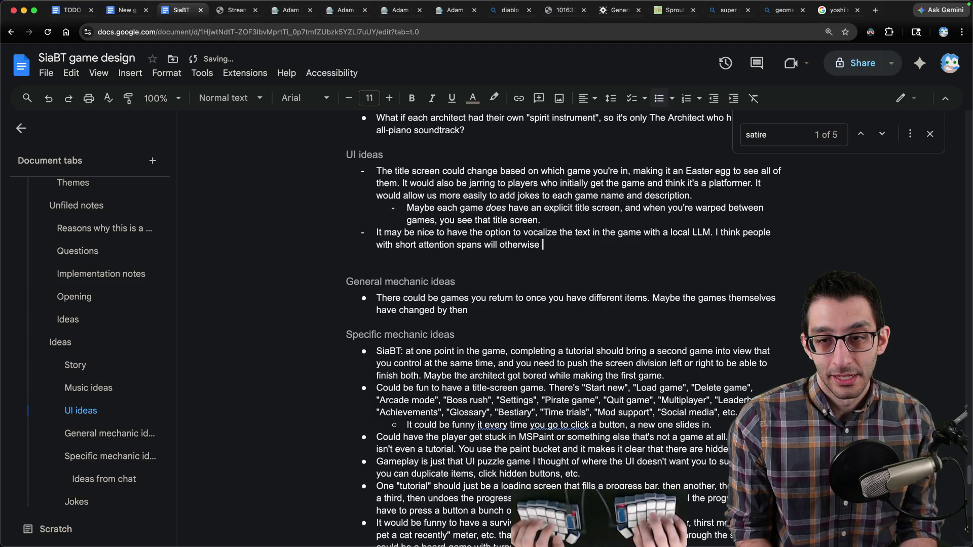
{"action": "type", "text": "reflecti"}
{"action": "type", "text": "xively sk"}
{"action": "type", "text": "ip through almost al"}
{"action": "type", "text": "l of the text."}
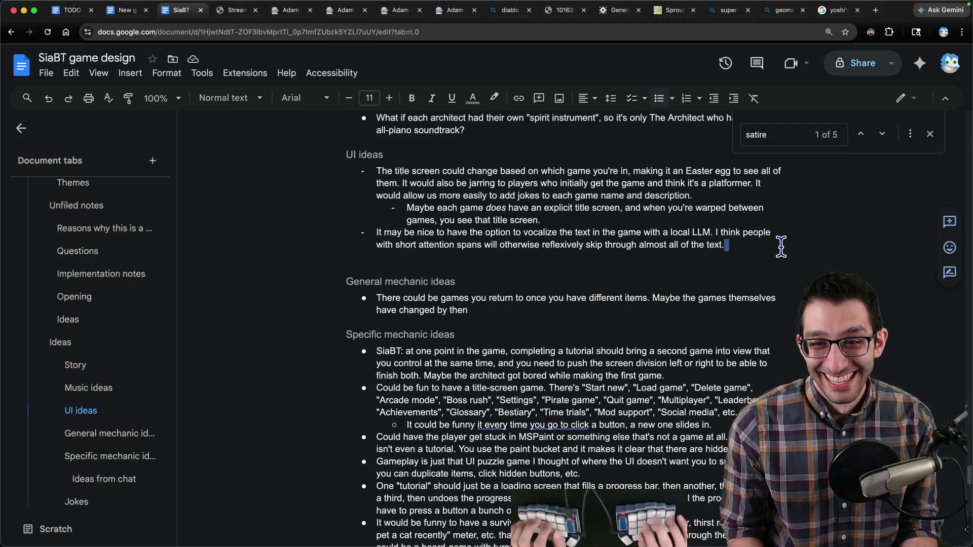
- Glance at the New game FAQ doc, then delete the empty bullet under Ideas
{"action": "key", "text": "ctrl+shift+Tab"}
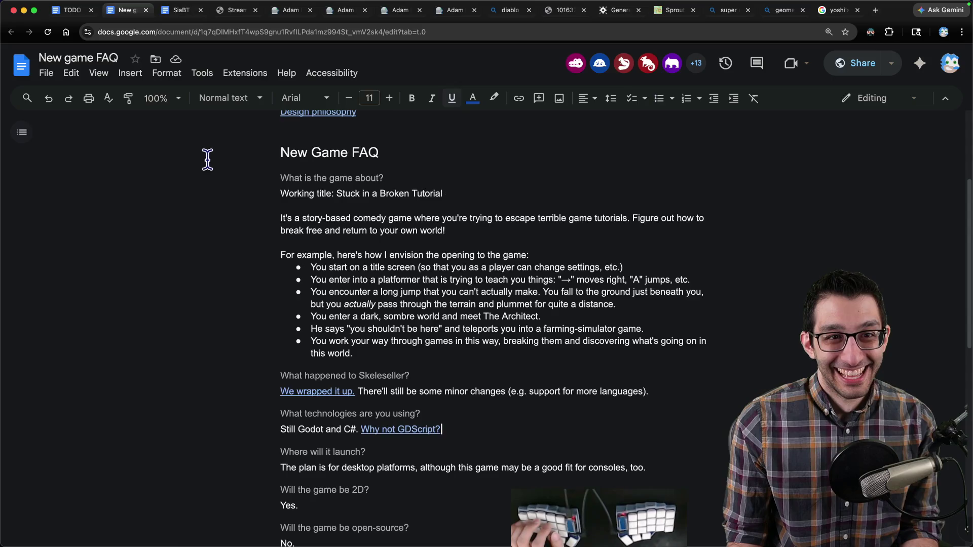
{"action": "key", "text": "ctrl+Tab"}
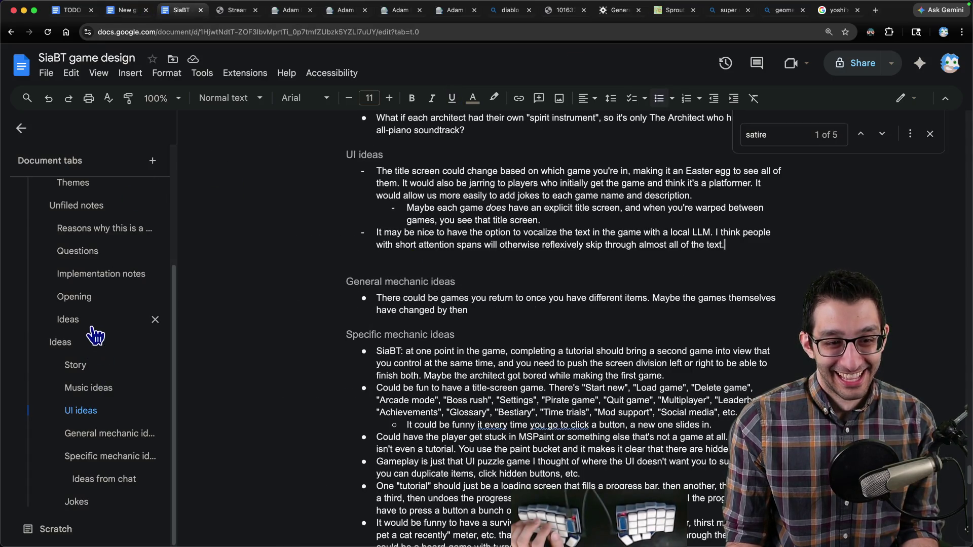
{"action": "left_click", "coordinate": [85, 319]}
{"action": "left_click", "coordinate": [423, 174]}
{"action": "key", "text": "Delete"}
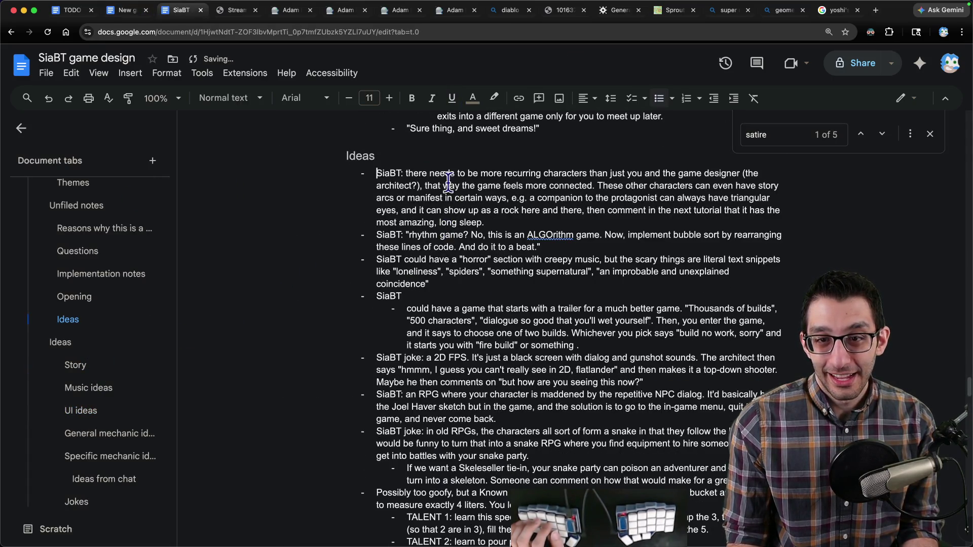
- Cut the recurring-characters paragraph from Ideas and move to the Questions section
{"action": "triple_click", "coordinate": [453, 180]}
{"action": "key", "text": "super+c"}
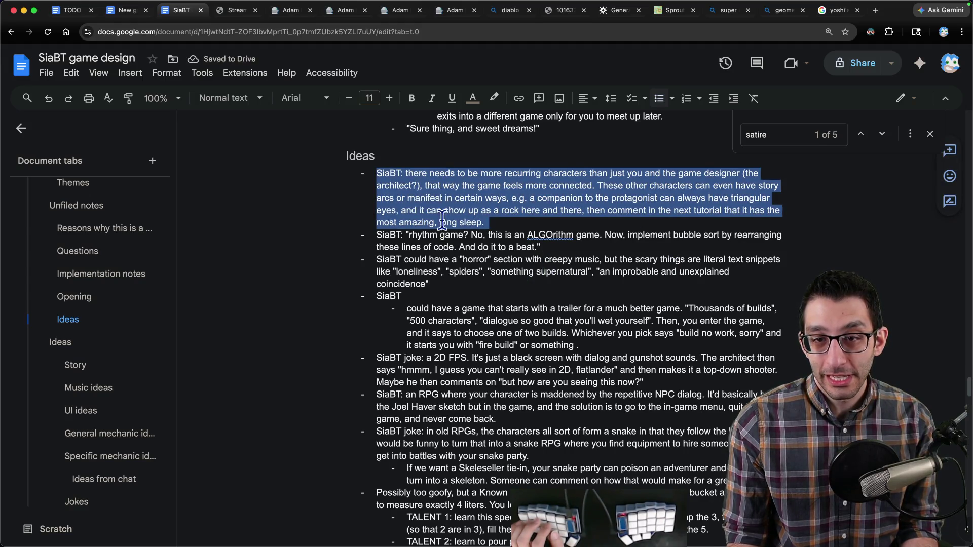
{"action": "key", "text": "Delete"}
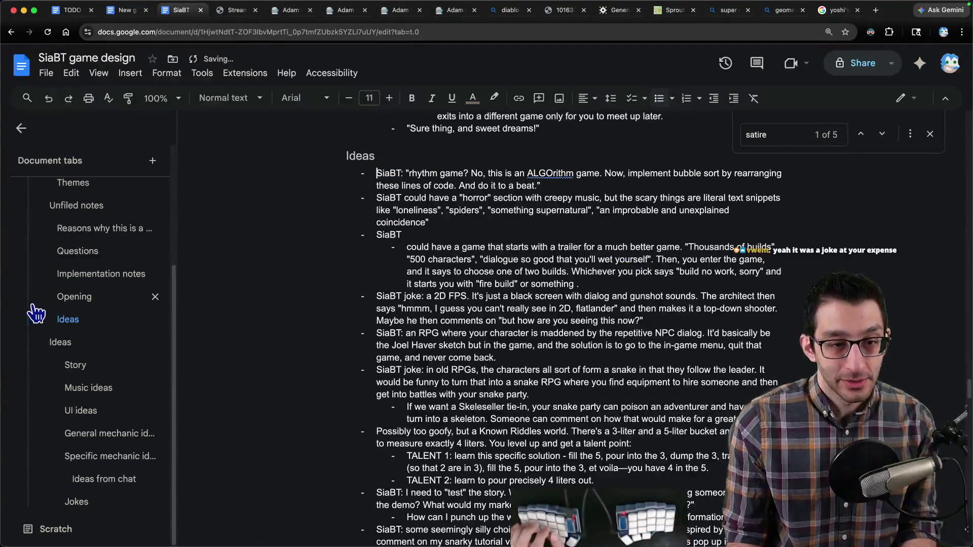
{"action": "scroll", "coordinate": [92, 314], "scroll_direction": "up", "scroll_amount": 3}
{"action": "left_click", "coordinate": [80, 423]}
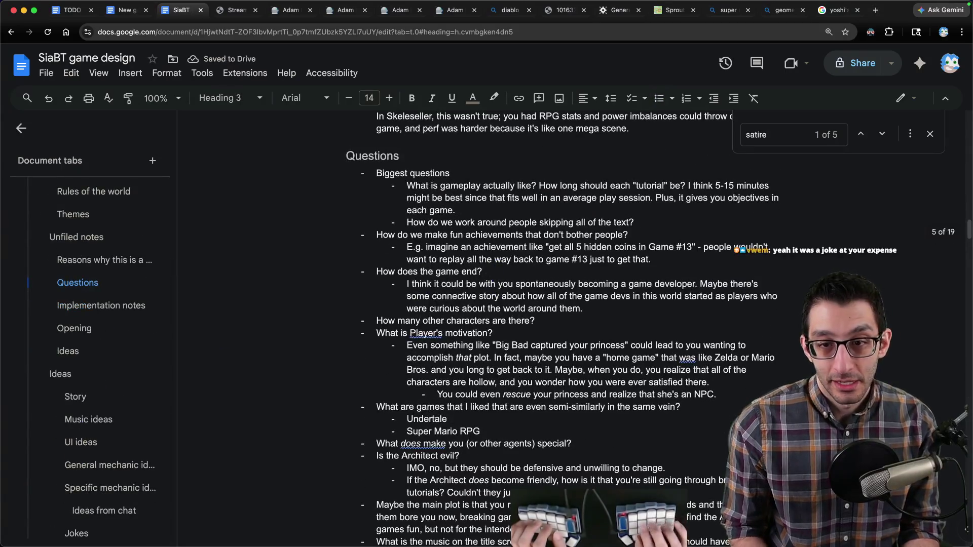
{"action": "key", "text": "End"}
{"action": "key", "text": "Return"}
{"action": "key", "text": "shift+Tab"}
{"action": "type", "text": "What"}
{"action": "key", "text": "ctrl+BackSpace"}
{"action": "key", "text": "ctrl+BackSpace"}
{"action": "key", "text": "BackSpace"}
{"action": "key", "text": "BackSpace"}
- Paste it as a sub-bullet under 'How many other characters are there?' without the SiaBT prefix
{"action": "left_click", "coordinate": [535, 320]}
{"action": "key", "text": "Return"}
{"action": "key", "text": "Tab"}
{"action": "key", "text": "super+v"}
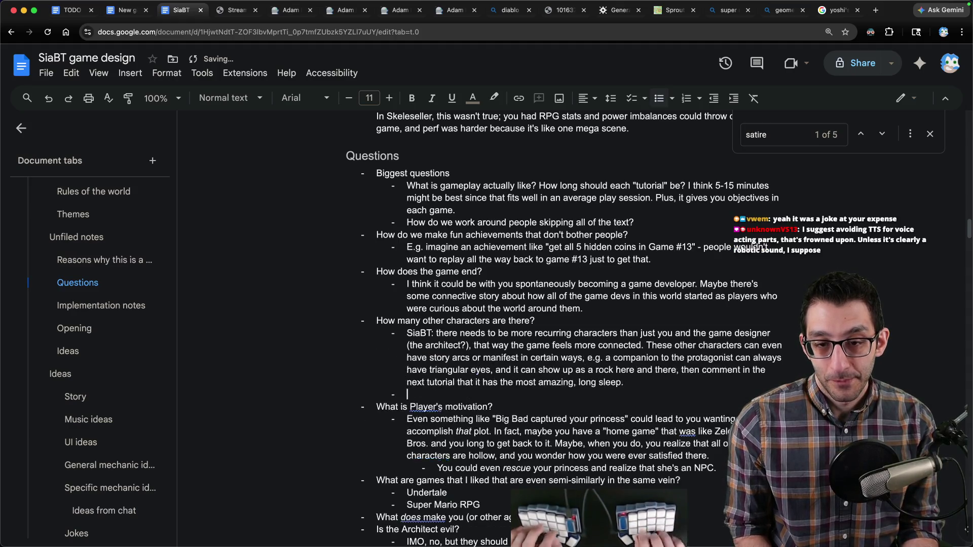
{"action": "left_click", "coordinate": [407, 333]}
{"action": "key", "text": "Delete"}
{"action": "key", "text": "Delete"}
{"action": "key", "text": "Delete"}
{"action": "type", "text": "T"}
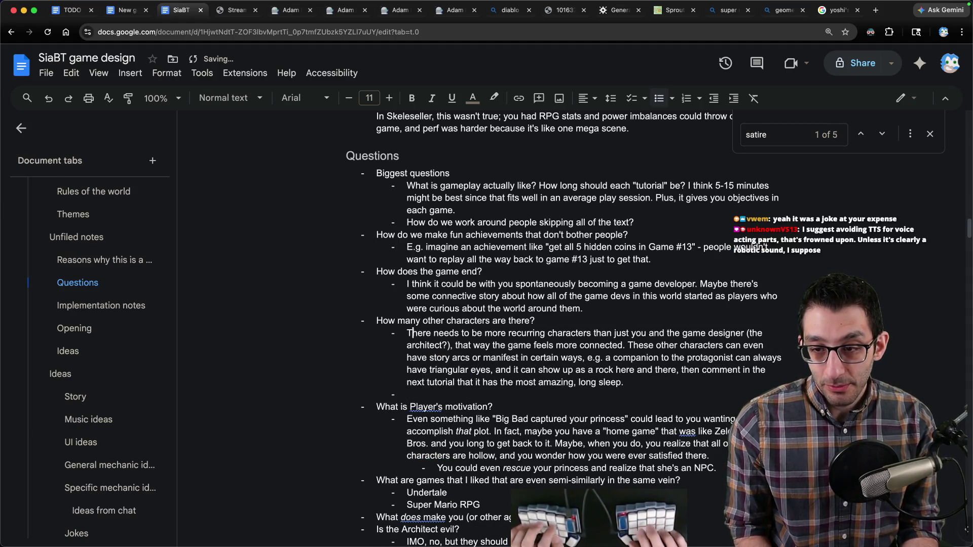
- Replace the game designer wording with 'Architect' and delete the leftover empty bullet
{"action": "left_click", "coordinate": [668, 333]}
{"action": "key", "text": "ctrl+Delete"}
{"action": "key", "text": "ctrl+Delete"}
{"action": "key", "text": "ctrl+Delete"}
{"action": "key", "text": "ctrl+Delete"}
{"action": "type", "text": "Architect"}
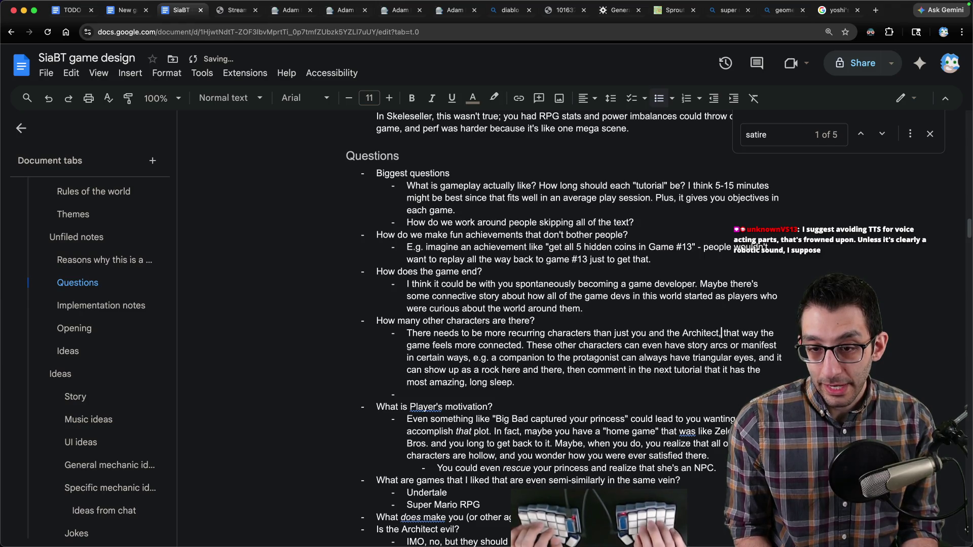
{"action": "left_click", "coordinate": [729, 345]}
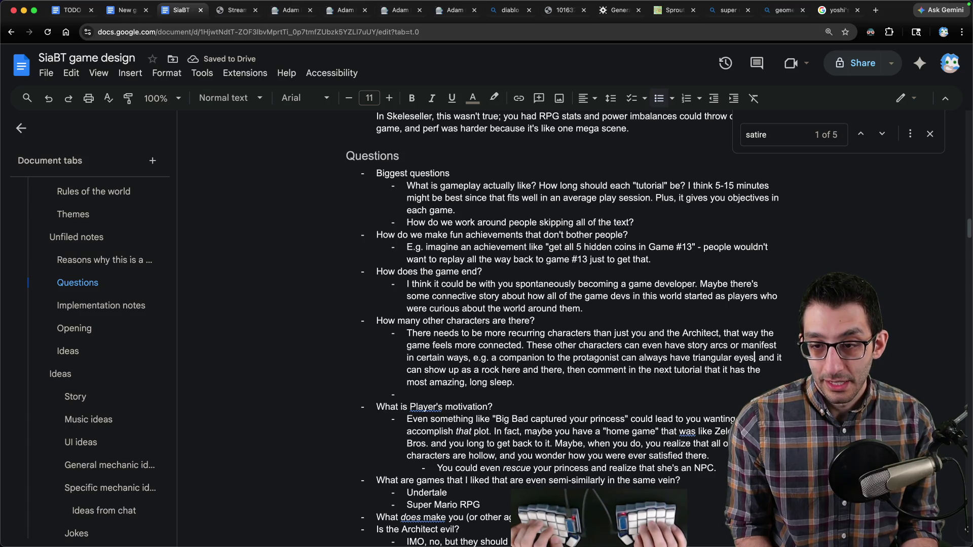
{"action": "left_click", "coordinate": [460, 370]}
{"action": "key", "text": "Delete"}
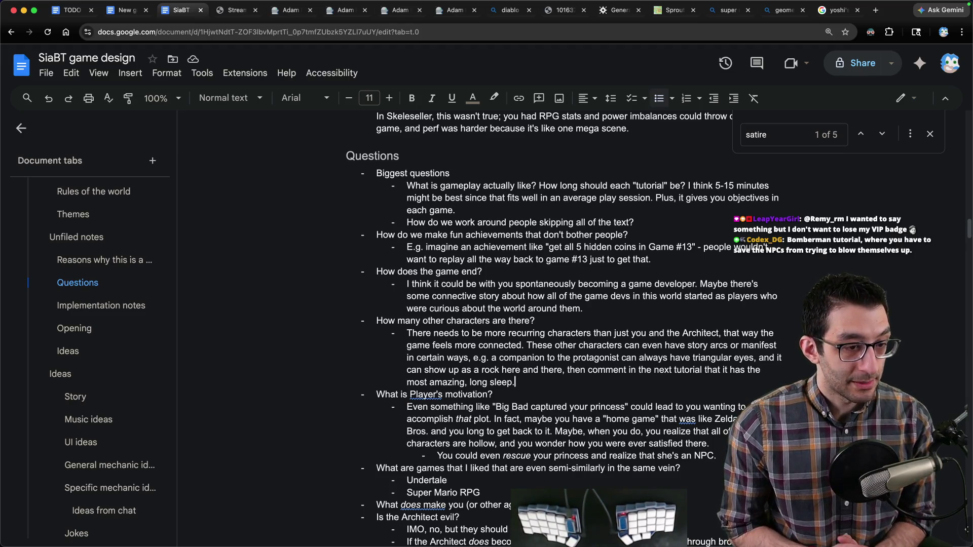
{"action": "key", "text": "super+Tab"}
- Note 'Skeleseller has 13 negative reviews' and '2 are about AI' in a new scratch file
{"action": "key", "text": "super+n"}
{"action": "type", "text": "Skeleseller has 13 net"}
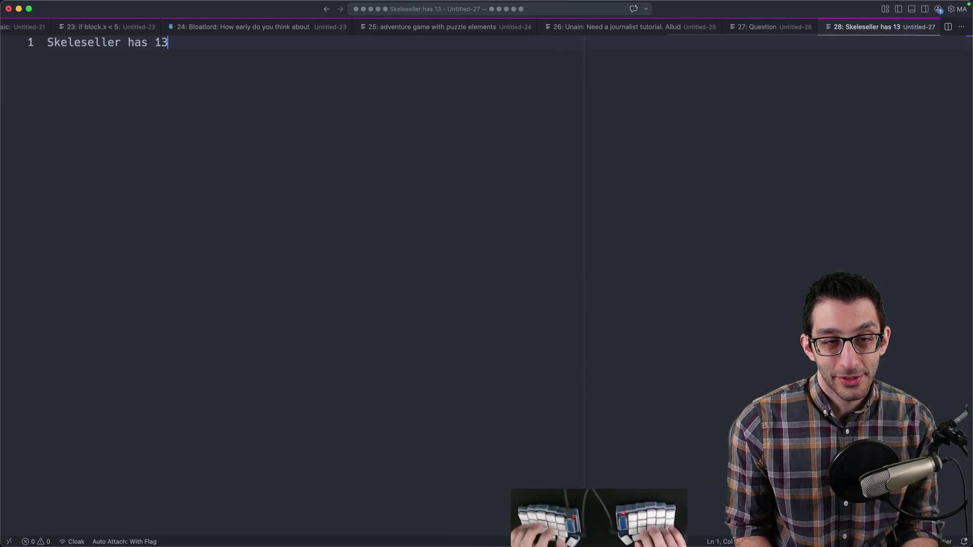
{"action": "key", "text": "BackSpace"}
{"action": "type", "text": "gative reviews"}
{"action": "key", "text": "Return"}
{"action": "type", "text": "2 are about AI"}
{"action": "key", "text": "Return"}
{"action": "key", "text": "Return"}
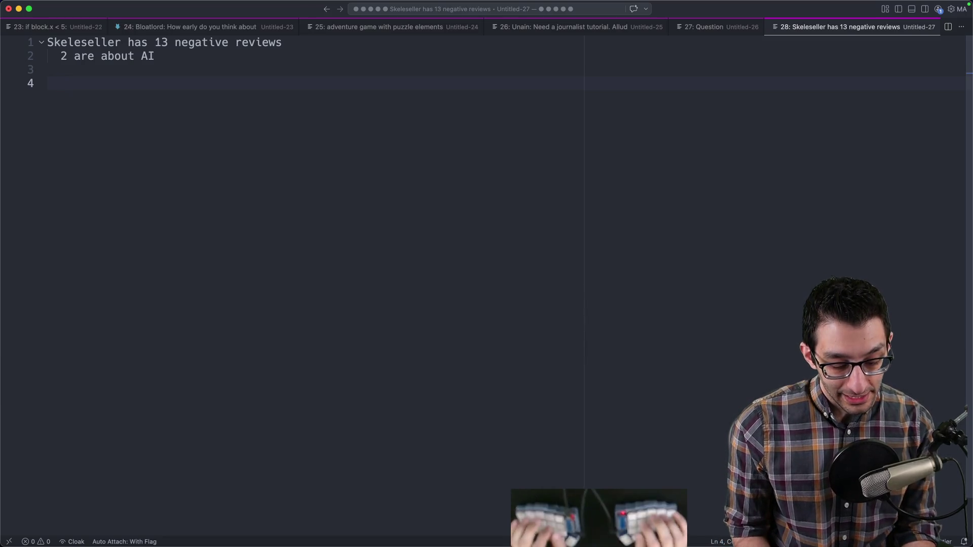
- Discard the Skeleseller note without saving and return to the design doc
{"action": "key", "text": "super+w"}
{"action": "key", "text": "super+d"}
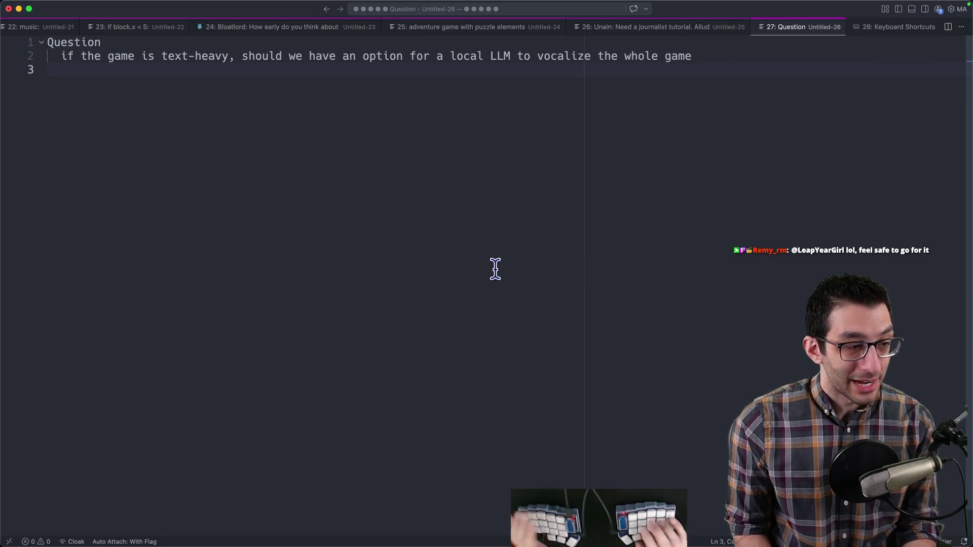
{"action": "key", "text": "super+Tab"}
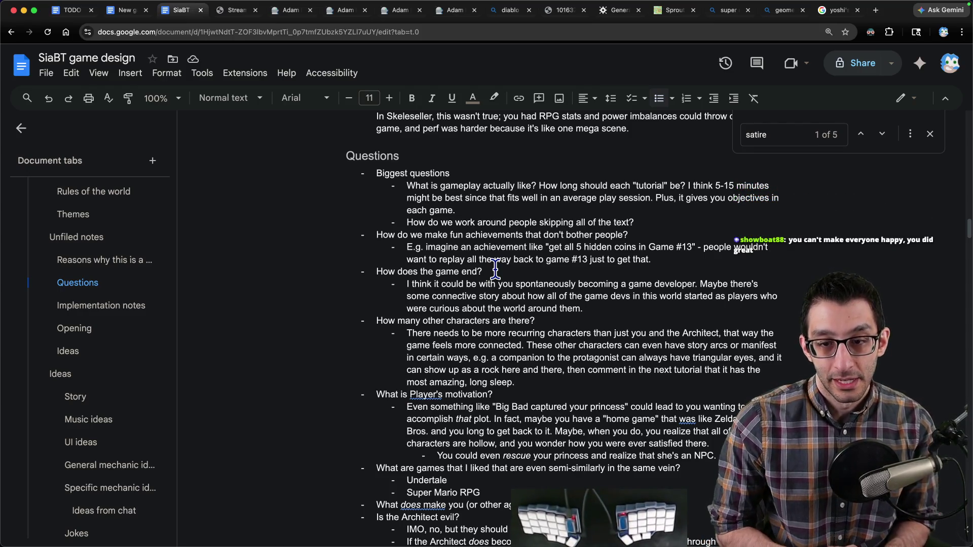
- Close the 'satire' find bar and place the caret after 'long sleep.'
{"action": "left_click", "coordinate": [930, 135]}
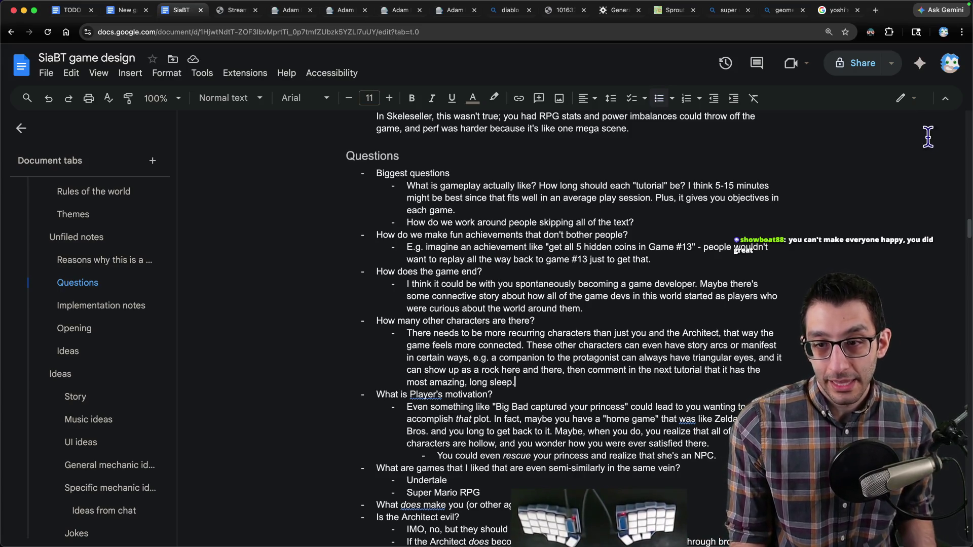
{"action": "left_click", "coordinate": [558, 388]}
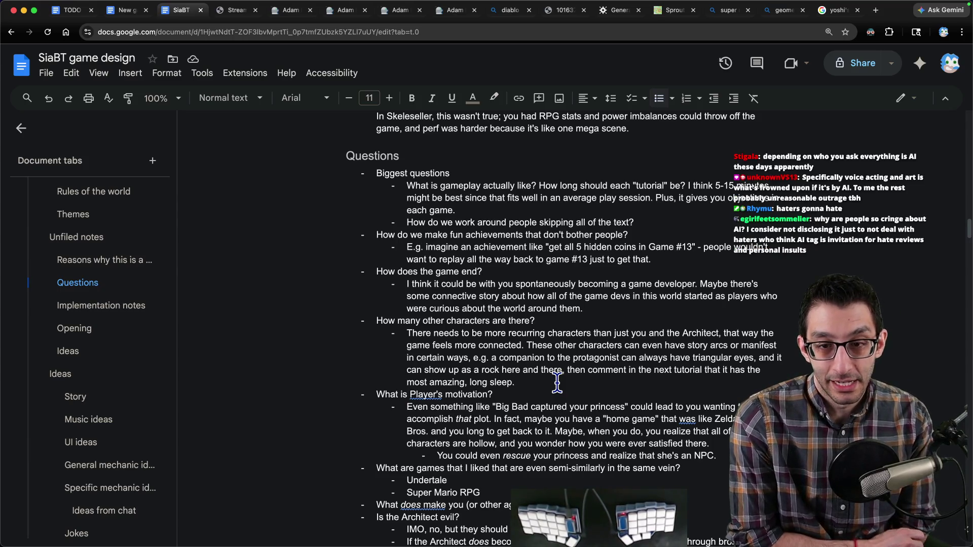
{"action": "key", "text": "super+t"}
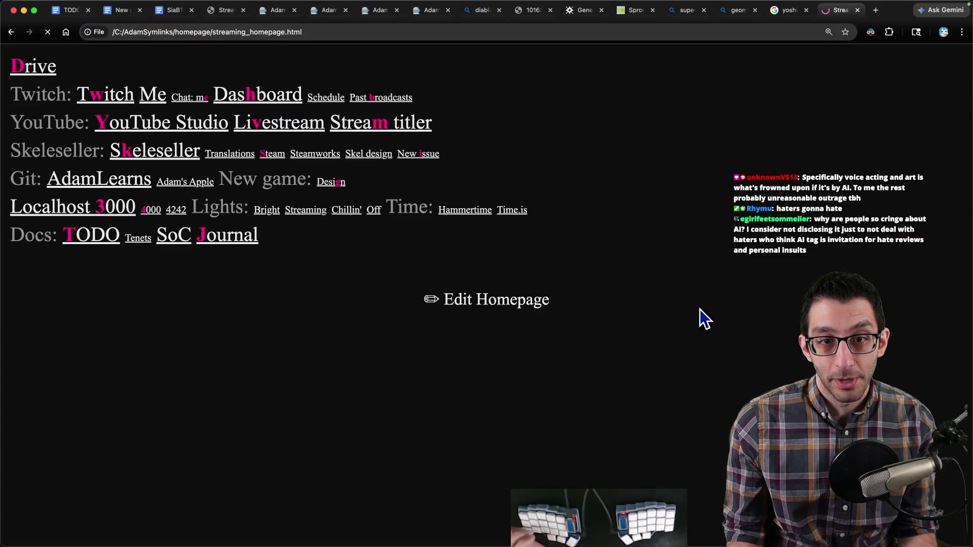
- Read Skeleseller's 'Replayability?' discussion comparing its length to Melvor
{"action": "key", "text": "s"}
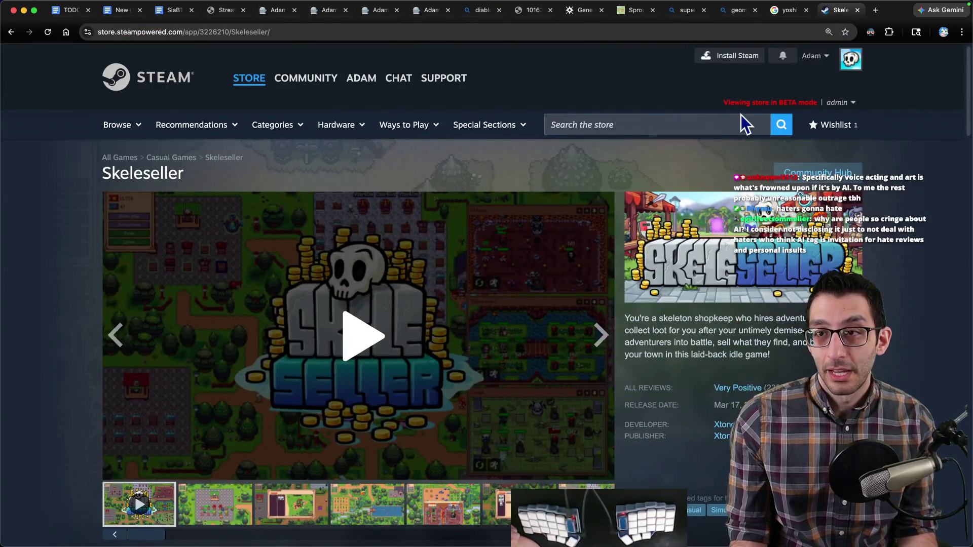
{"action": "key", "text": "super+r"}
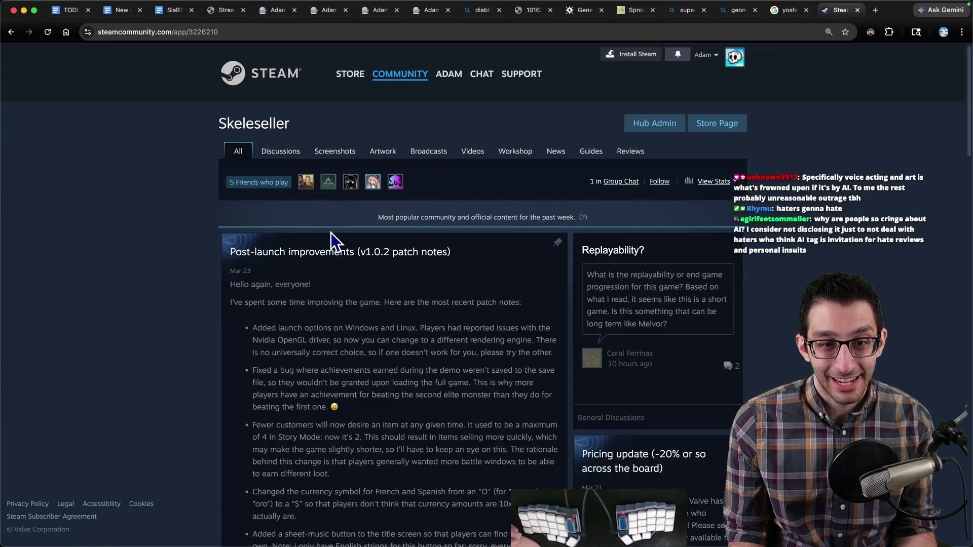
{"action": "left_click", "coordinate": [278, 152]}
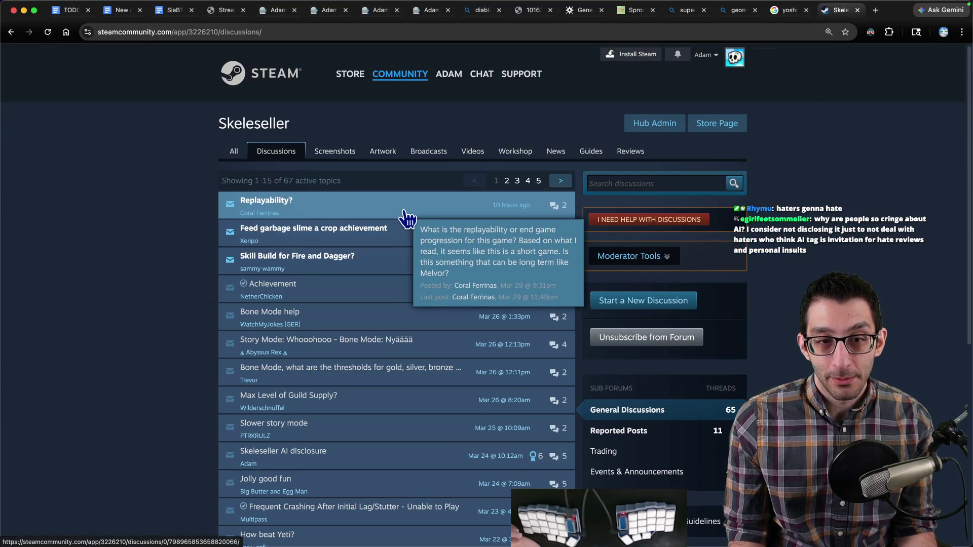
{"action": "left_click", "coordinate": [404, 217]}
{"action": "scroll", "coordinate": [347, 258], "scroll_direction": "down", "scroll_amount": 1}
{"action": "left_click_drag", "start_coordinate": [256, 230], "coordinate": [503, 232]}
{"action": "mouse_move", "coordinate": [254, 252]}
{"action": "left_mouse_down"}
{"action": "mouse_move", "coordinate": [382, 251]}
{"action": "mouse_move", "coordinate": [548, 272]}
{"action": "left_mouse_up"}
{"action": "scroll", "coordinate": [710, 238], "scroll_direction": "up", "scroll_amount": 1}
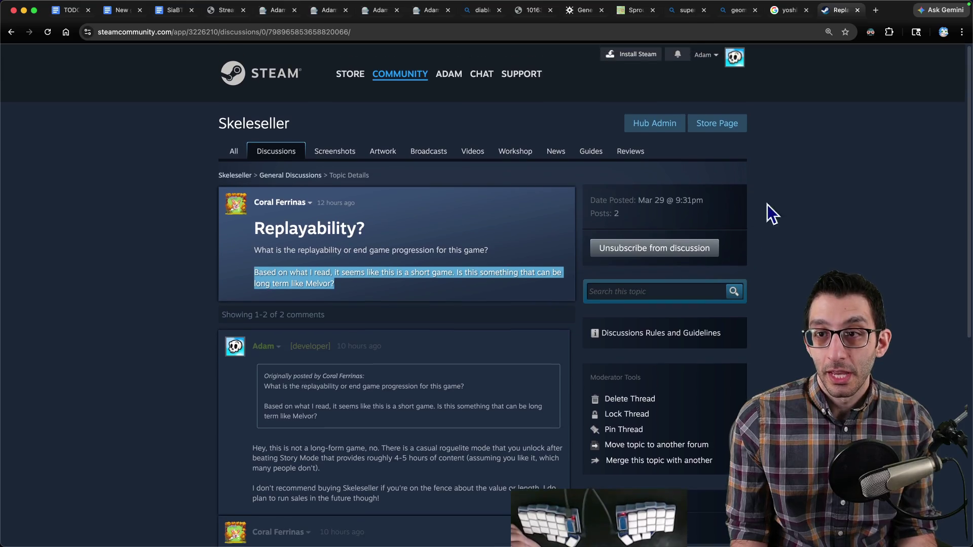
- Expand the Skeleseller store description and highlight its Finite gameplay bullet
{"action": "left_click", "coordinate": [743, 127]}
{"action": "scroll", "coordinate": [509, 299], "scroll_direction": "down", "scroll_amount": 20}
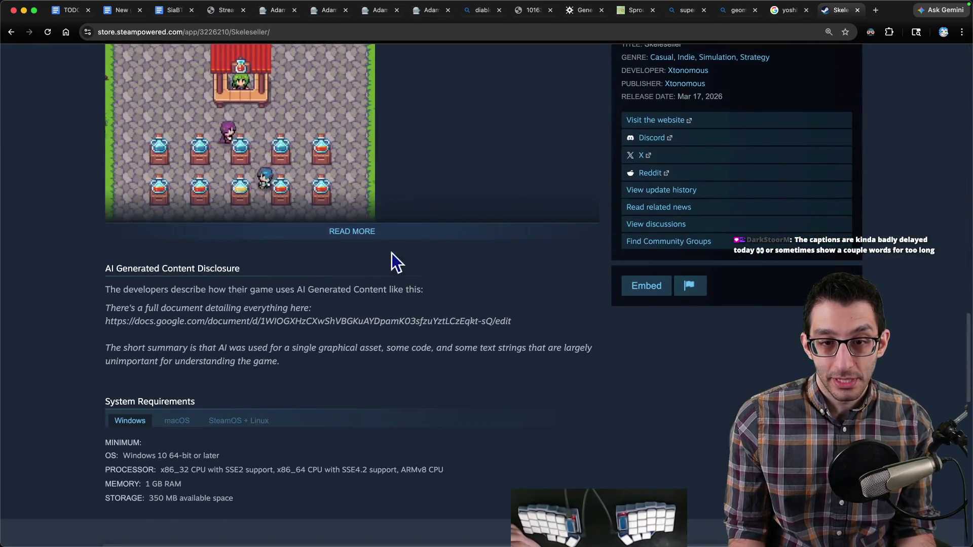
{"action": "left_click", "coordinate": [391, 236]}
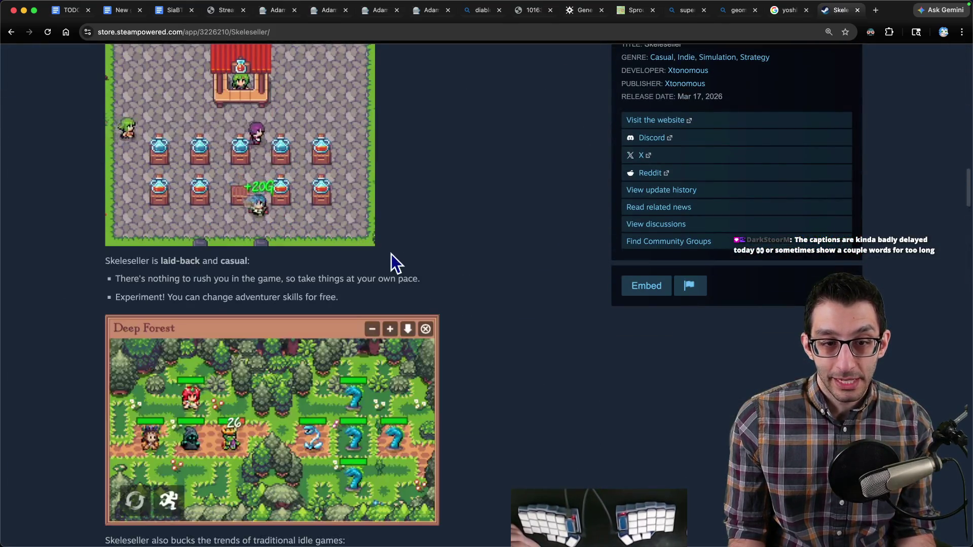
{"action": "scroll", "coordinate": [391, 274], "scroll_direction": "down", "scroll_amount": 8}
{"action": "left_click_drag", "start_coordinate": [118, 160], "coordinate": [377, 193]}
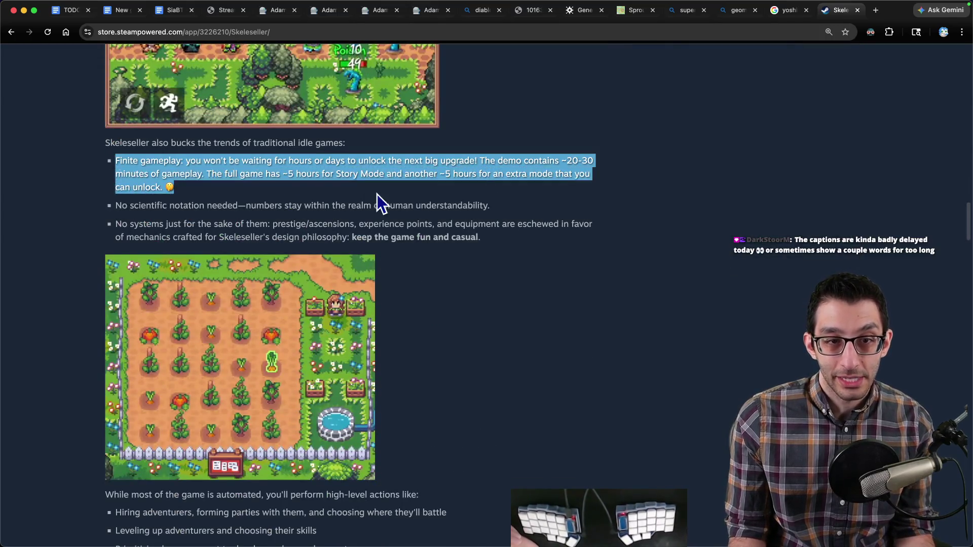
{"action": "left_click_drag", "start_coordinate": [115, 160], "coordinate": [181, 161]}
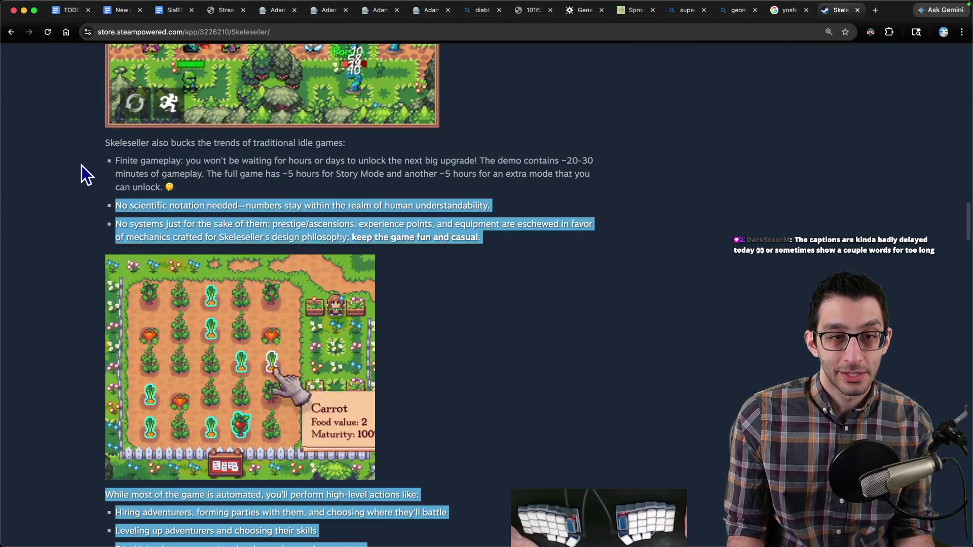
{"action": "triple_click", "coordinate": [108, 162]}
{"action": "left_click_drag", "start_coordinate": [114, 161], "coordinate": [209, 187]}
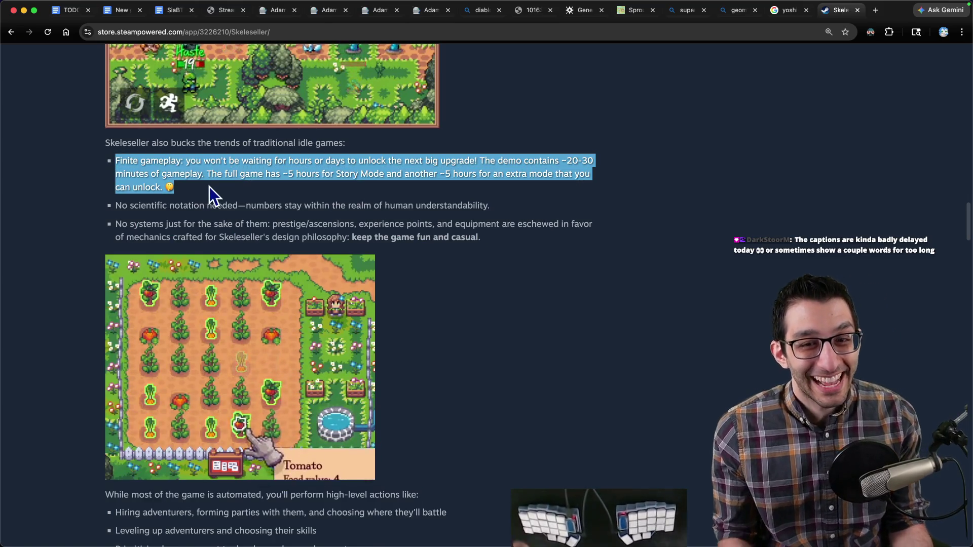
{"action": "left_click", "coordinate": [214, 185]}
{"action": "triple_click", "coordinate": [273, 161]}
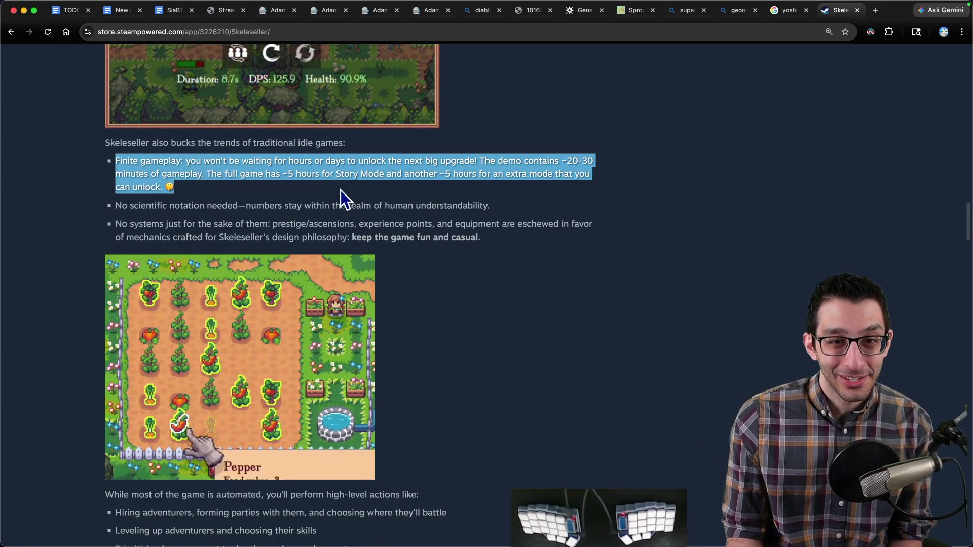
{"action": "left_click", "coordinate": [752, 194]}
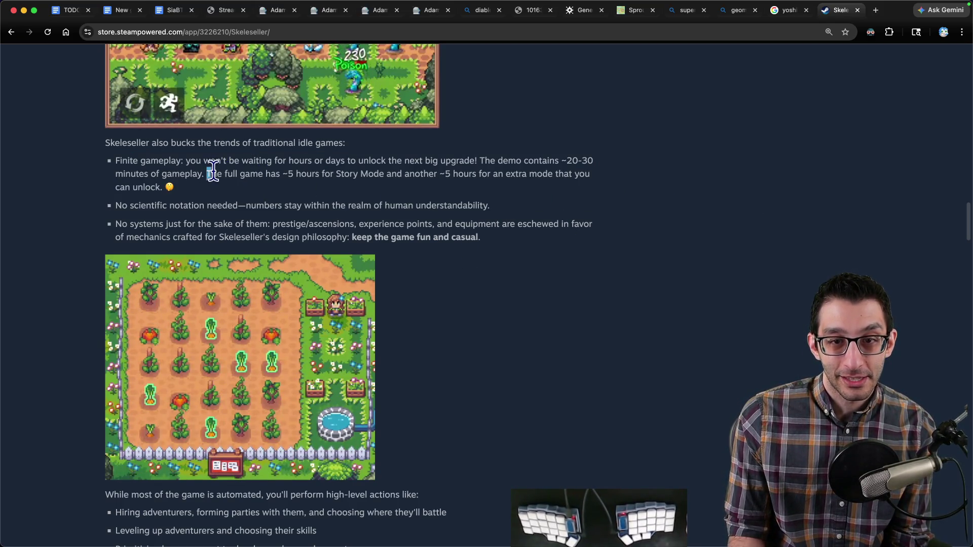
- Highlight the ~5 hours of Story Mode sentence, then close the Steam tab
{"action": "left_click_drag", "start_coordinate": [206, 173], "coordinate": [437, 175]}
{"action": "left_click", "coordinate": [673, 201]}
{"action": "key", "text": "super+w"}
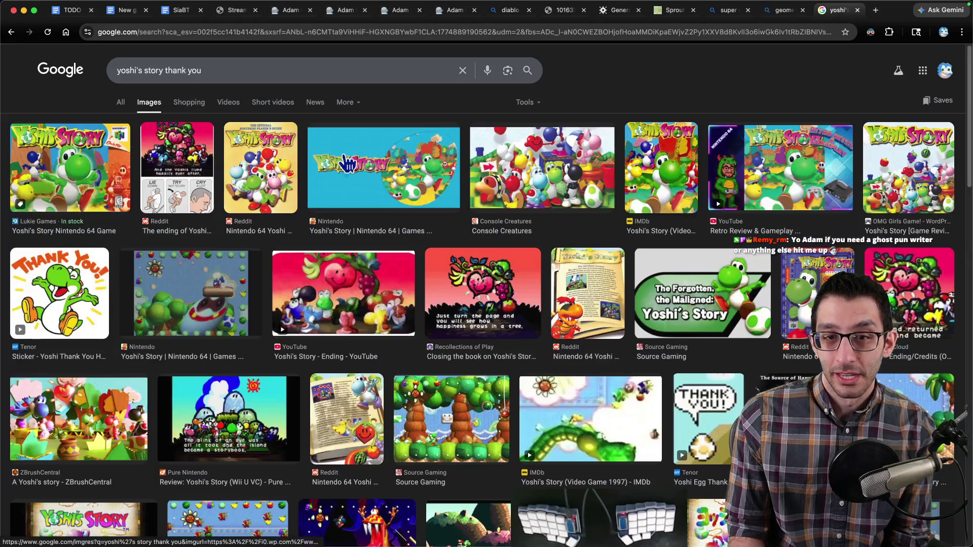
- Place the cursor at the end of the fllr offer line in the TODO (Adam Learns) document
{"action": "key", "text": "super+1"}
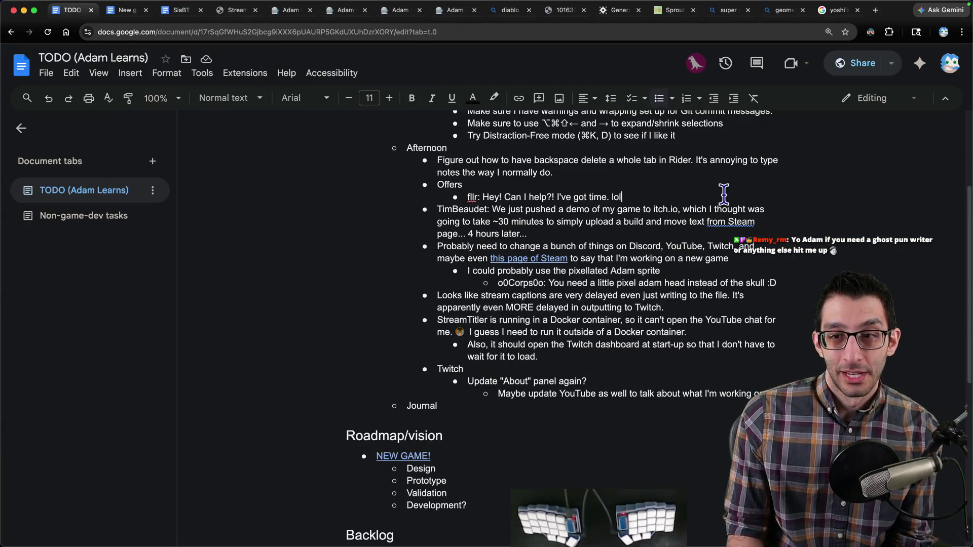
{"action": "left_click", "coordinate": [724, 193]}
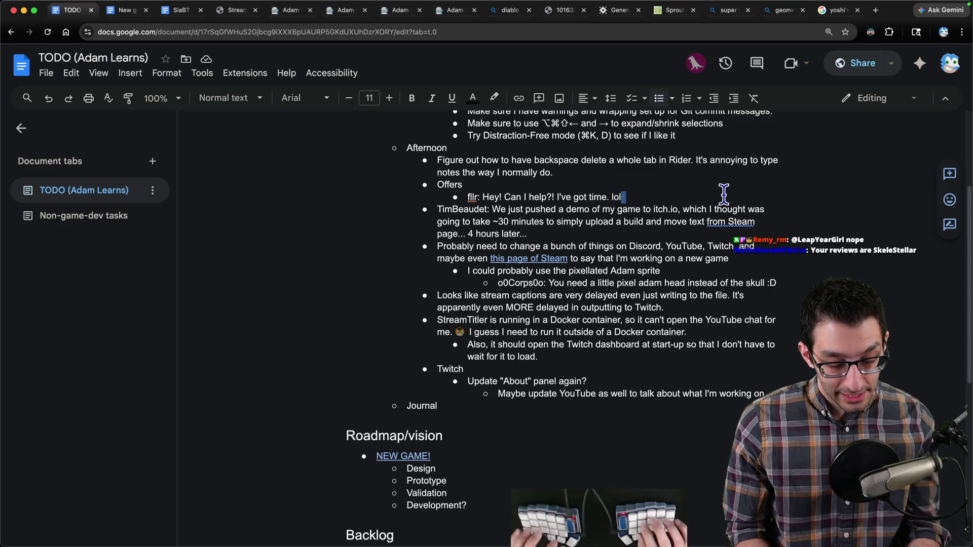
{"action": "key", "text": "super+Tab"}
- Start a Skeleseller note with the indented point '2% AI at most'
{"action": "type", "text": "Skeleseller"}
{"action": "key", "text": "Return"}
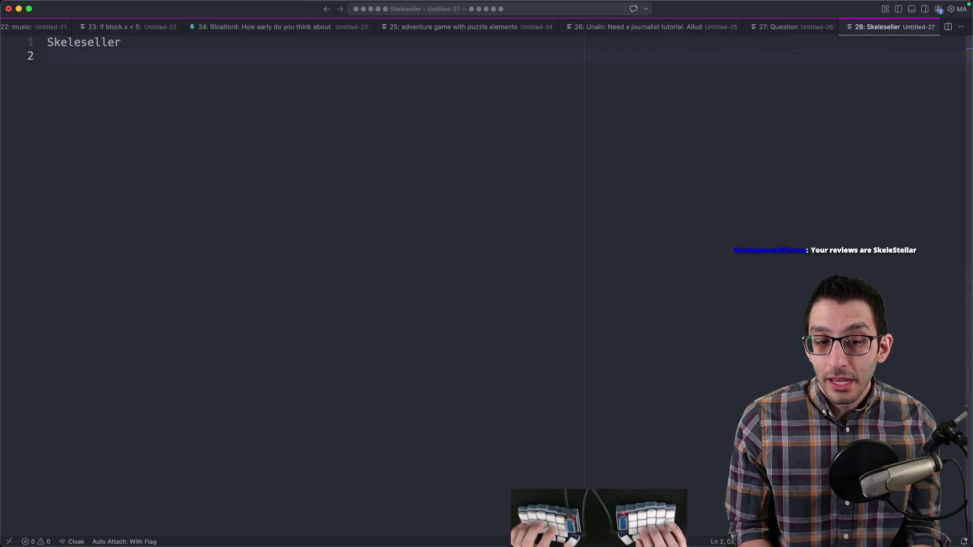
{"action": "type", "text": "2%"}
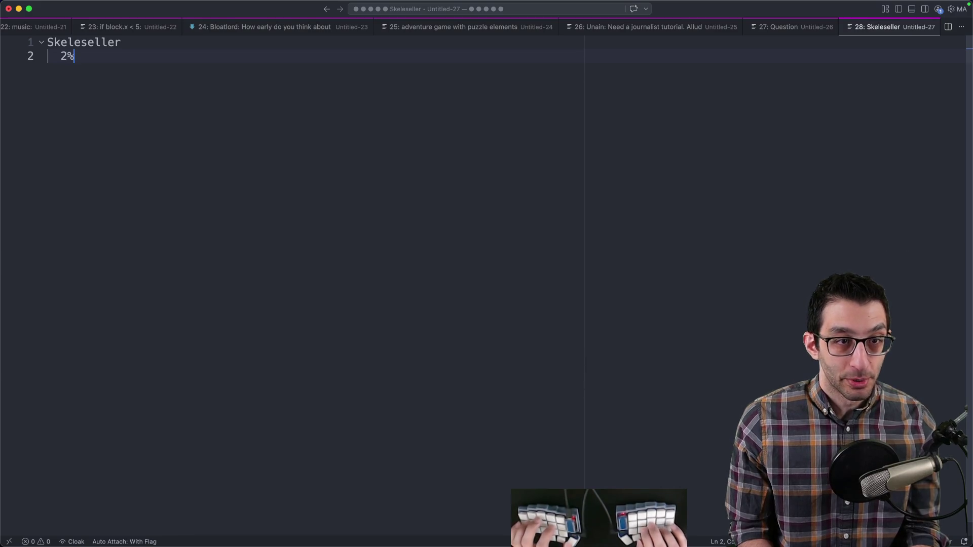
{"action": "type", "text": "at most"}
{"action": "type", "text": "AI"}
{"action": "key", "text": "super+a"}
{"action": "left_click", "coordinate": [91, 60]}
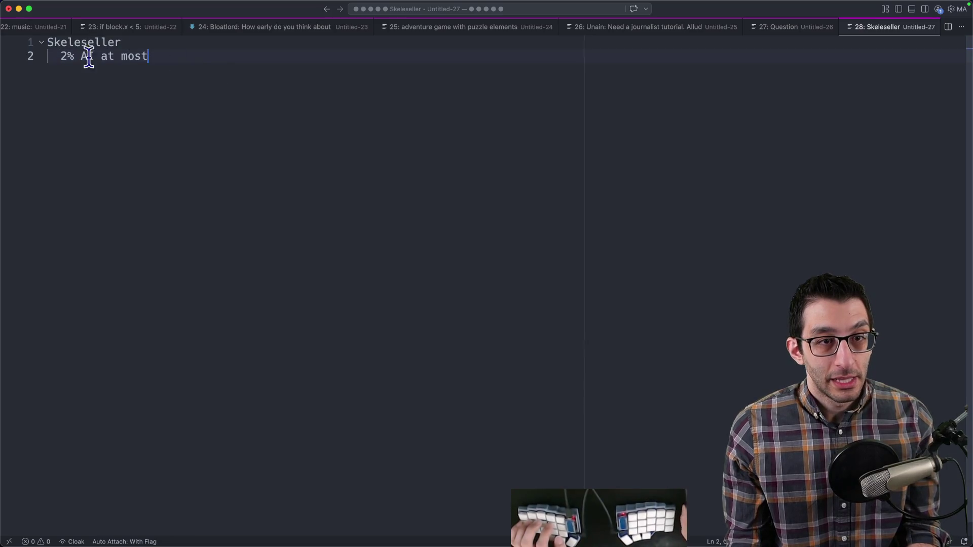
{"action": "left_click_drag", "start_coordinate": [60, 56], "coordinate": [175, 63]}
{"action": "left_click", "coordinate": [267, 68]}
{"action": "key", "text": "super+a"}
{"action": "left_click", "coordinate": [277, 70]}
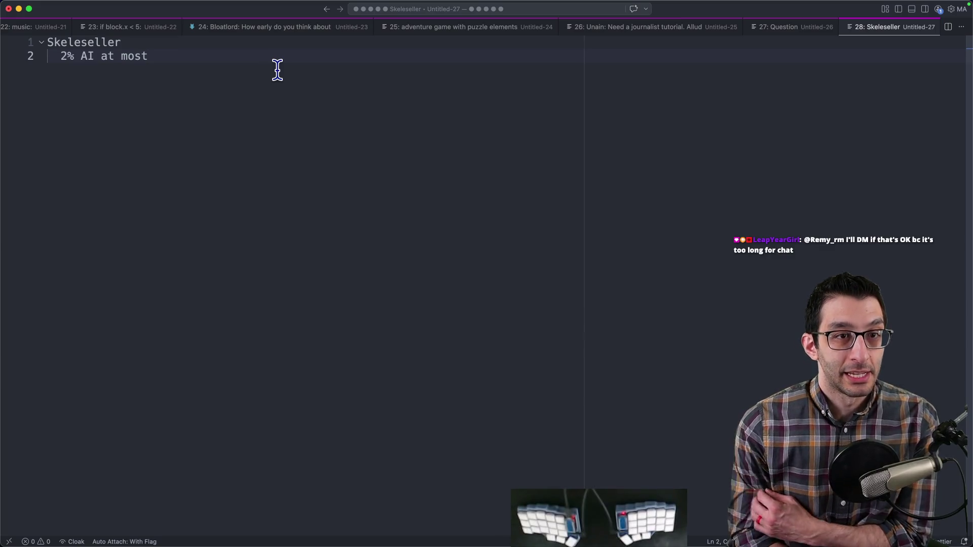
{"action": "key", "text": "Return"}
{"action": "key", "text": "Return"}
- Add 'it's relatively bug-free' and 'Godot + Nvidia drivers', then discard the note unsaved
{"action": "type", "text": "it's relativ"}
{"action": "type", "text": "ely bug-free"}
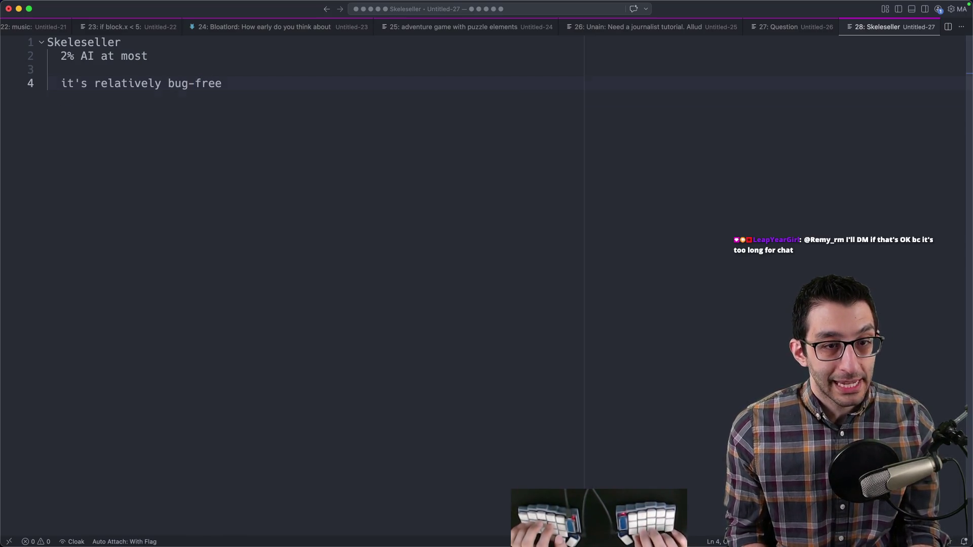
{"action": "type", "text": "Godot + Nvi"}
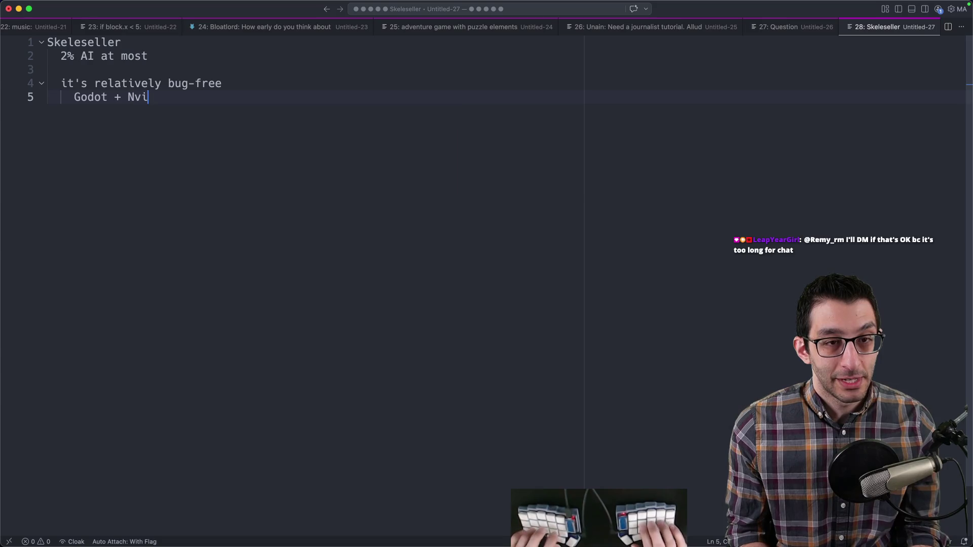
{"action": "type", "text": "a tr"}
{"action": "key", "text": "BackSpace"}
{"action": "key", "text": "BackSpace"}
{"action": "type", "text": "drivers"}
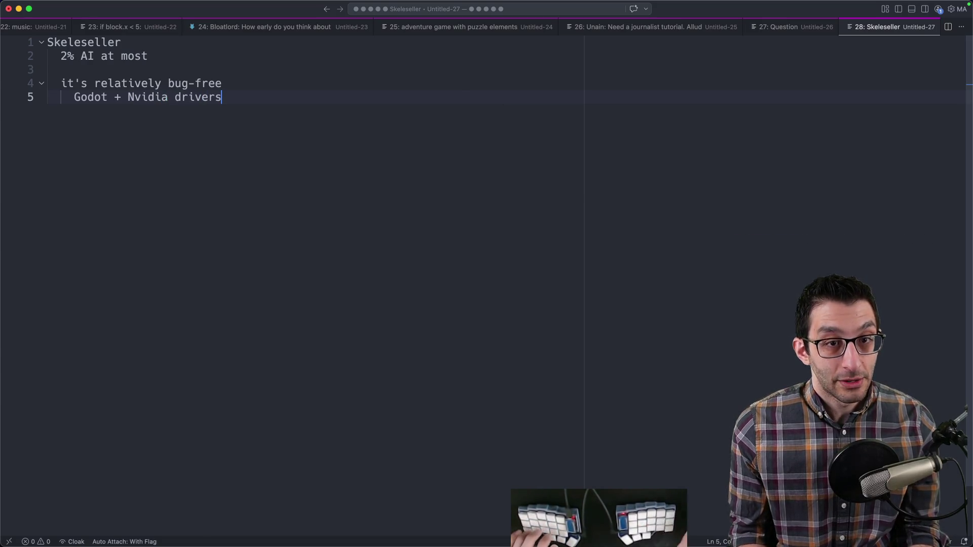
{"action": "key", "text": "super+shift+Left"}
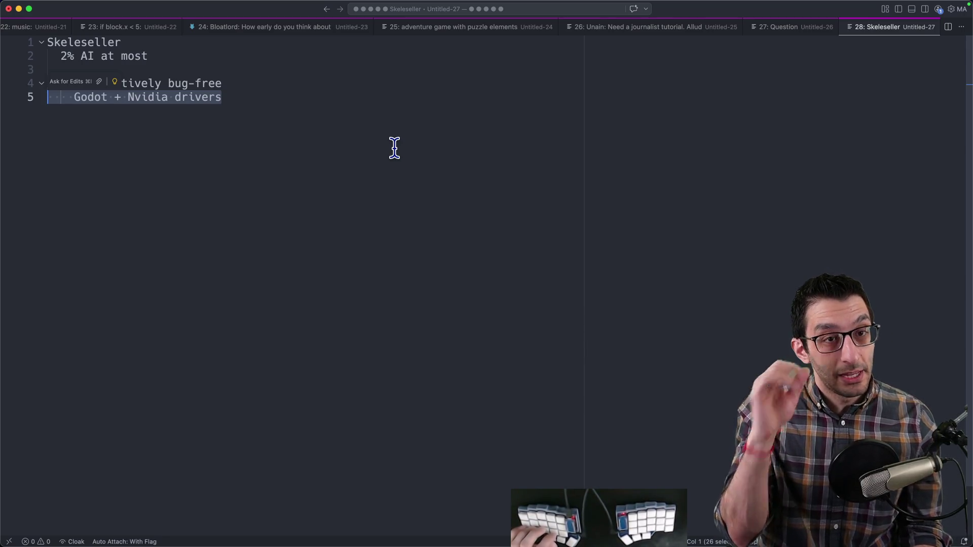
{"action": "key", "text": "super+shift+Up"}
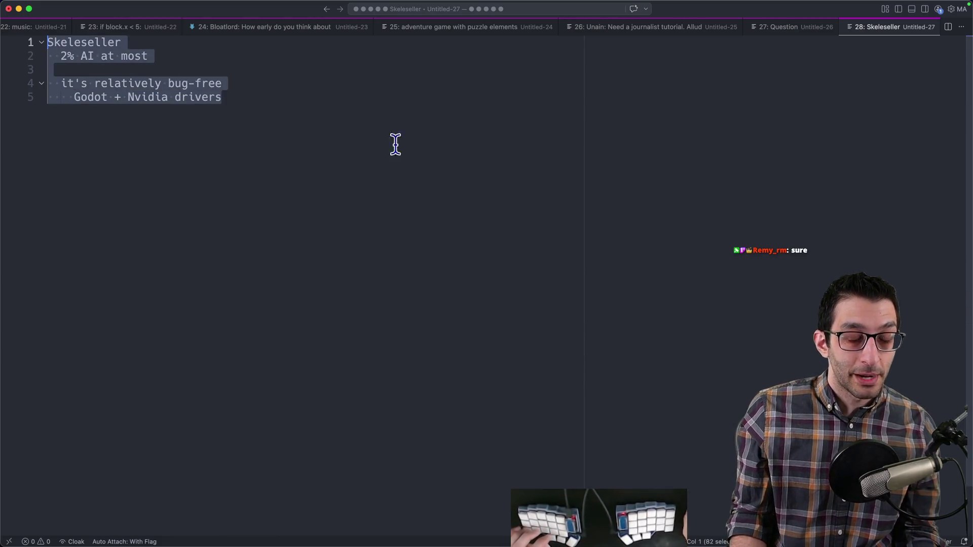
{"action": "key", "text": "Right"}
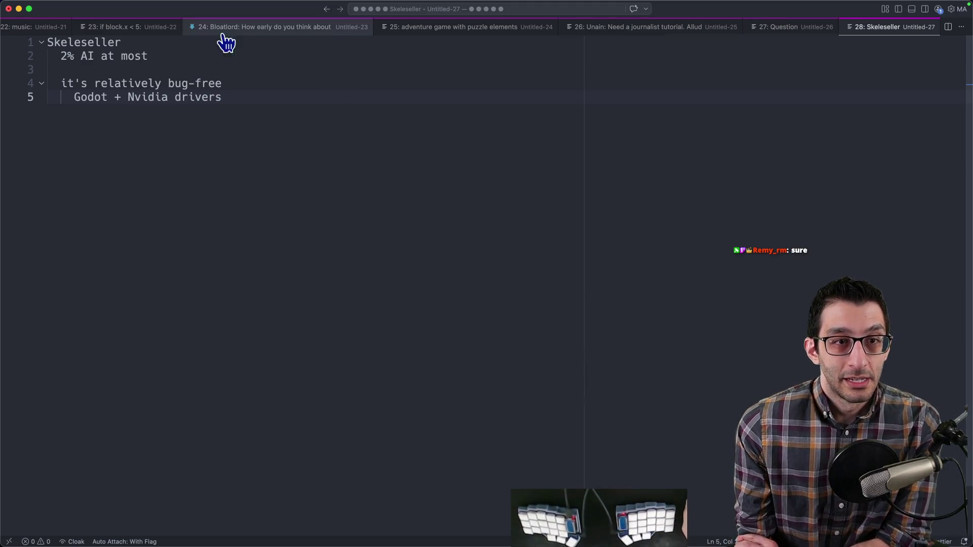
{"action": "key", "text": "super+w"}
{"action": "key", "text": "super+d"}
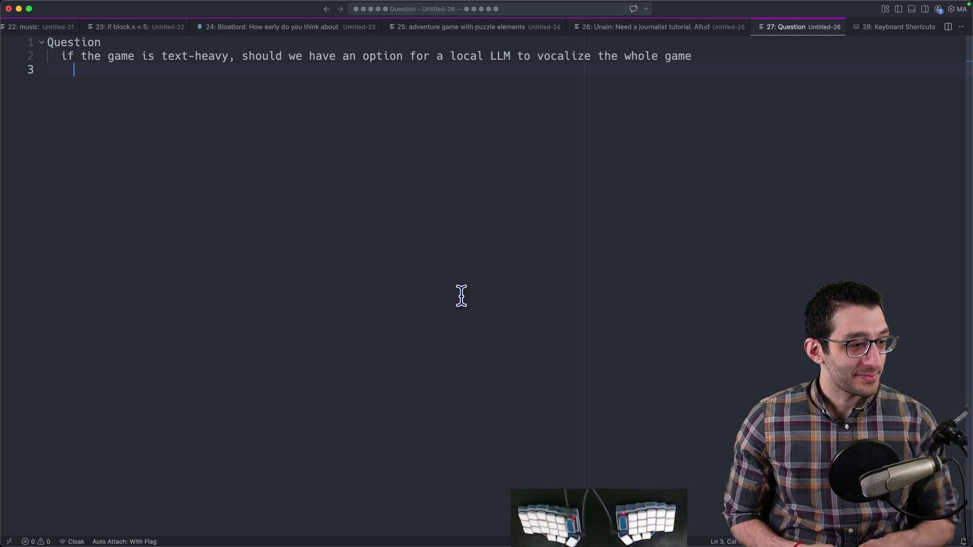
- Paste the chat viewer's comment below the question in the Question note
{"action": "key", "text": "super+Tab"}
{"action": "left_click", "coordinate": [521, 369]}
{"action": "key", "text": "Return"}
{"action": "key", "text": "Return"}
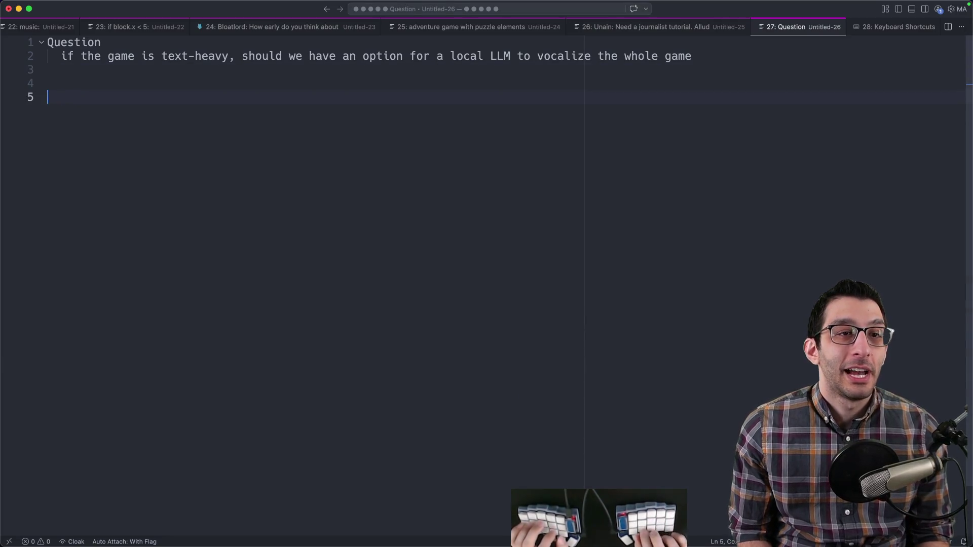
{"action": "key", "text": "Return"}
{"action": "key", "text": "super+v"}
{"action": "key", "text": "Return"}
{"action": "key", "text": "Return"}
- Outline Amazon > flathead screwdriver > negative review example in the note
{"action": "type", "text": "Amazon"}
{"action": "key", "text": "Return"}
{"action": "key", "text": "Tab"}
{"action": "type", "text": "screwdriver "}
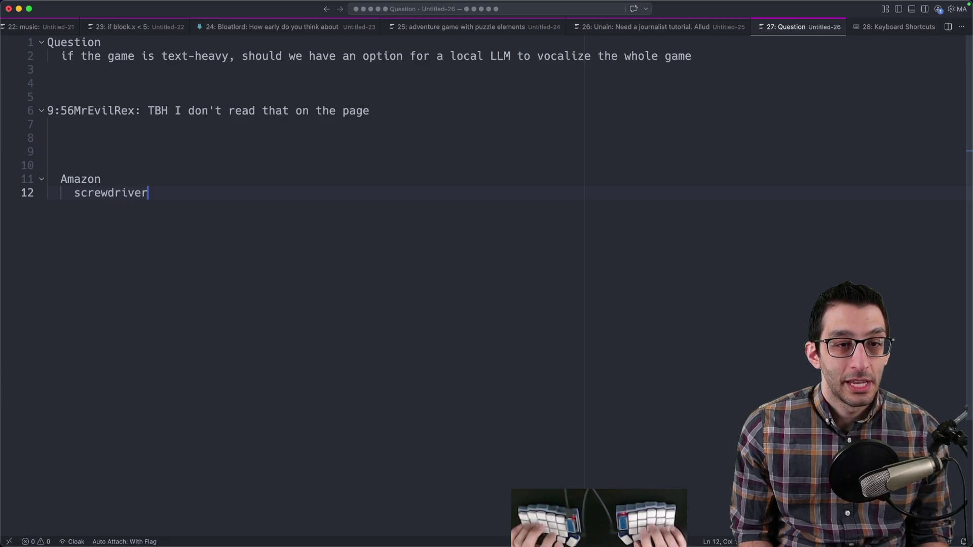
{"action": "type", "text": "flathead s"}
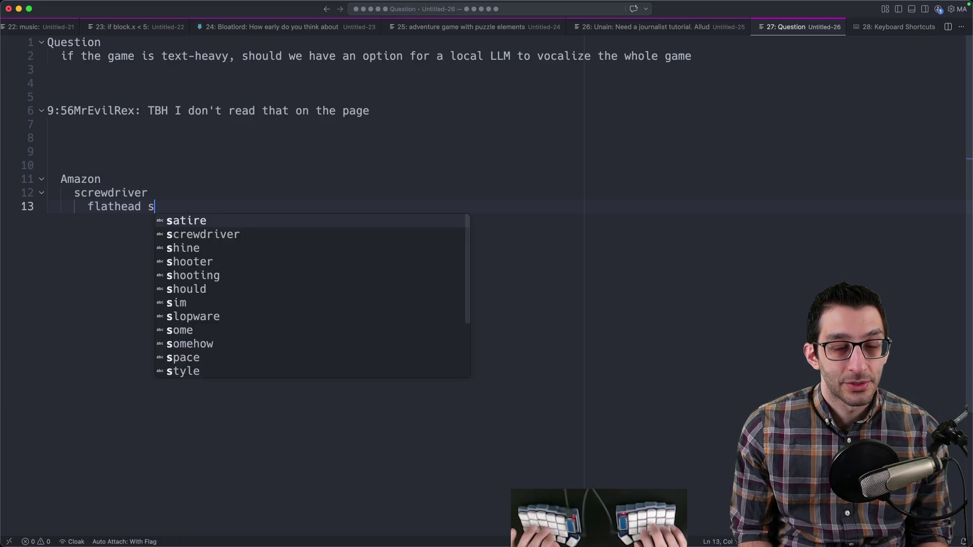
{"action": "type", "text": "crewdriver"}
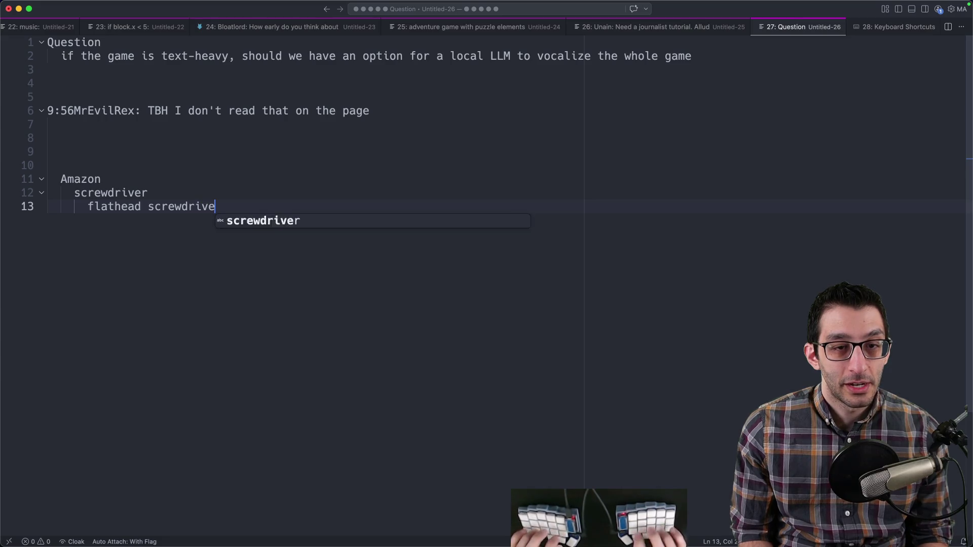
{"action": "key", "text": "Return"}
{"action": "key", "text": "Tab"}
{"action": "type", "text": "negative riev"}
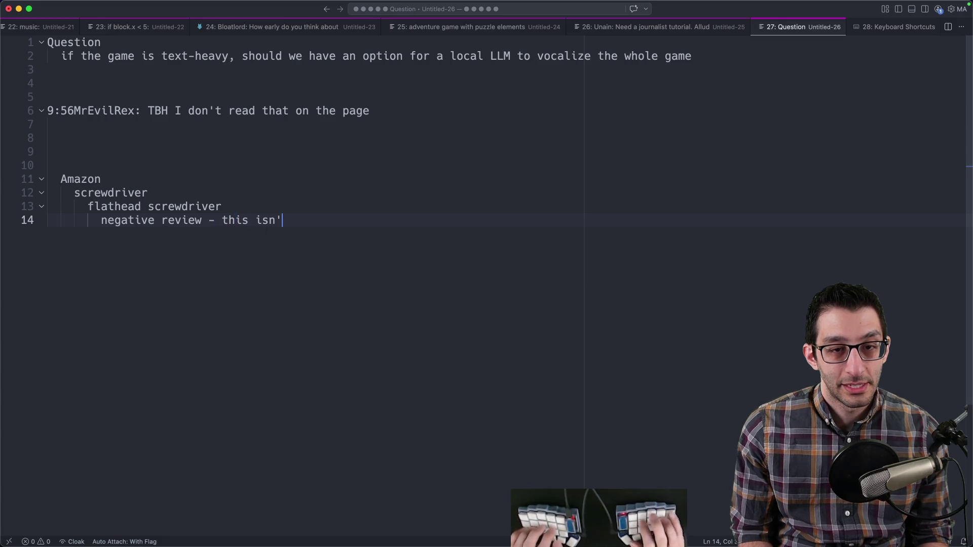
{"action": "type", "text": " the shar"}
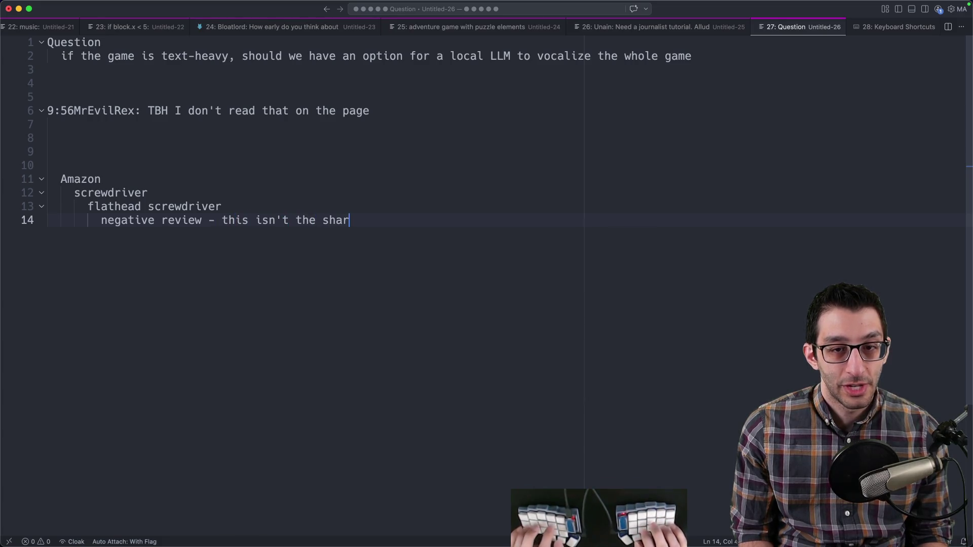
{"action": "key", "text": "BackSpace"}
{"action": "type", "text": "pe I needed"}
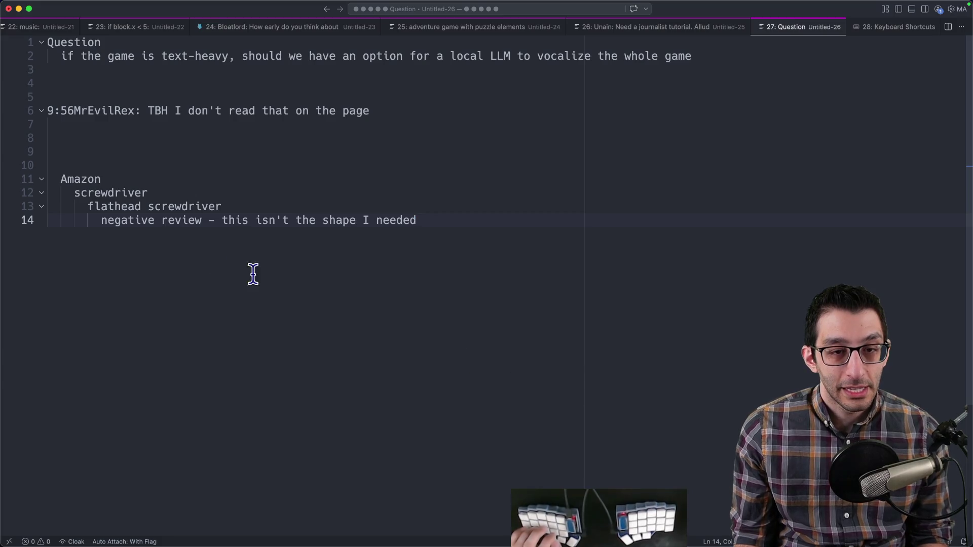
{"action": "left_click_drag", "start_coordinate": [105, 228], "coordinate": [556, 229]}
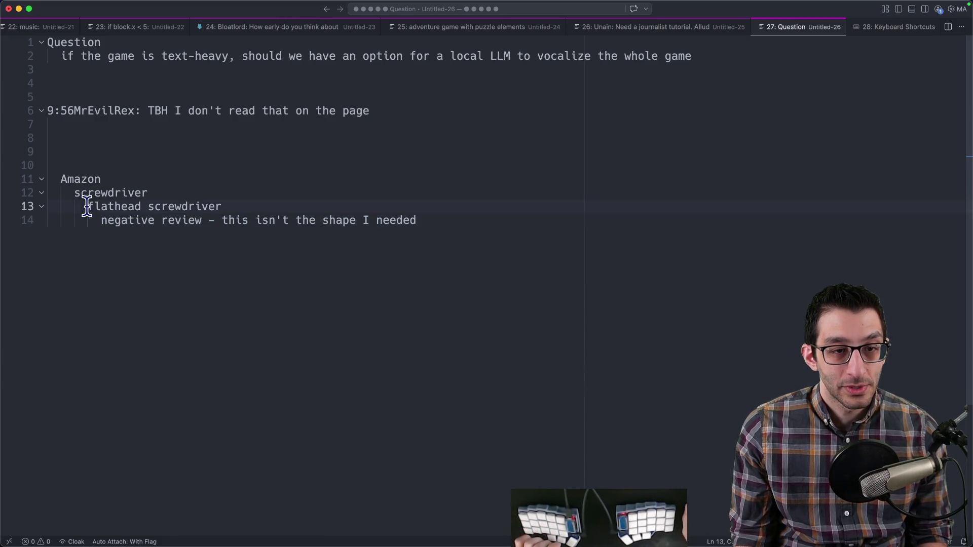
{"action": "left_click_drag", "start_coordinate": [83, 206], "coordinate": [313, 203]}
{"action": "left_click_drag", "start_coordinate": [103, 221], "coordinate": [463, 241]}
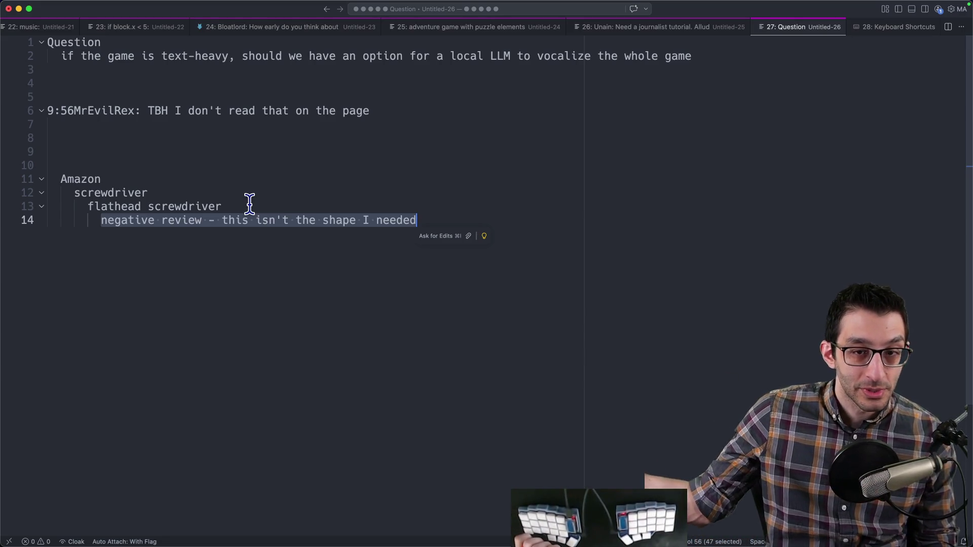
- Close the Question note without saving it
{"action": "left_click", "coordinate": [248, 155]}
{"action": "key", "text": "super+w"}
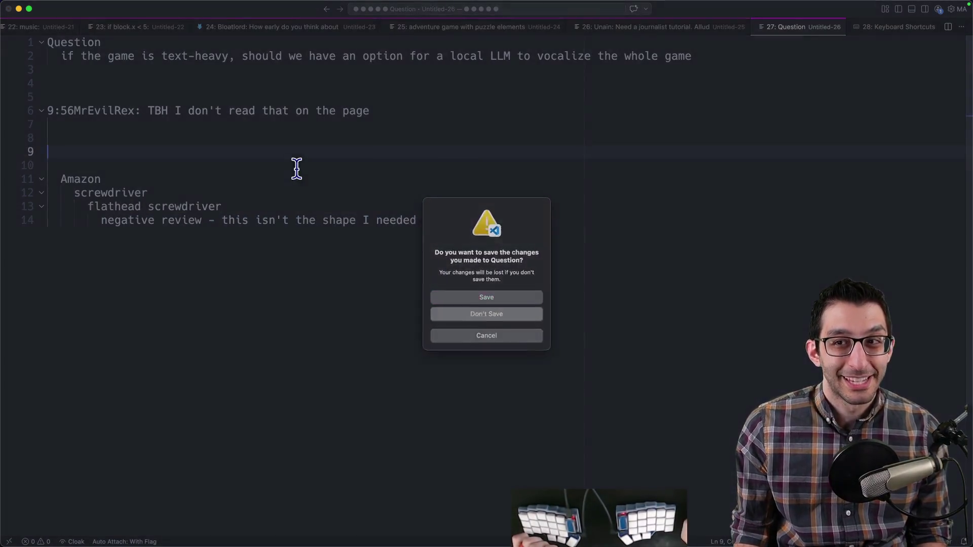
{"action": "key", "text": "super+d"}
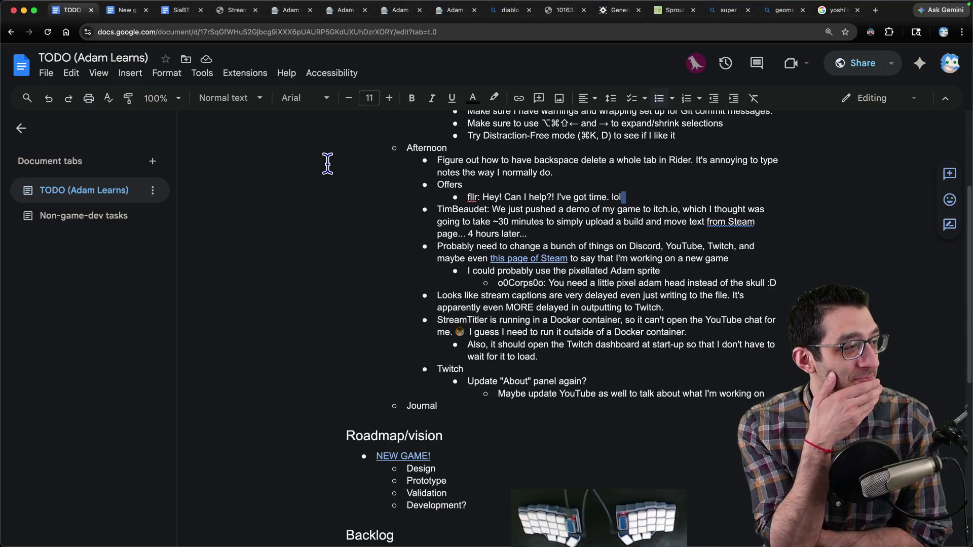
- Search YouTube for 'adam learns dev stream' in a new tab
{"action": "key", "text": "super+t"}
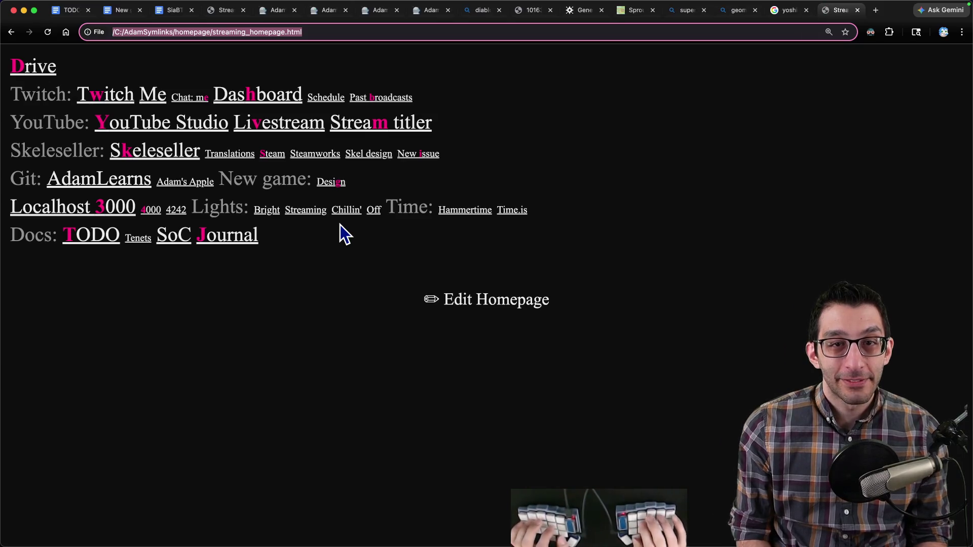
{"action": "type", "text": "yt"}
{"action": "key", "text": "Tab"}
{"action": "type", "text": "adam learns dev"}
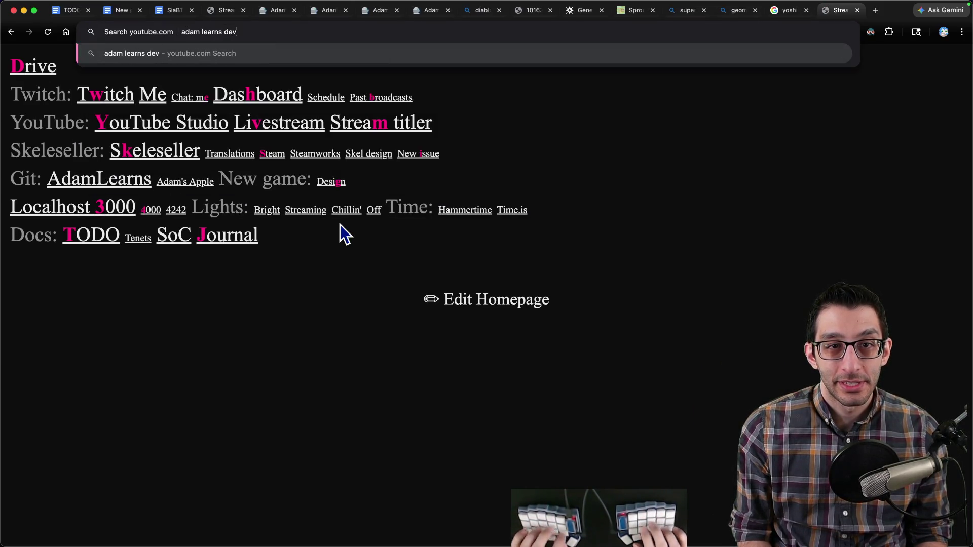
{"action": "type", "text": " stream"}
{"action": "key", "text": "Return"}
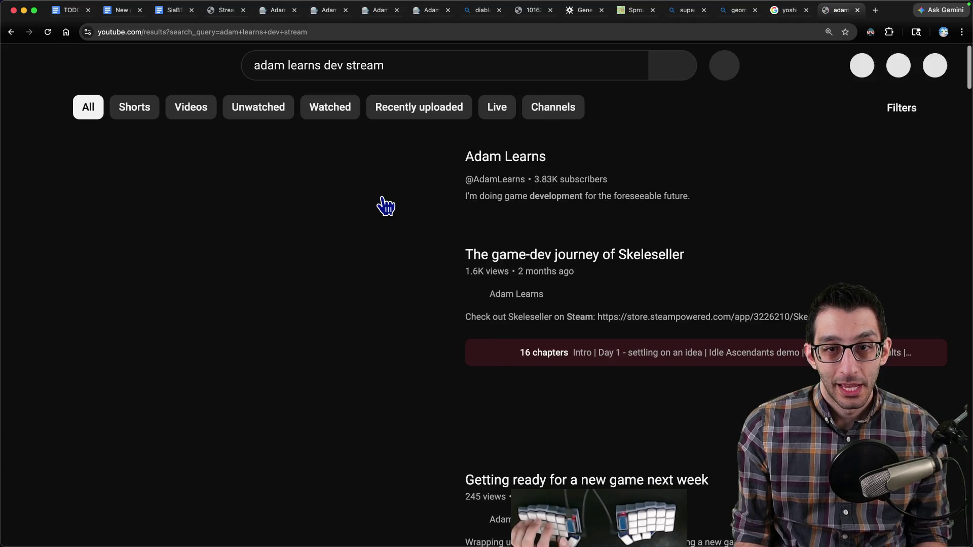
{"action": "scroll", "coordinate": [506, 252], "scroll_direction": "down", "scroll_amount": 9}
{"action": "scroll", "coordinate": [499, 265], "scroll_direction": "up", "scroll_amount": 9}
- Search the channel's videos and copy the live-stream development video's link
{"action": "left_click", "coordinate": [502, 159]}
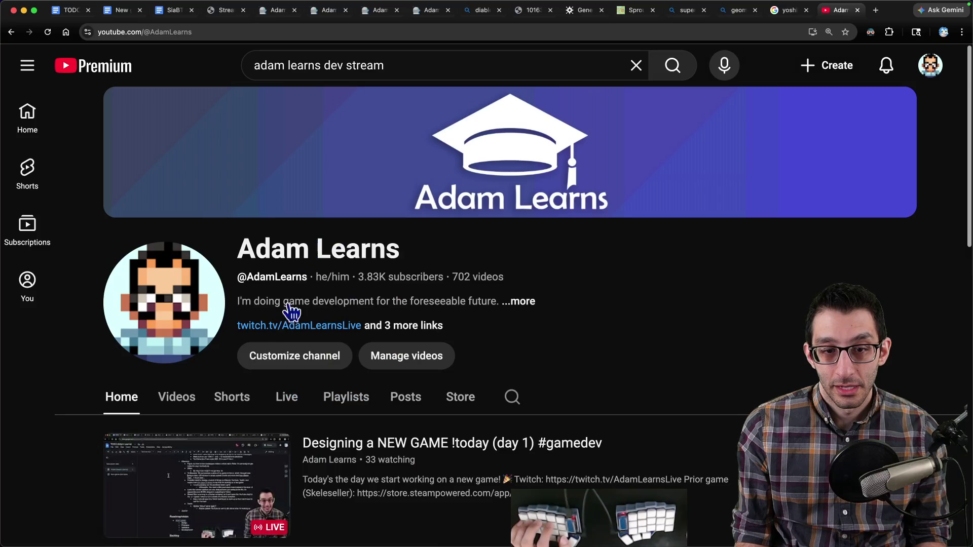
{"action": "left_click", "coordinate": [177, 397]}
{"action": "left_click", "coordinate": [513, 397]}
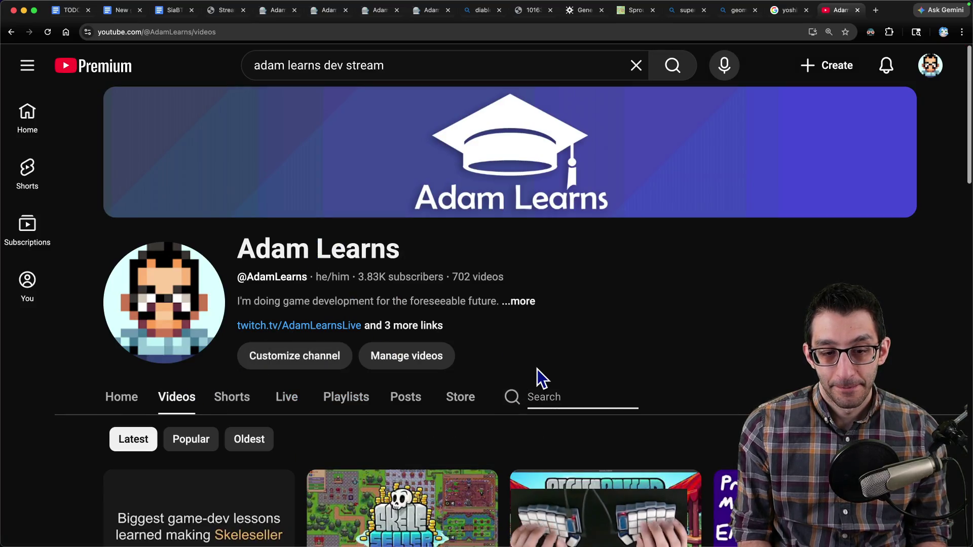
{"action": "type", "text": "dev"}
{"action": "key", "text": "Return"}
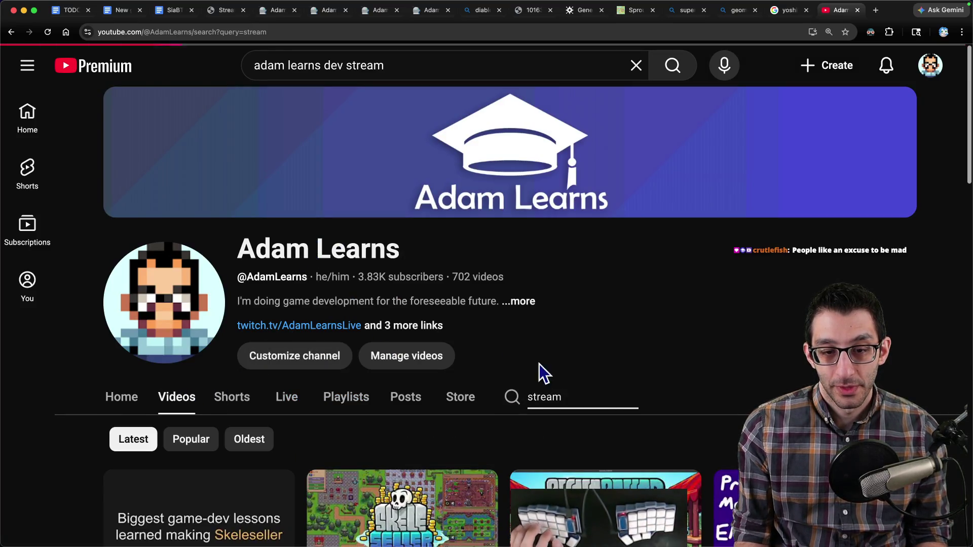
{"action": "scroll", "coordinate": [500, 311], "scroll_direction": "down", "scroll_amount": 5}
{"action": "right_click", "coordinate": [396, 190]}
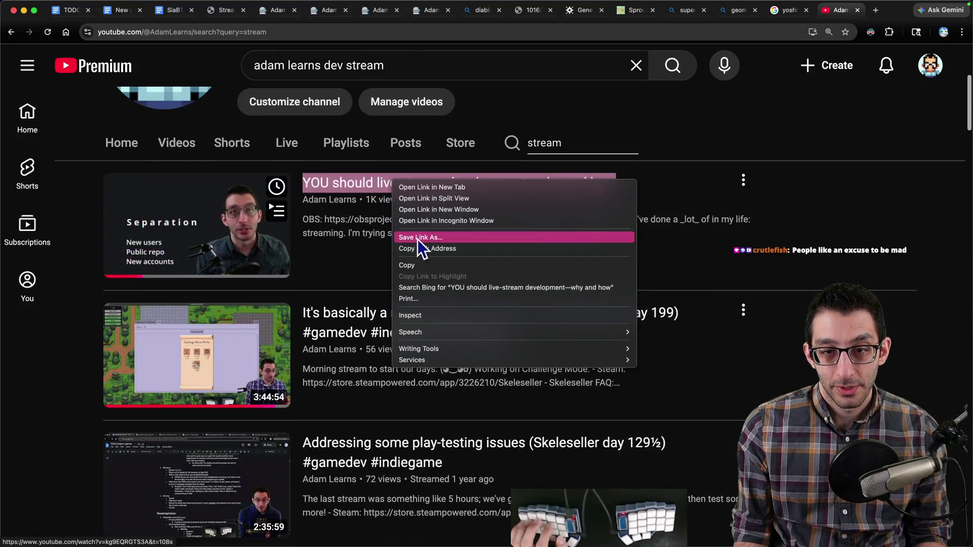
{"action": "left_click", "coordinate": [416, 236]}
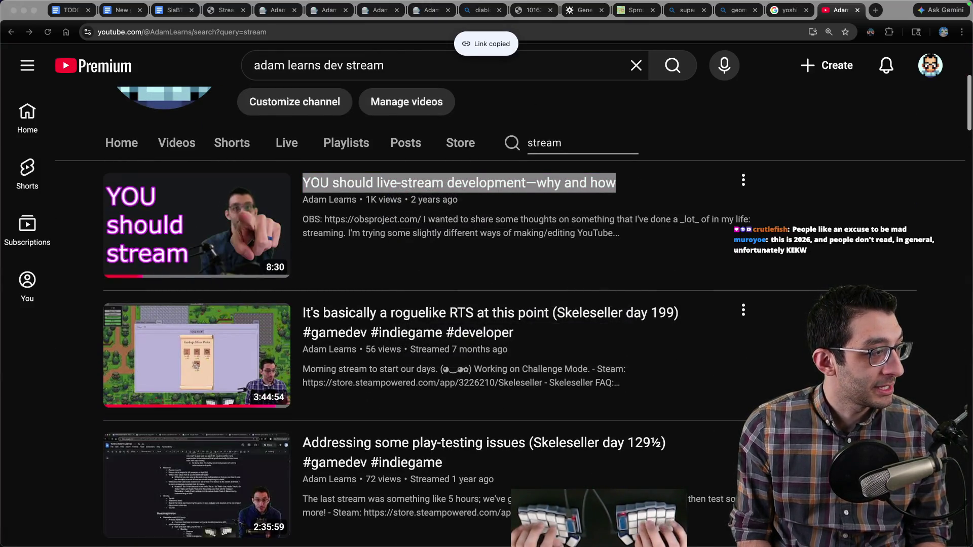
- Open and pause 'YOU should live-stream development—why and how', then enter blog.bot.land
{"action": "left_click", "coordinate": [392, 188]}
{"action": "left_click", "coordinate": [180, 311]}
{"action": "scroll", "coordinate": [203, 304], "scroll_direction": "down", "scroll_amount": 7}
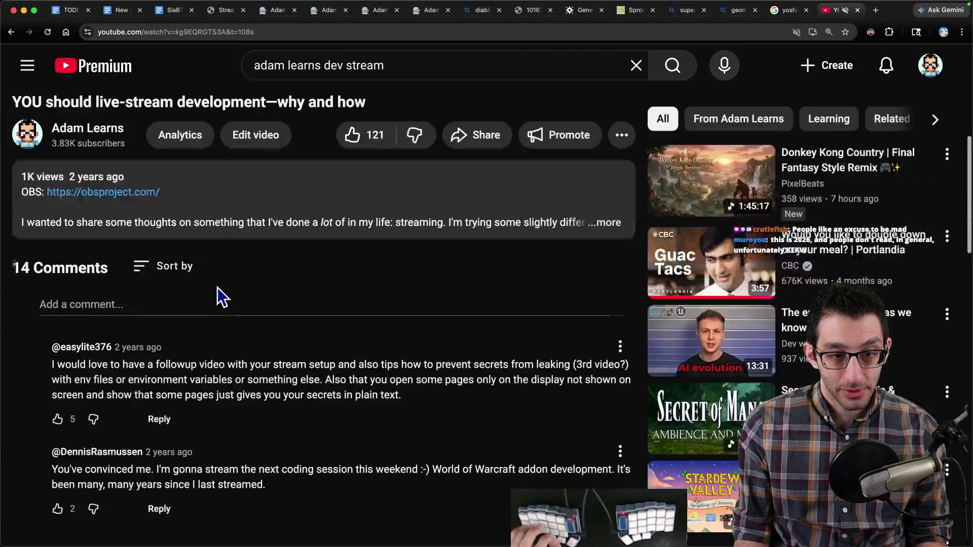
{"action": "scroll", "coordinate": [223, 281], "scroll_direction": "down", "scroll_amount": 4}
{"action": "scroll", "coordinate": [230, 279], "scroll_direction": "up", "scroll_amount": 7}
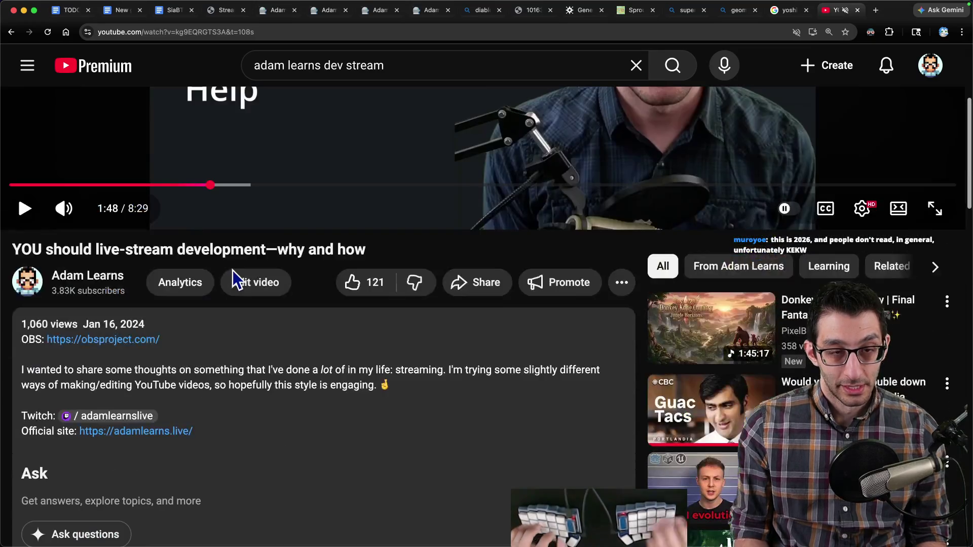
{"action": "key", "text": "super+l"}
{"action": "type", "text": "a"}
{"action": "key", "text": "BackSpace"}
{"action": "type", "text": "blog."}
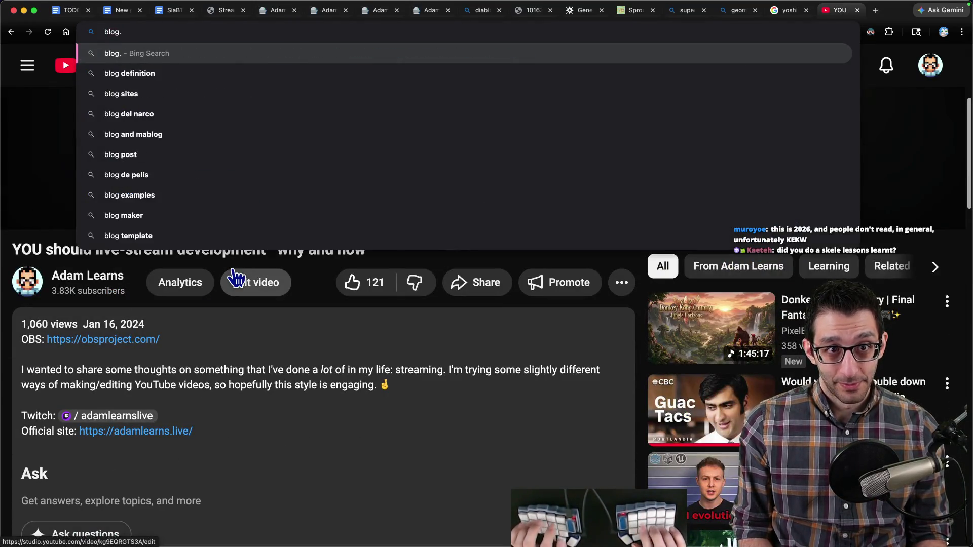
{"action": "type", "text": "bot.land"}
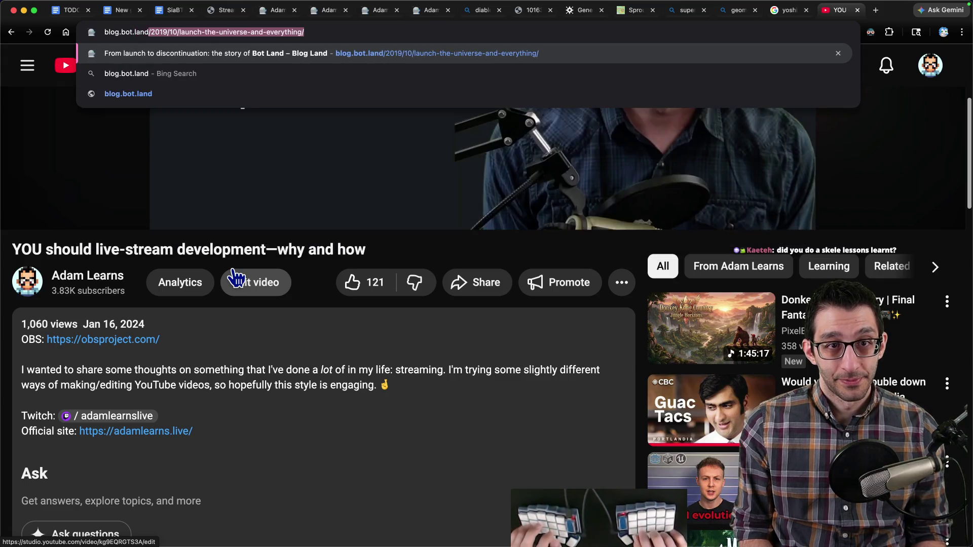
- Load the Bot Land blog home page and open its streaming category
{"action": "key", "text": "Delete"}
{"action": "key", "text": "Return"}
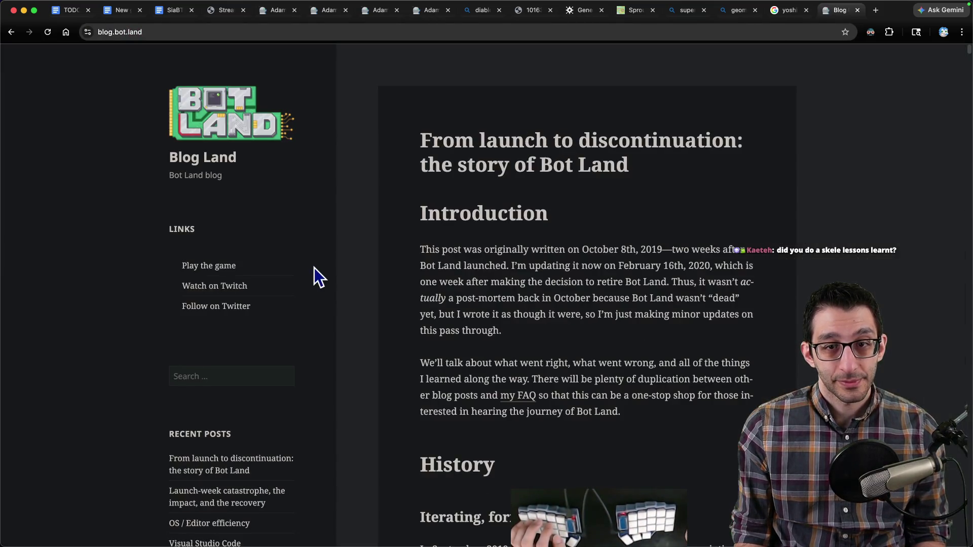
{"action": "scroll", "coordinate": [251, 272], "scroll_direction": "down", "scroll_amount": 4}
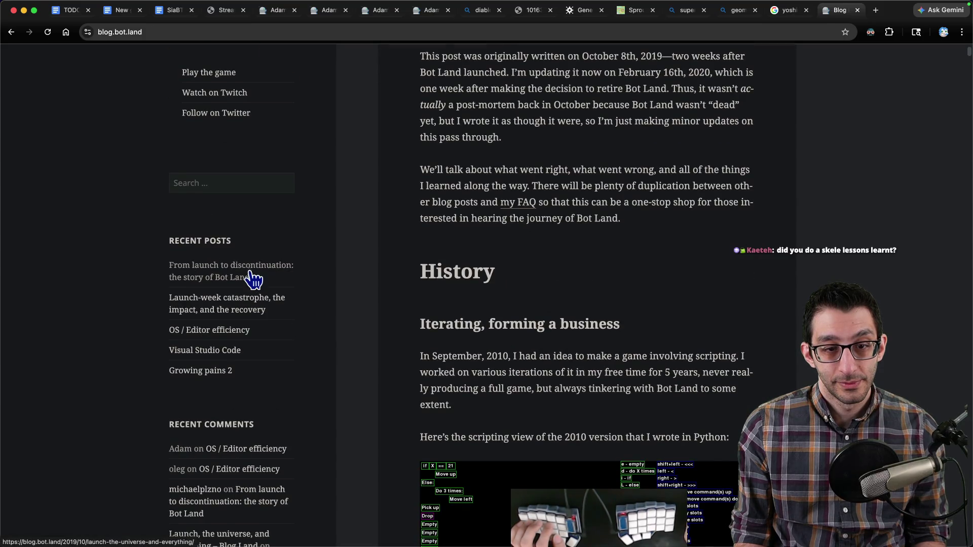
{"action": "scroll", "coordinate": [252, 279], "scroll_direction": "down", "scroll_amount": 4}
{"action": "scroll", "coordinate": [256, 289], "scroll_direction": "down", "scroll_amount": 15}
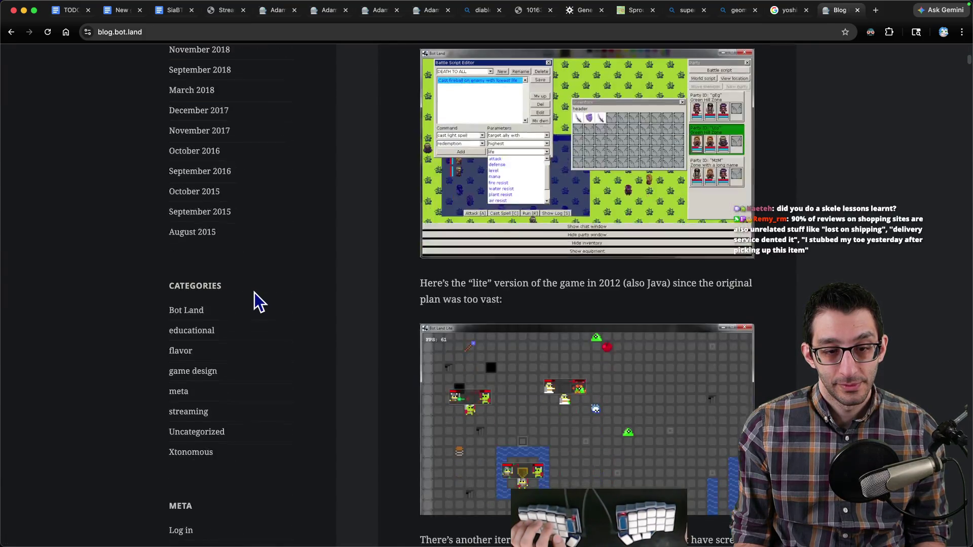
{"action": "left_click", "coordinate": [192, 322]}
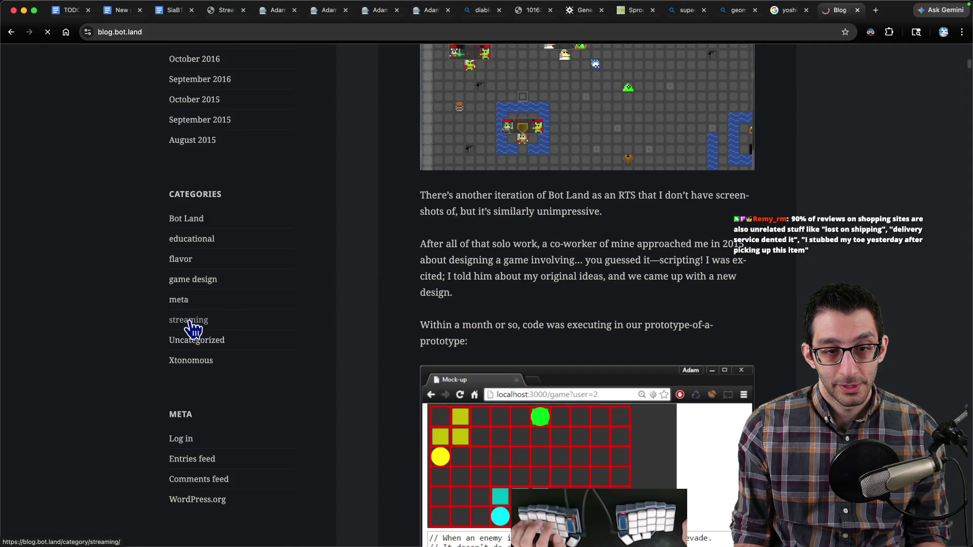
- Open 'Being a development streamer on Twitch', select a word in it, then close the post
{"action": "scroll", "coordinate": [385, 301], "scroll_direction": "down", "scroll_amount": 4}
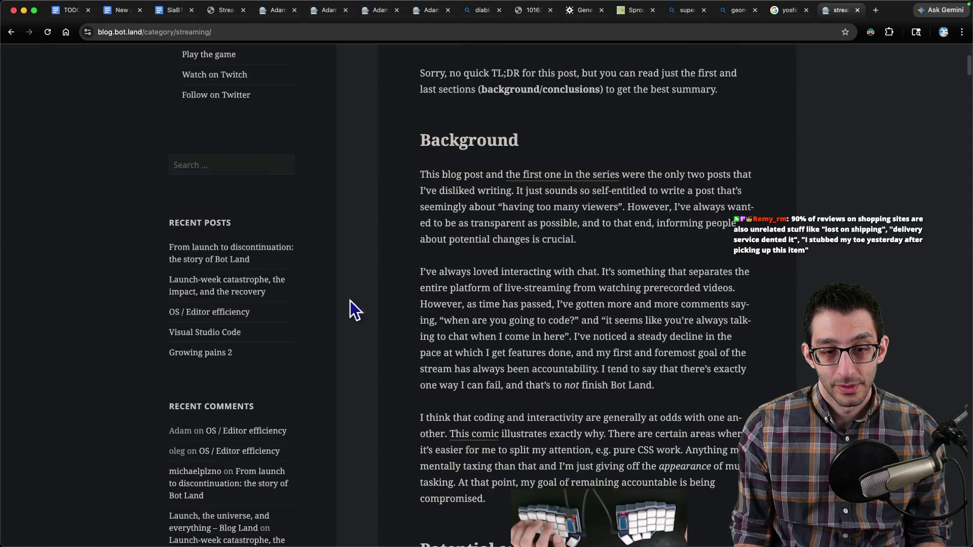
{"action": "scroll", "coordinate": [404, 285], "scroll_direction": "down", "scroll_amount": 20}
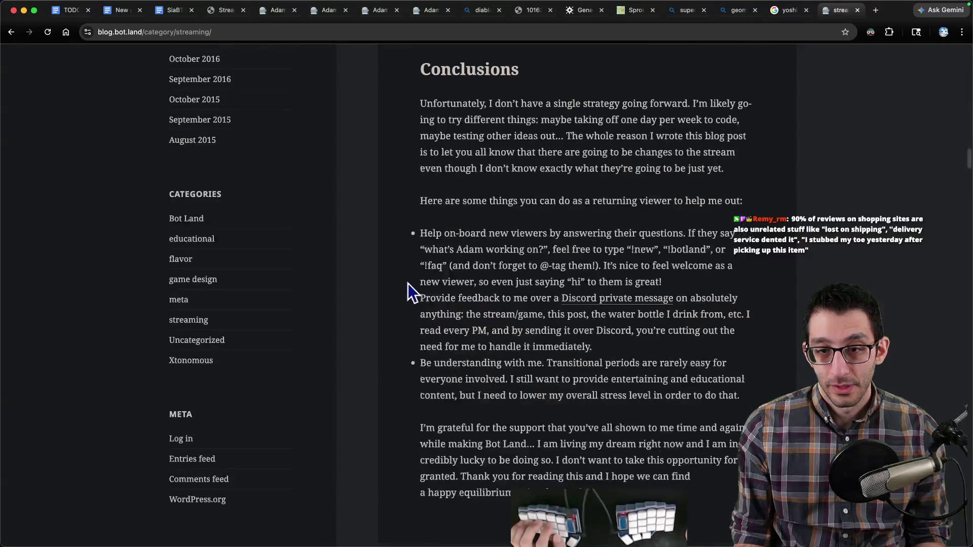
{"action": "scroll", "coordinate": [407, 282], "scroll_direction": "down", "scroll_amount": 15}
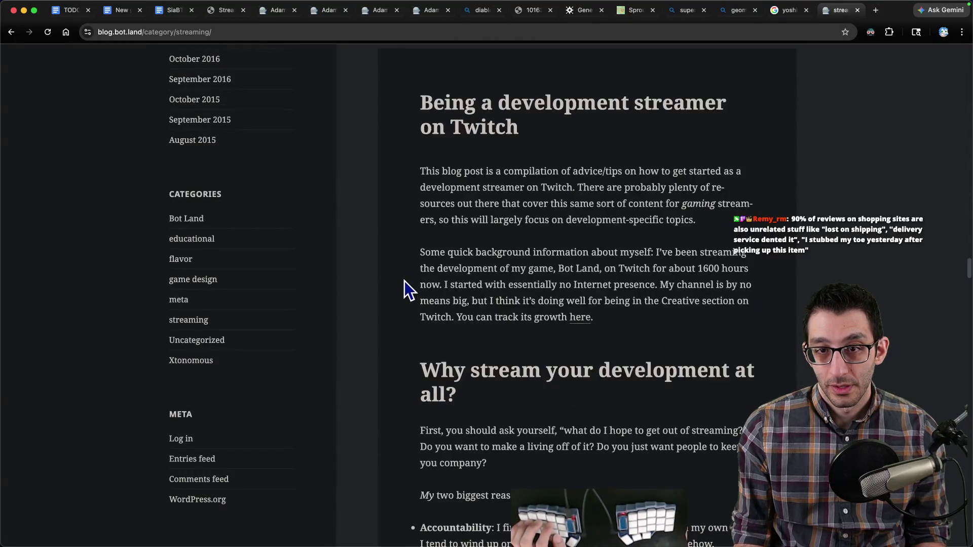
{"action": "left_click", "coordinate": [468, 131]}
{"action": "left_click", "coordinate": [256, 32]}
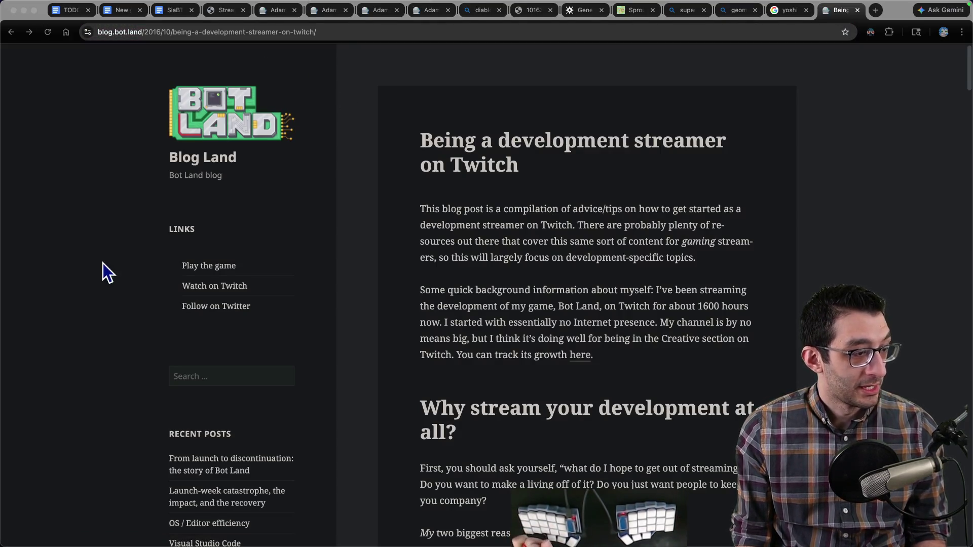
{"action": "left_click", "coordinate": [550, 289]}
{"action": "double_click", "coordinate": [550, 289]}
{"action": "key", "text": "ctrl+w"}
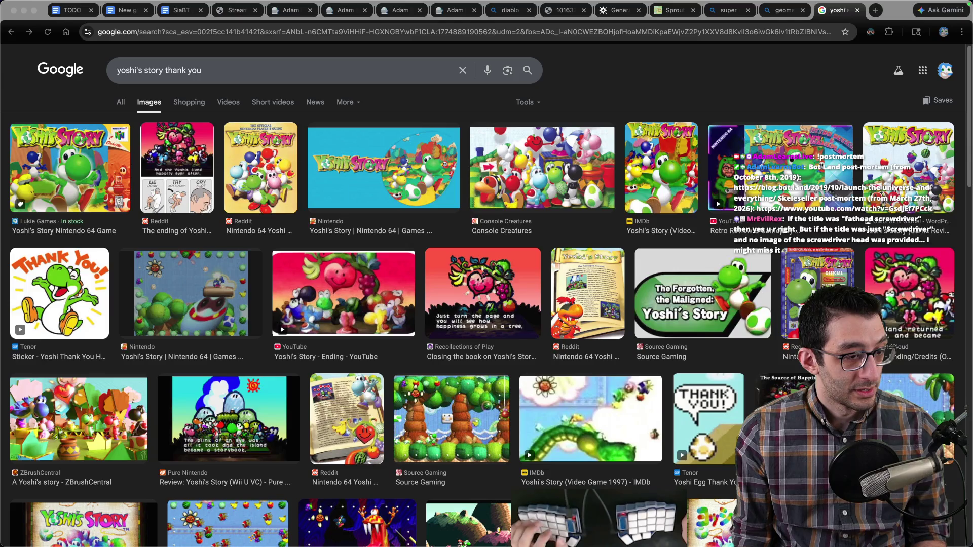
- Switch back to the chat-message note in Visual Studio Code
{"action": "key", "text": "super+Tab"}
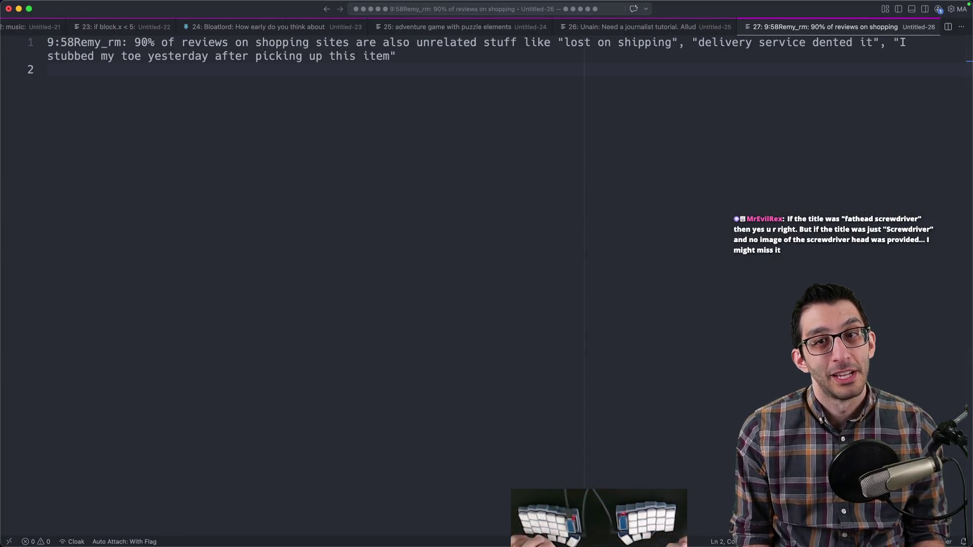
- Add a nested shipping > Amazon > emails outline under the chat note
{"action": "key", "text": "Return"}
{"action": "key", "text": "Tab"}
{"action": "type", "text": "shipping"}
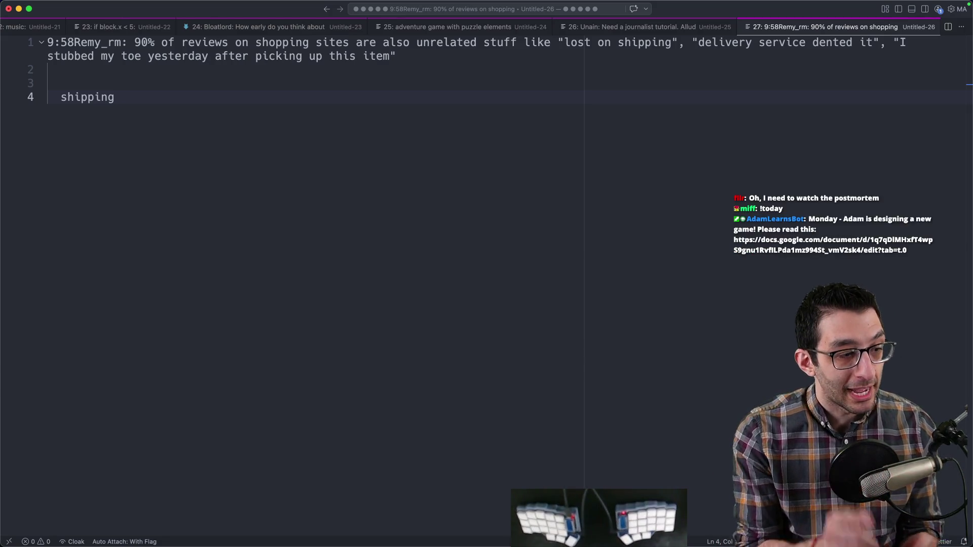
{"action": "key", "text": "Return"}
{"action": "key", "text": "Return"}
{"action": "key", "text": "Tab"}
{"action": "type", "text": "Amazon"}
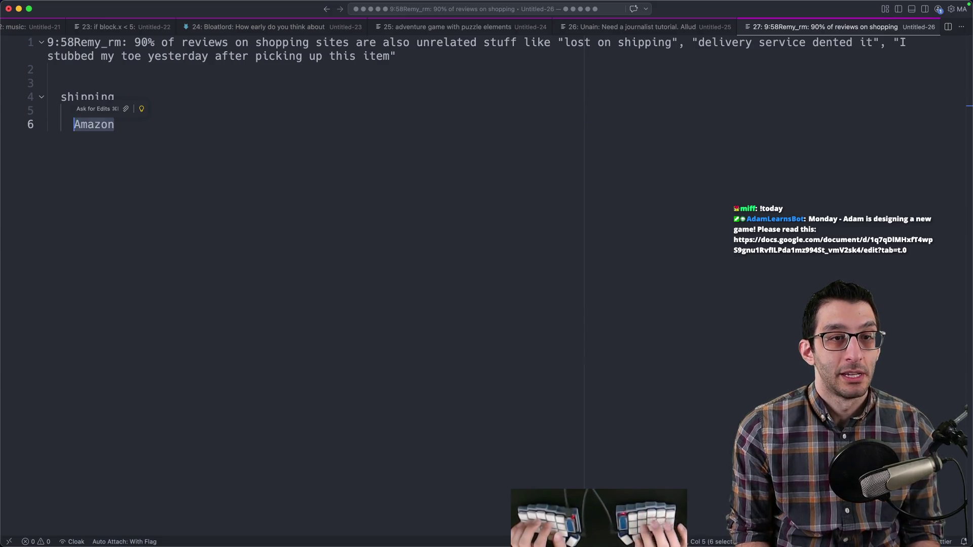
{"action": "key", "text": "Return"}
{"action": "key", "text": "Return"}
{"action": "key", "text": "Tab"}
{"action": "type", "text": "emails"}
- Add the cord-length question with reply "I didn't measure it", then close the note
{"action": "key", "text": "Return"}
{"action": "key", "text": "Tab"}
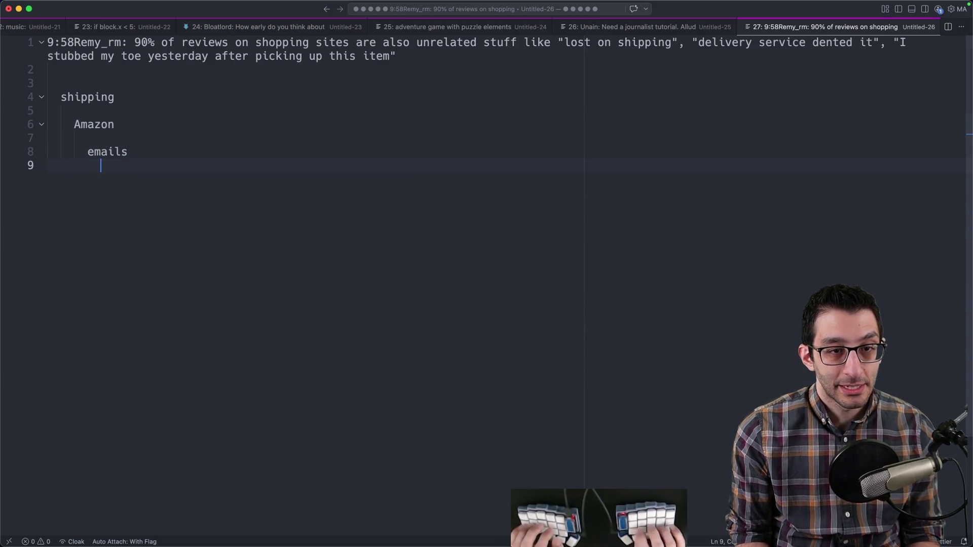
{"action": "type", "text": "\"how longwas the cord for the thi"}
{"action": "type", "text": "ng you bought?"}
{"action": "type", "text": "\""}
{"action": "key", "text": "Return"}
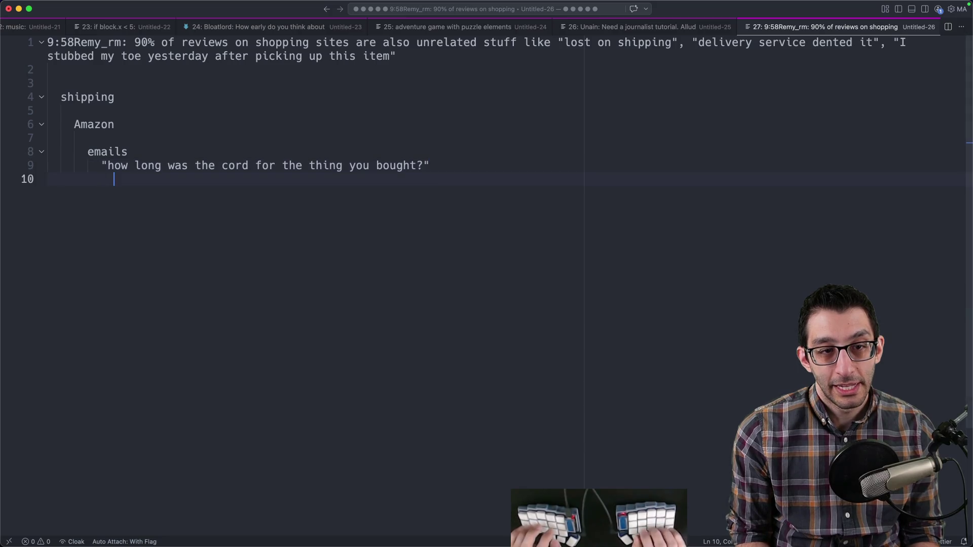
{"action": "type", "text": "\"I didn't measure it\""}
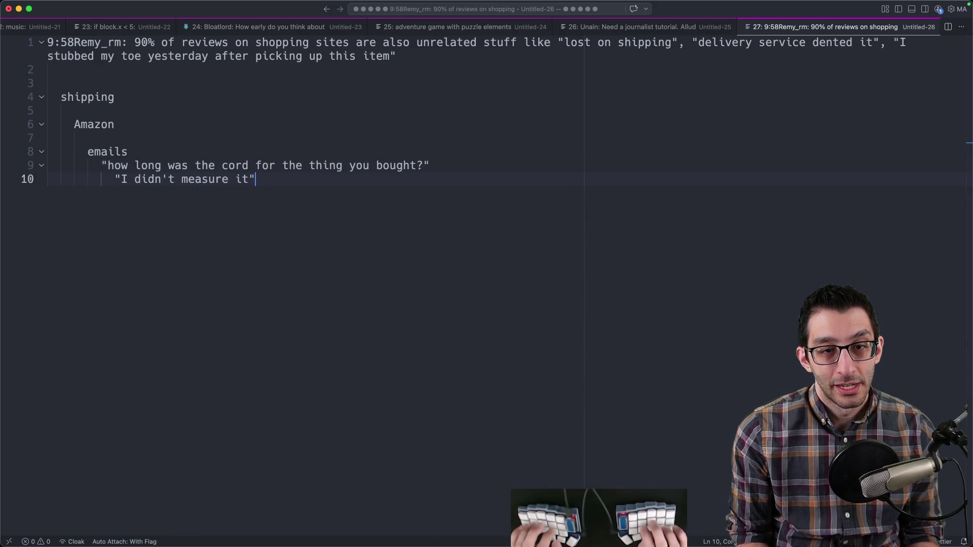
{"action": "left_click_drag", "start_coordinate": [109, 179], "coordinate": [302, 182]}
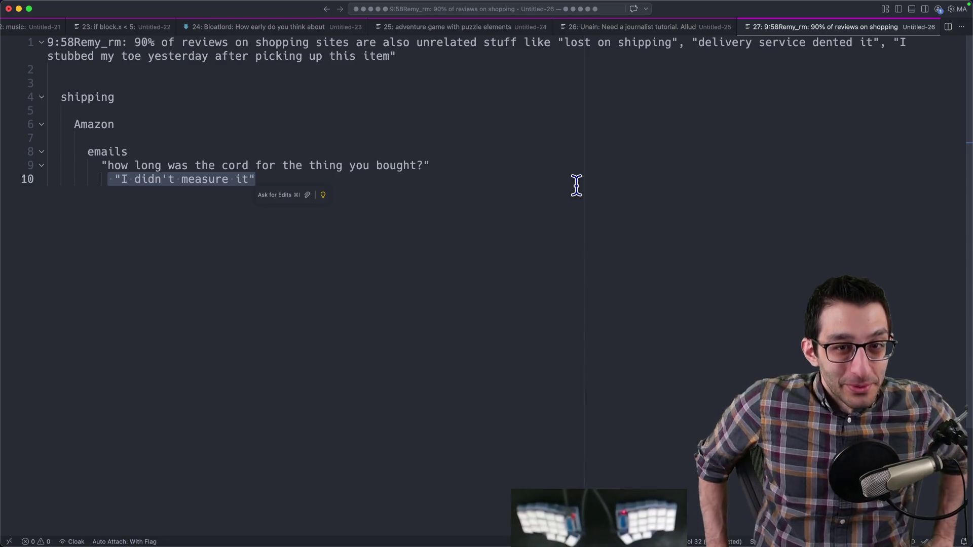
{"action": "key", "text": "super+w"}
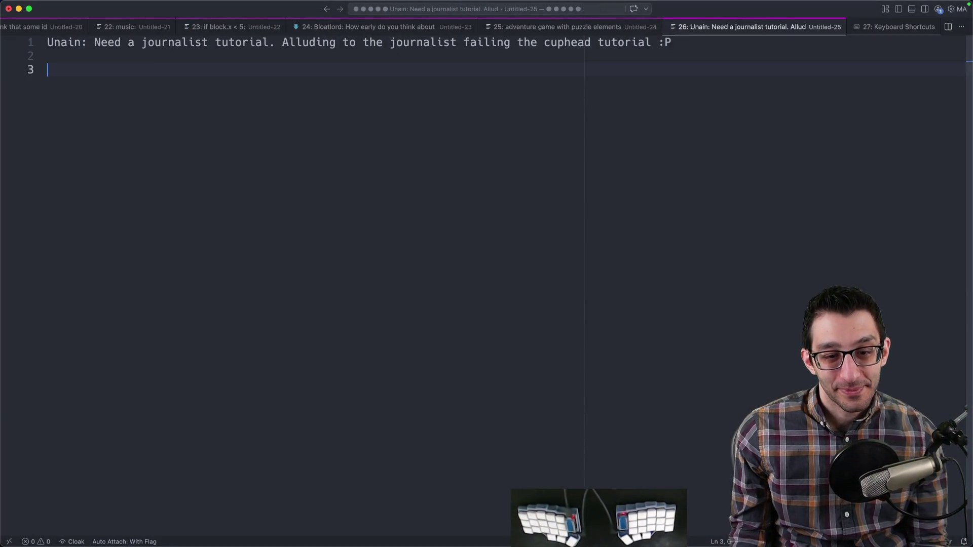
- Discard the note and step through browser tabs to the SiaBT game design document
{"action": "left_click", "coordinate": [226, 517]}
{"action": "key", "text": "super+1"}
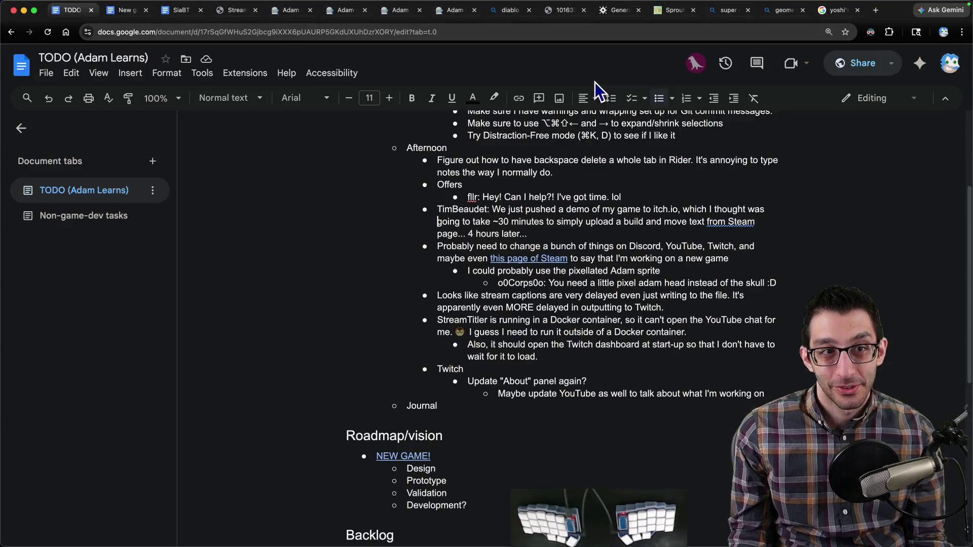
{"action": "key", "text": "super+2"}
{"action": "key", "text": "super+3"}
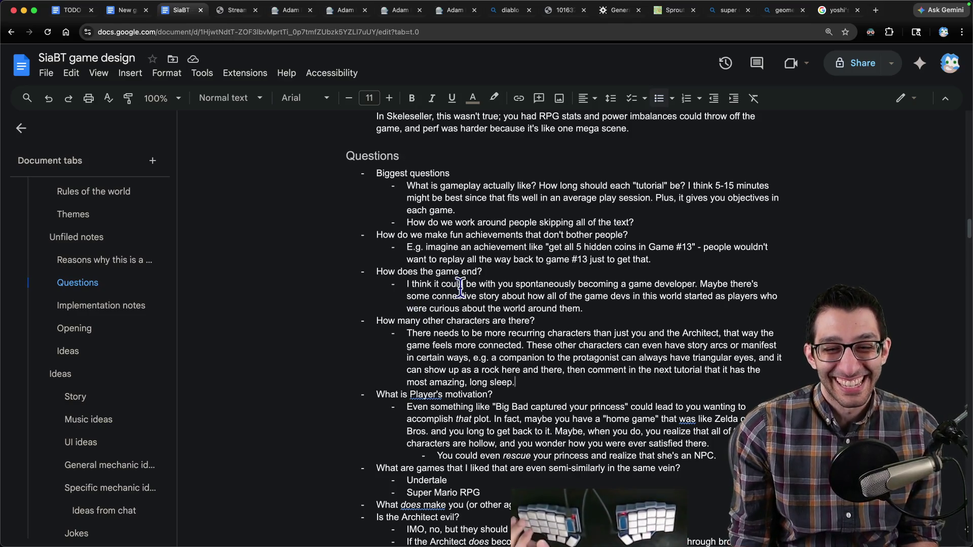
- Cut the rhythm game bullet out of the Ideas list
{"action": "scroll", "coordinate": [420, 334], "scroll_direction": "down", "scroll_amount": 5}
{"action": "scroll", "coordinate": [424, 355], "scroll_direction": "down", "scroll_amount": 1}
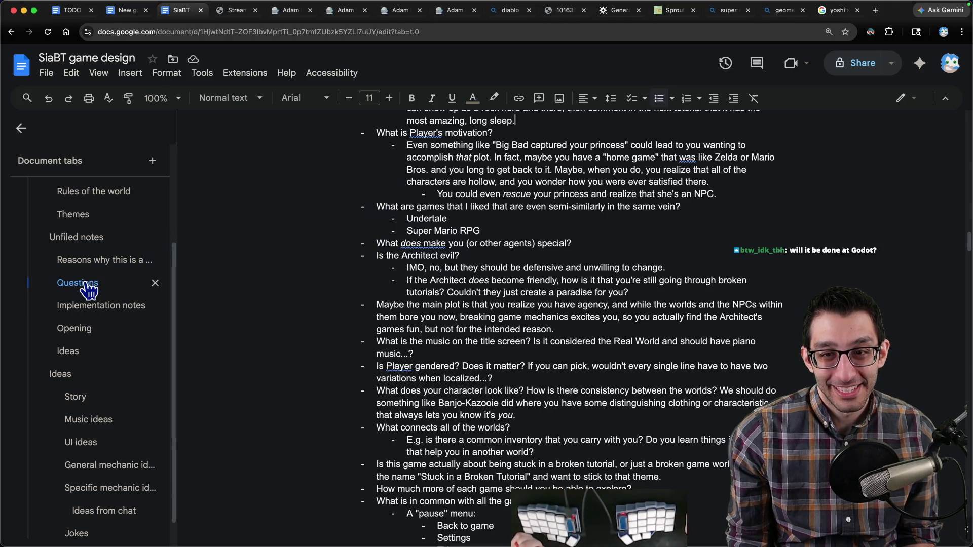
{"action": "left_click", "coordinate": [83, 378]}
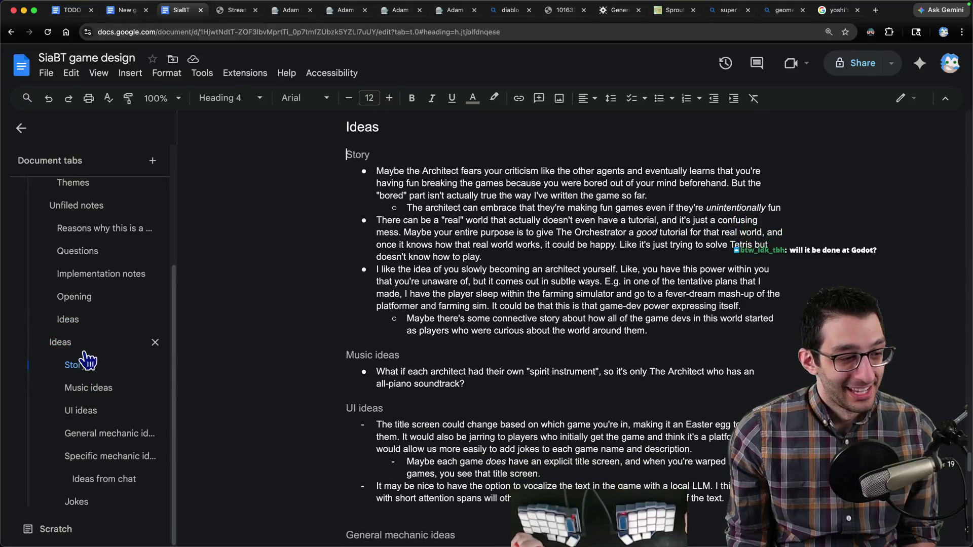
{"action": "left_click", "coordinate": [80, 321]}
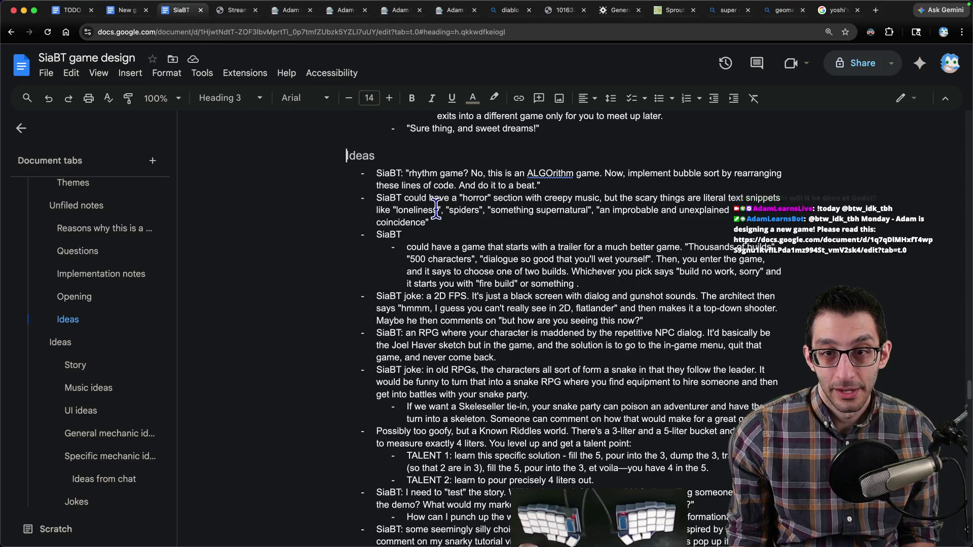
{"action": "left_click_drag", "start_coordinate": [388, 174], "coordinate": [535, 181]}
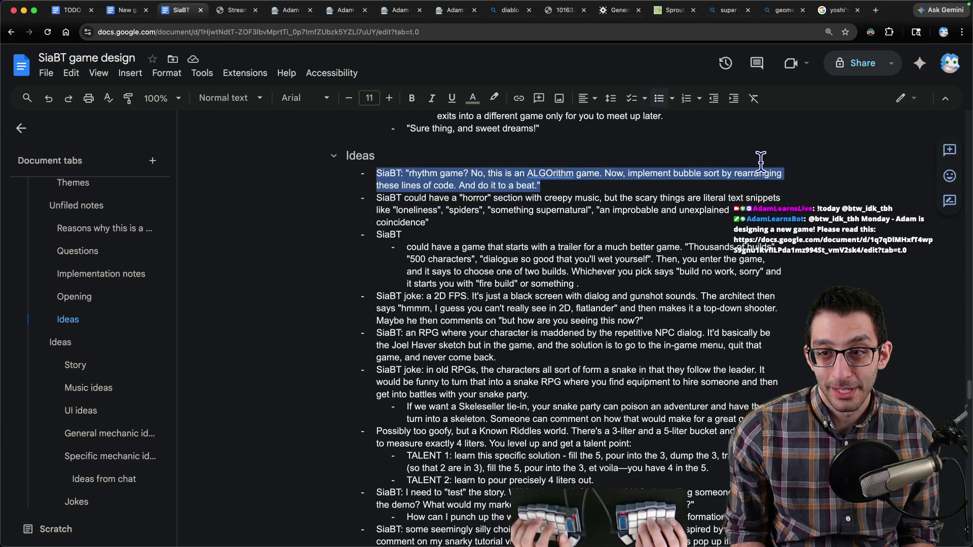
{"action": "key", "text": "super+x"}
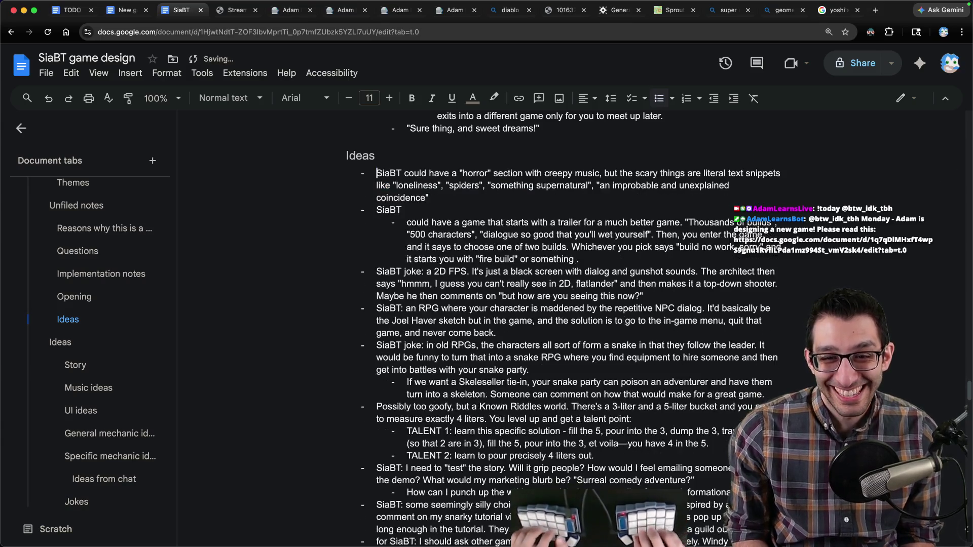
- Paste it atop Specific mechanic ideas, removing 'SiaBT:' prefixes and recapitalizing 'Rhythm' and 'A'
{"action": "left_click", "coordinate": [96, 456]}
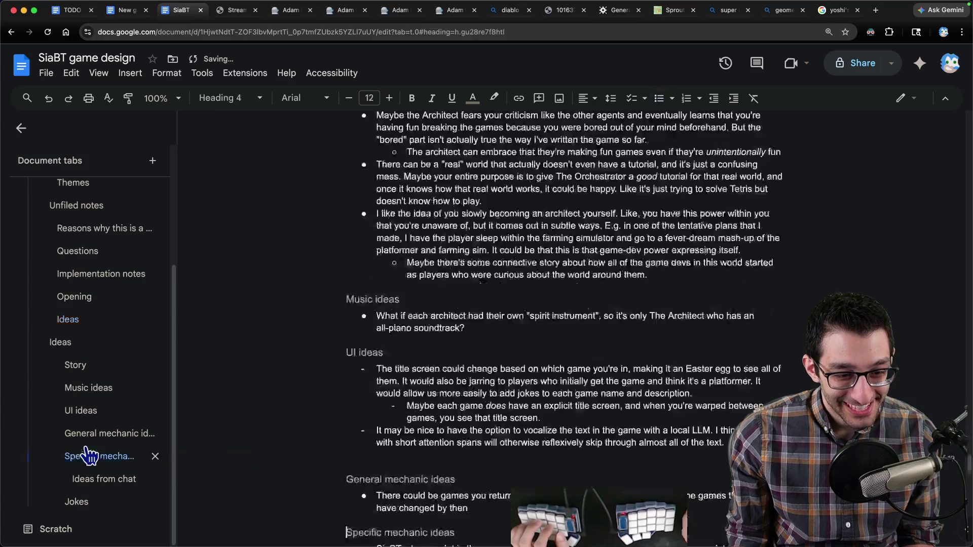
{"action": "key", "text": "Down"}
{"action": "key", "text": "Return"}
{"action": "key", "text": "Up"}
{"action": "key", "text": "super+v"}
{"action": "key", "text": "alt+BackSpace"}
{"action": "key", "text": "Delete"}
{"action": "key", "text": "Right"}
{"action": "key", "text": "Right"}
{"action": "key", "text": "BackSpace"}
{"action": "type", "text": "R"}
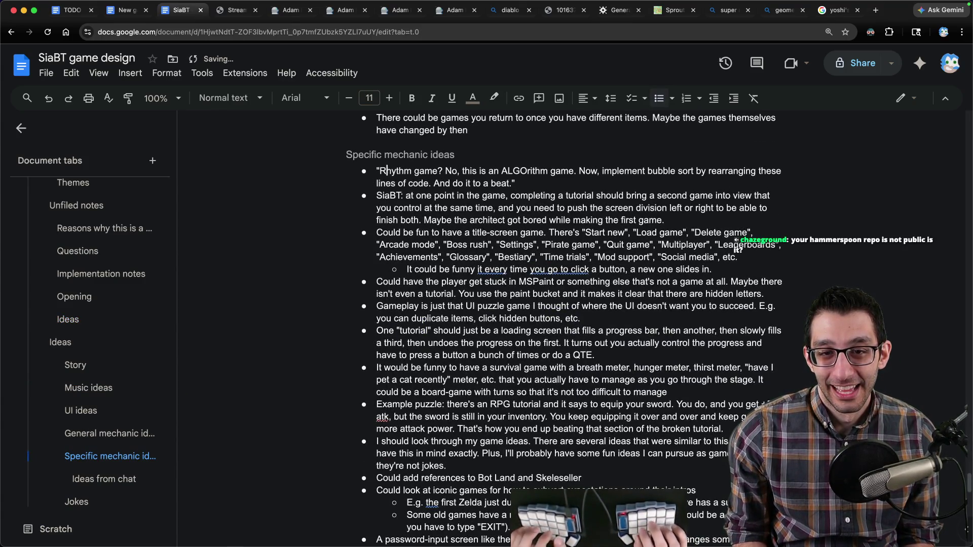
{"action": "key", "text": "Delete"}
{"action": "key", "text": "Delete"}
{"action": "key", "text": "Delete"}
{"action": "type", "text": "A"}
{"action": "key", "text": "Up"}
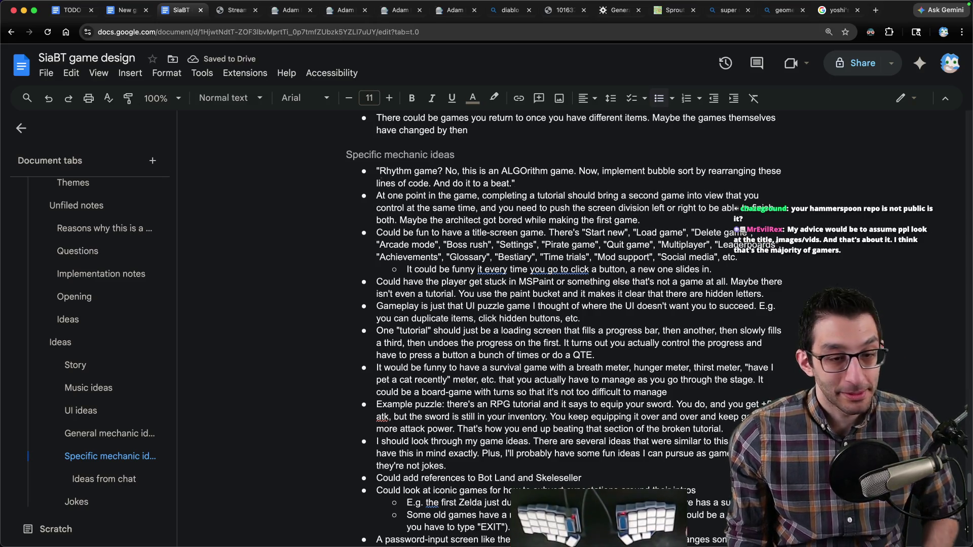
- Reselect the Rhythm game bullet text to review it
{"action": "key", "text": "super+Tab"}
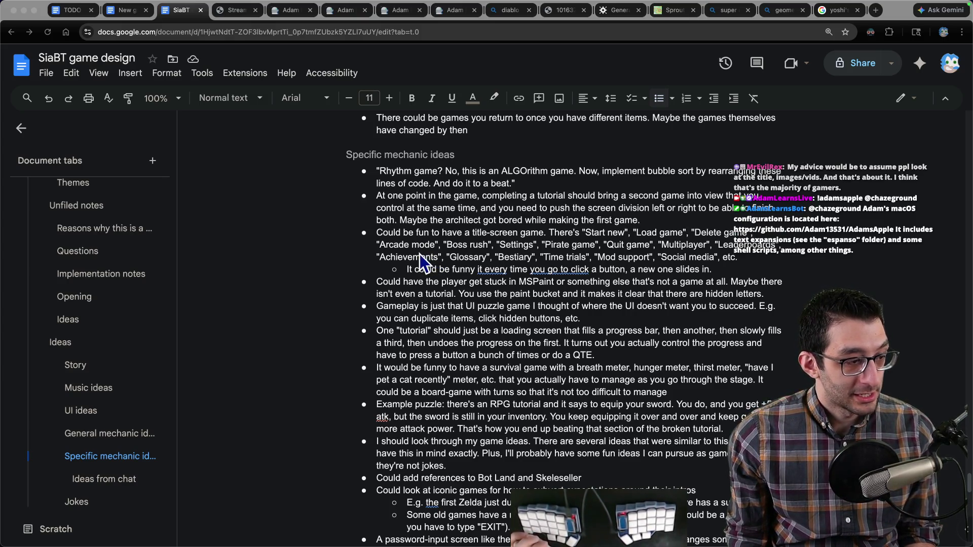
{"action": "mouse_move", "coordinate": [516, 183]}
{"action": "left_mouse_down"}
{"action": "mouse_move", "coordinate": [260, 184]}
{"action": "mouse_move", "coordinate": [278, 167]}
{"action": "left_mouse_up"}
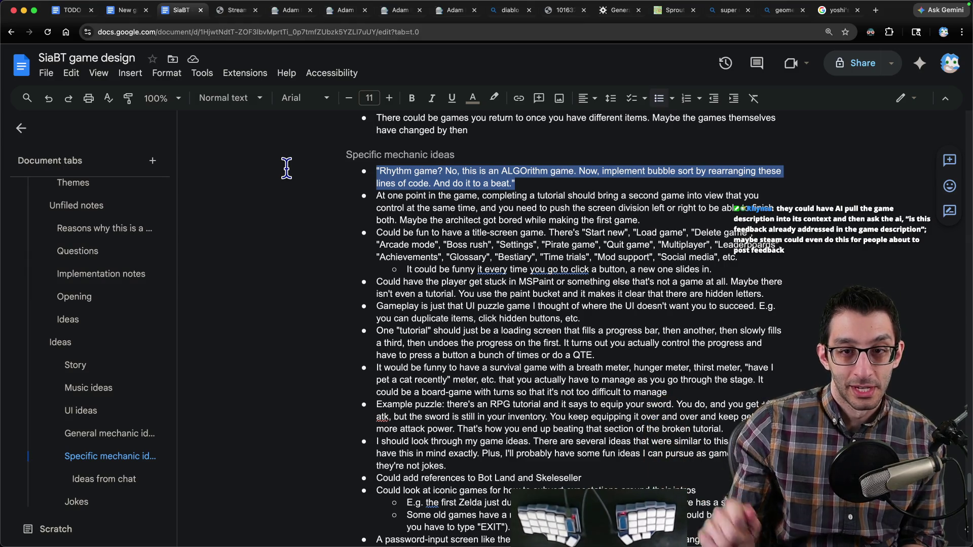
{"action": "left_click", "coordinate": [561, 182]}
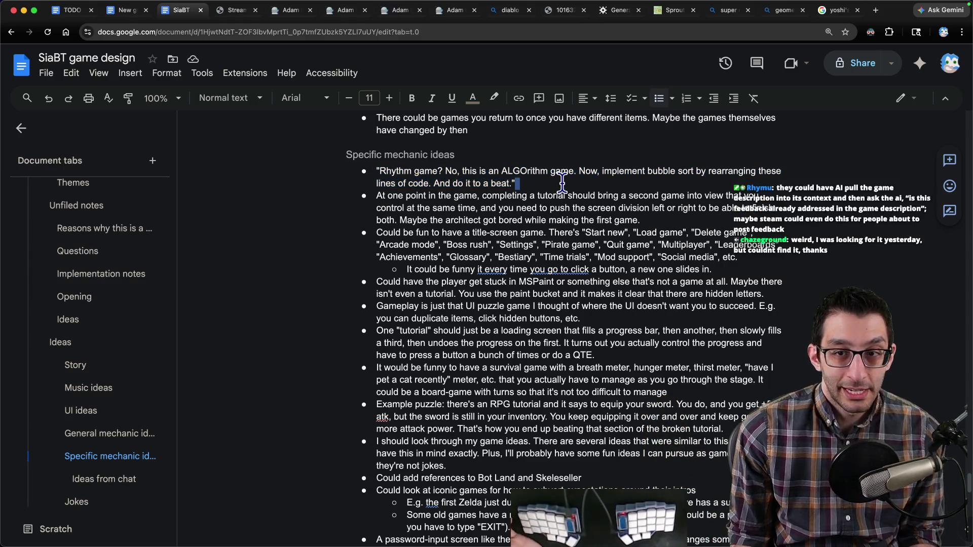
{"action": "left_click_drag", "start_coordinate": [378, 170], "coordinate": [565, 185]}
- Cut the horror-section bullet from Ideas and paste it as the last Jokes bullet
{"action": "left_click", "coordinate": [68, 320]}
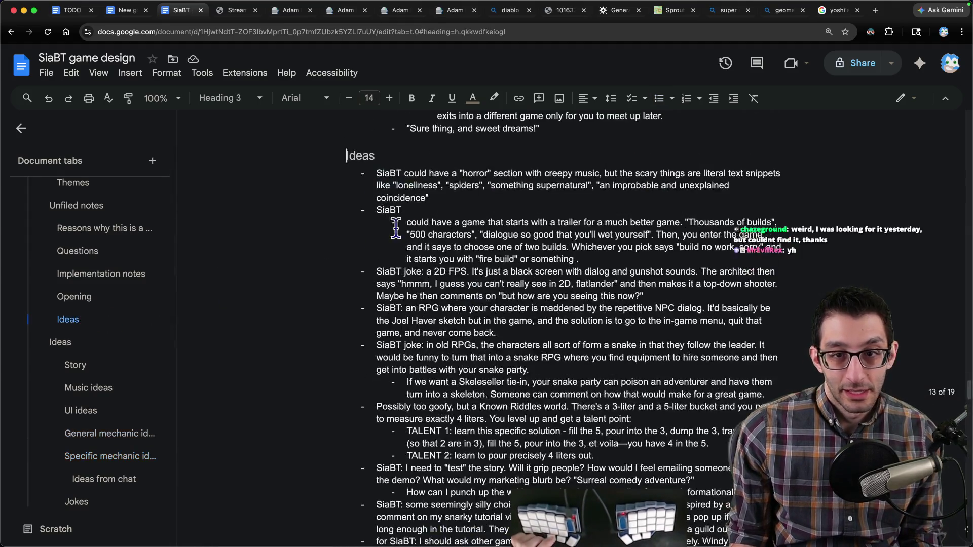
{"action": "triple_click", "coordinate": [442, 191]}
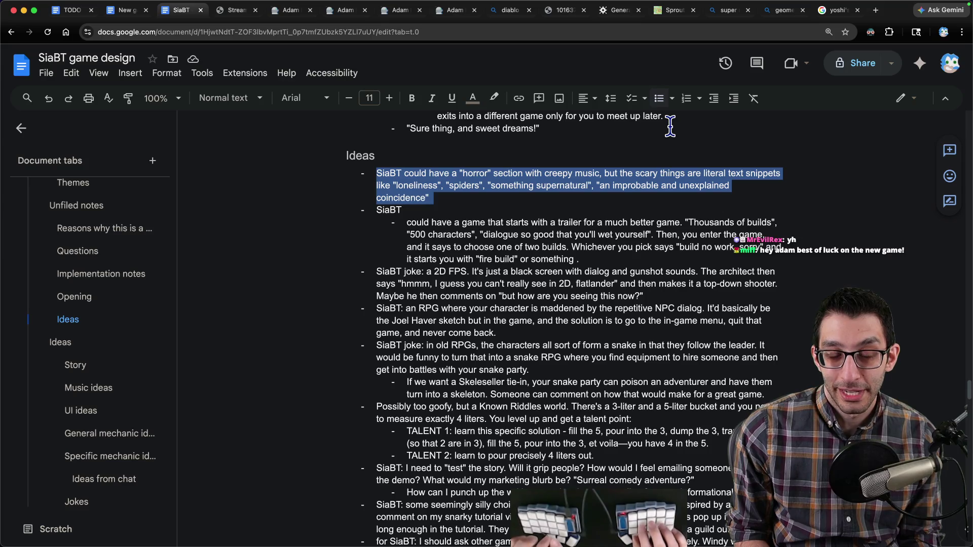
{"action": "key", "text": "cmd+x"}
{"action": "key", "text": "cmd+Down"}
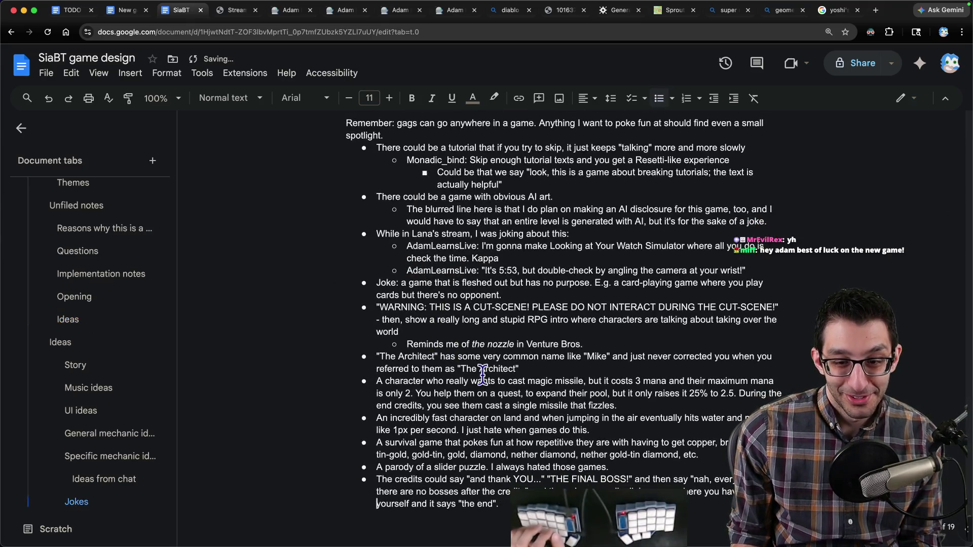
{"action": "key", "text": "cmd+Right"}
{"action": "key", "text": "Return"}
{"action": "key", "text": "cmd+v"}
- Replace the pasted joke's 'SiaBT' prefix so it reads 'Could have a', then return to Ideas
{"action": "key", "text": "Up"}
{"action": "key", "text": "cmd+Left"}
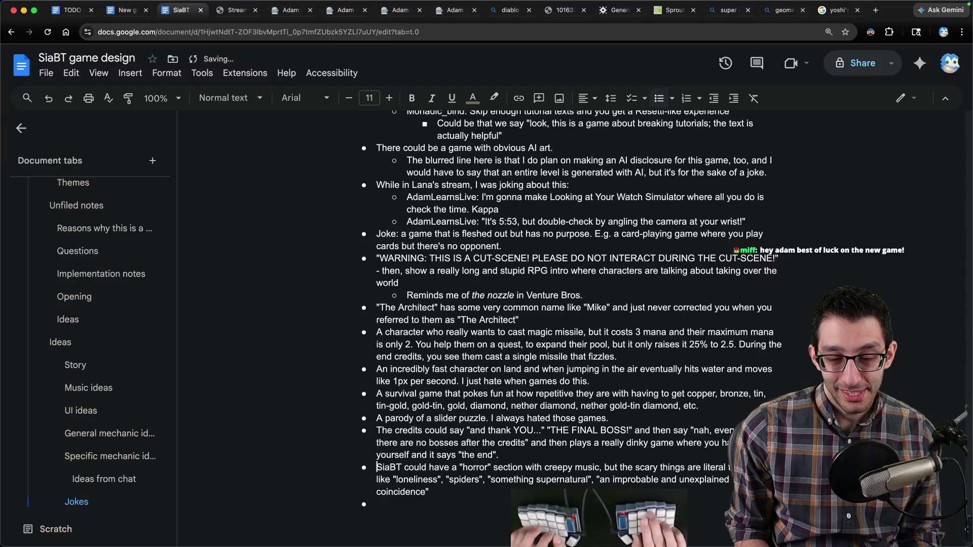
{"action": "key", "text": "Delete"}
{"action": "key", "text": "Delete"}
{"action": "key", "text": "Delete"}
{"action": "type", "text": "C"}
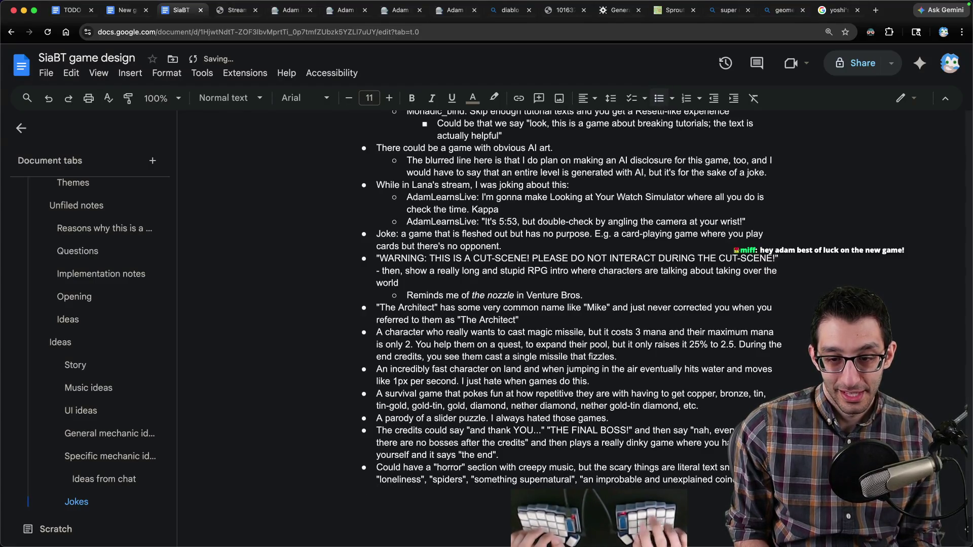
{"action": "left_click", "coordinate": [76, 320]}
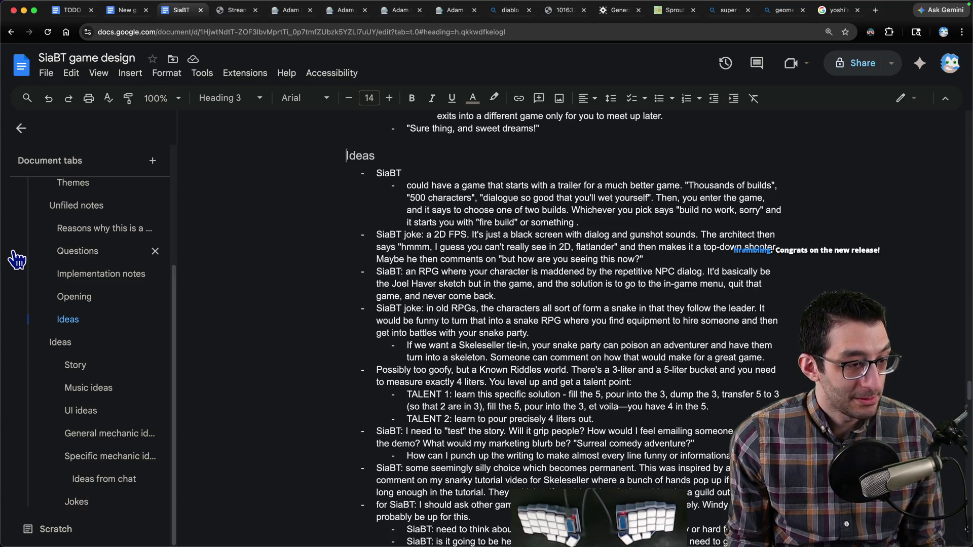
{"action": "left_click", "coordinate": [422, 173]}
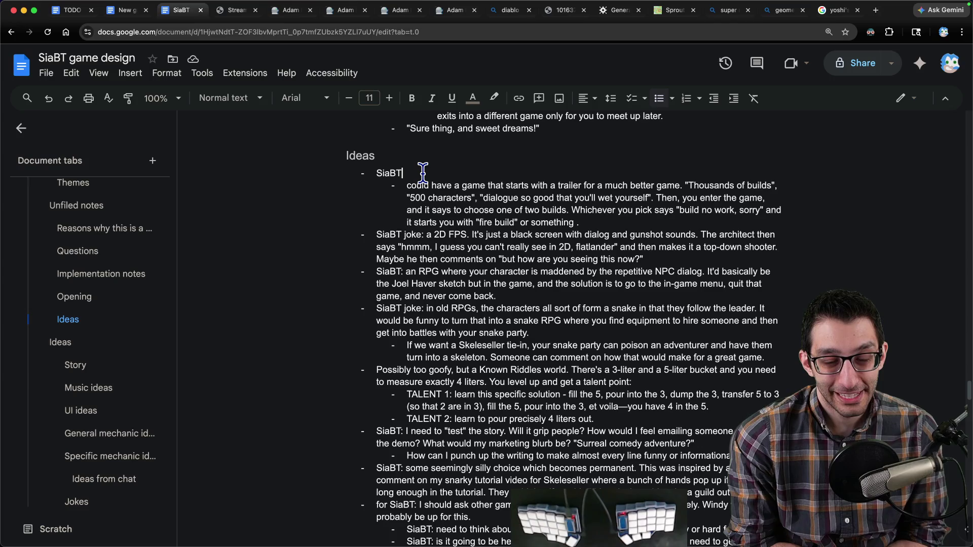
{"action": "key", "text": "super+Tab"}
- Add a 'broken tutorial' note with the sub-point 'damaging yourself be the best way to end that game'
{"action": "type", "text": "broken tutorial"}
{"action": "key", "text": "Return"}
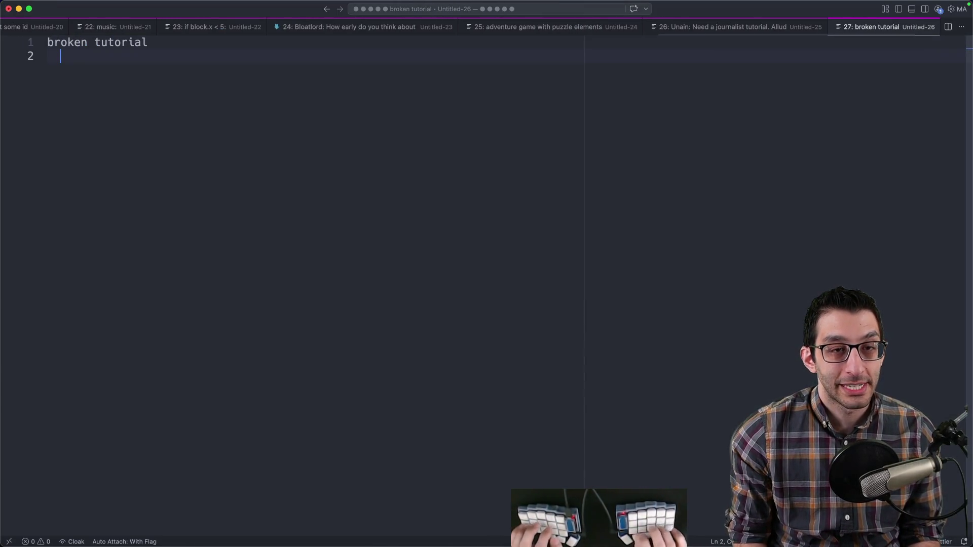
{"action": "key", "text": "Tab"}
{"action": "type", "text": "damaging yourse"}
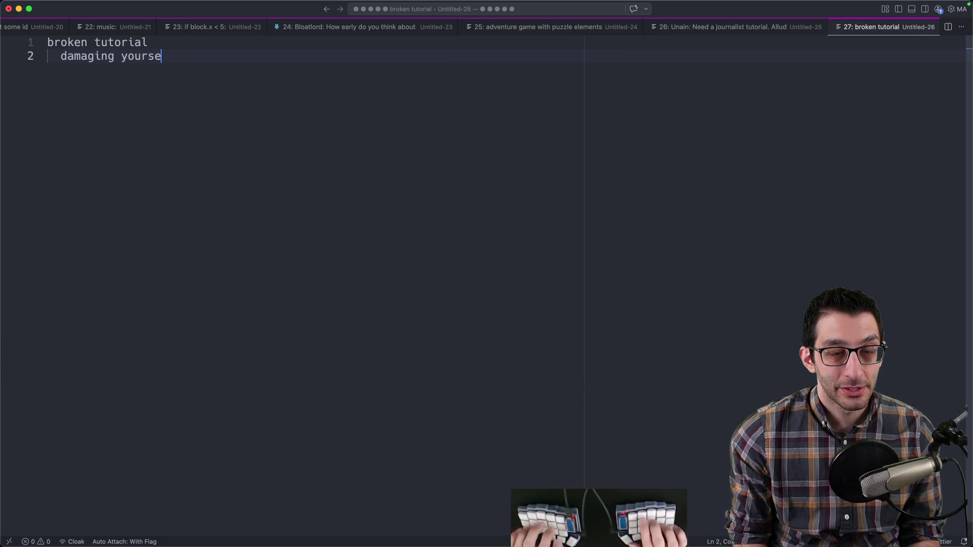
{"action": "type", "text": "lf be the best way to end the"}
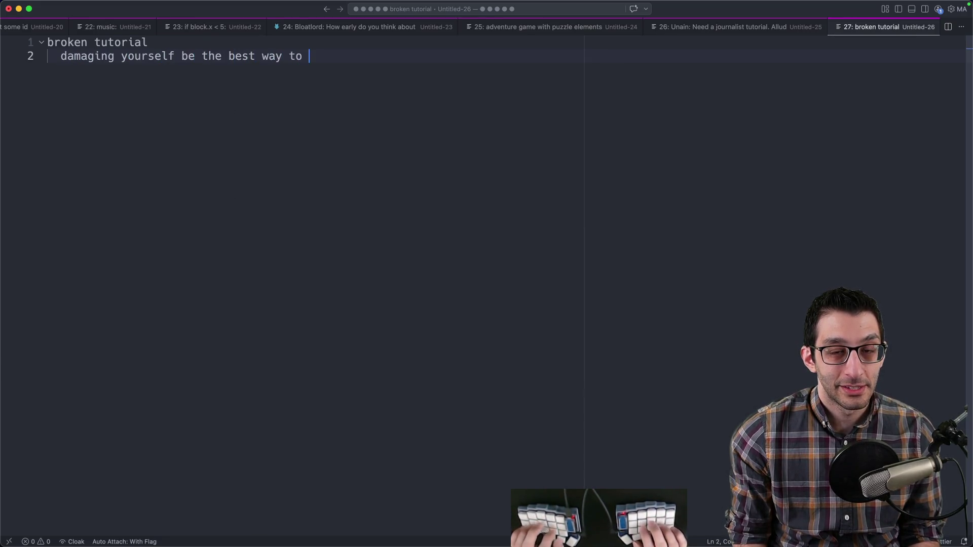
{"action": "key", "text": "BackSpace"}
{"action": "key", "text": "BackSpace"}
{"action": "type", "text": "hat game"}
{"action": "key", "text": "Return"}
{"action": "key", "text": "Return"}
{"action": "key", "text": "Return"}
- Add a 'game-over screen' note with 'retry' and 'title screen' as sub-options
{"action": "type", "text": "game-over screen"}
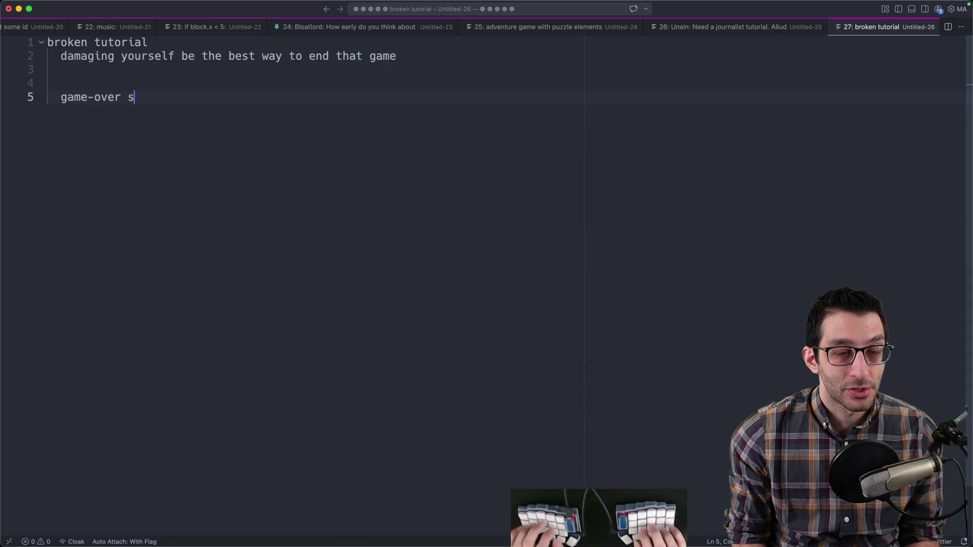
{"action": "key", "text": "Return"}
{"action": "key", "text": "Tab"}
{"action": "type", "text": "retry"}
{"action": "key", "text": "Return"}
{"action": "type", "text": "t"}
{"action": "key", "text": "BackSpace"}
{"action": "type", "text": "go to t"}
{"action": "type", "text": "itle screen"}
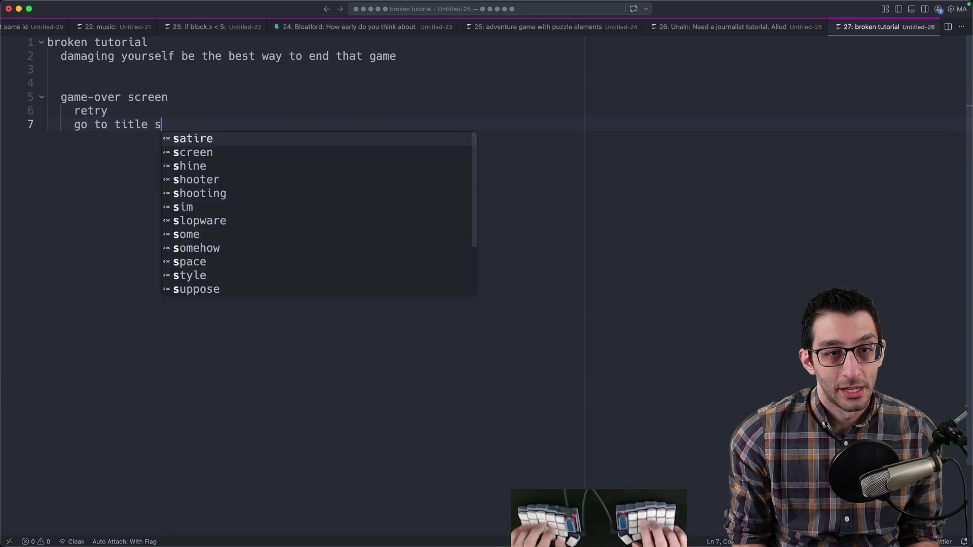
- Close the broken tutorial notes file without saving changes
{"action": "left_click_drag", "start_coordinate": [413, 64], "coordinate": [207, 27]}
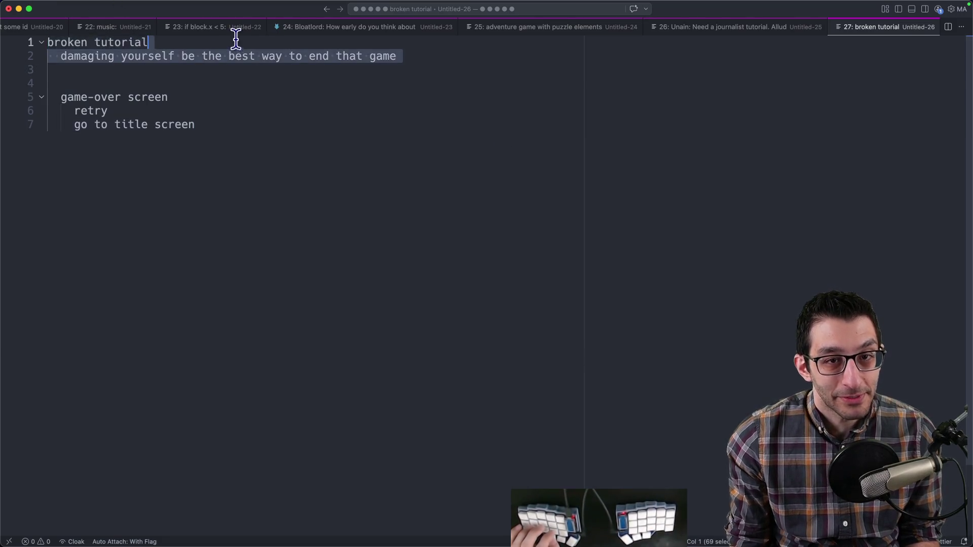
{"action": "left_click", "coordinate": [293, 171]}
{"action": "key", "text": "super+a"}
{"action": "left_click", "coordinate": [472, 239]}
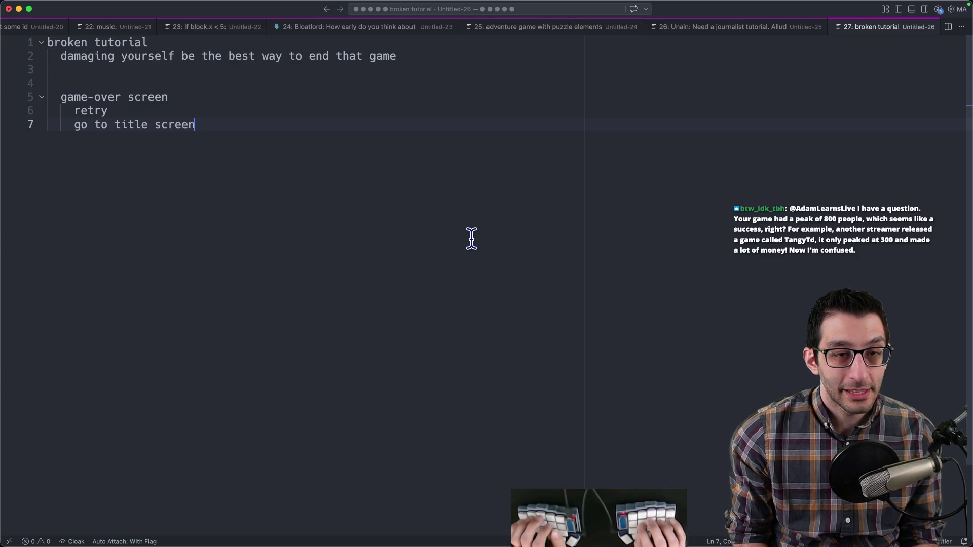
{"action": "key", "text": "super+w"}
{"action": "key", "text": "super+d"}
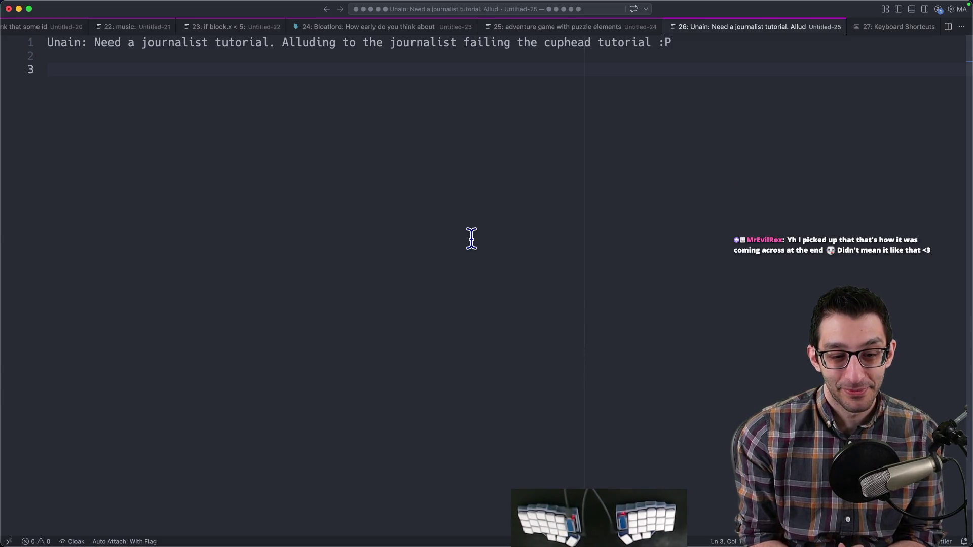
{"action": "key", "text": "super+Tab"}
- Search Bing for 'bomberman 64 esrb rating' to find its E for Everyone rating
{"action": "key", "text": "super+l"}
{"action": "type", "text": "bomber"}
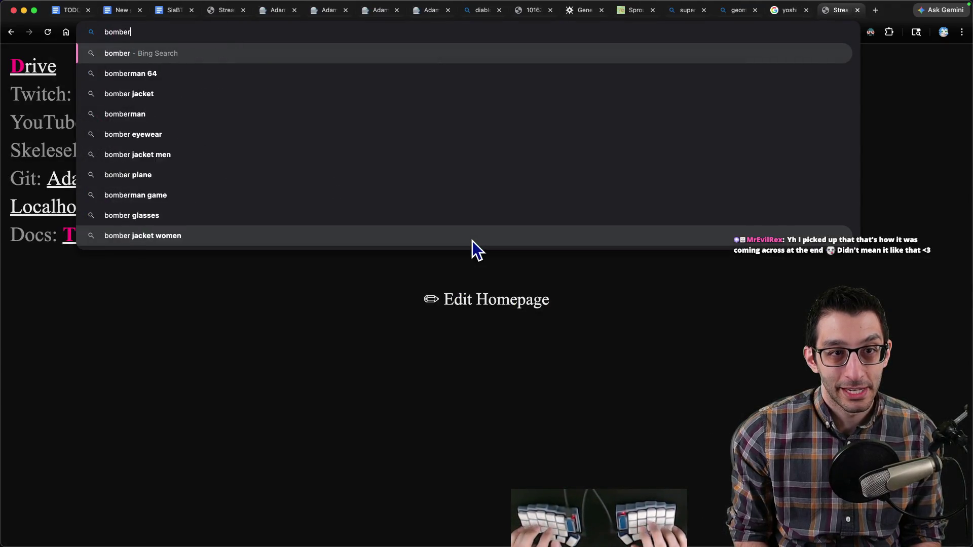
{"action": "type", "text": "man 64 rating"}
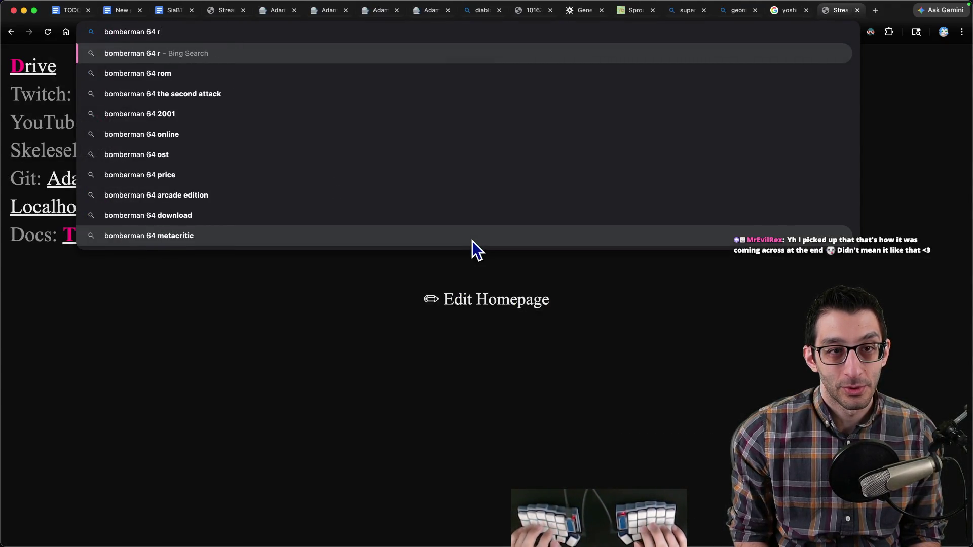
{"action": "key", "text": "Return"}
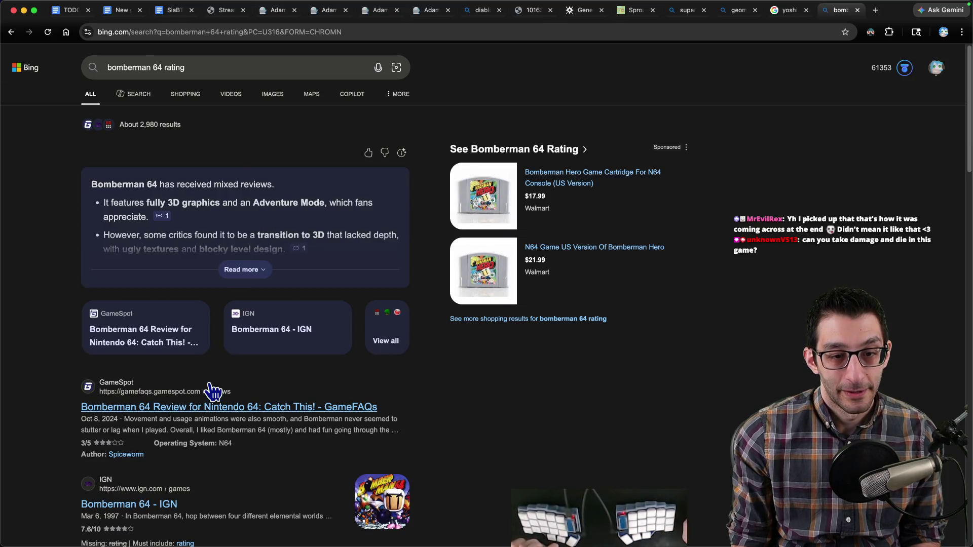
{"action": "scroll", "coordinate": [223, 200], "scroll_direction": "down", "scroll_amount": 1}
{"action": "double_click", "coordinate": [192, 50]}
{"action": "type", "text": "esrb rating"}
{"action": "key", "text": "Return"}
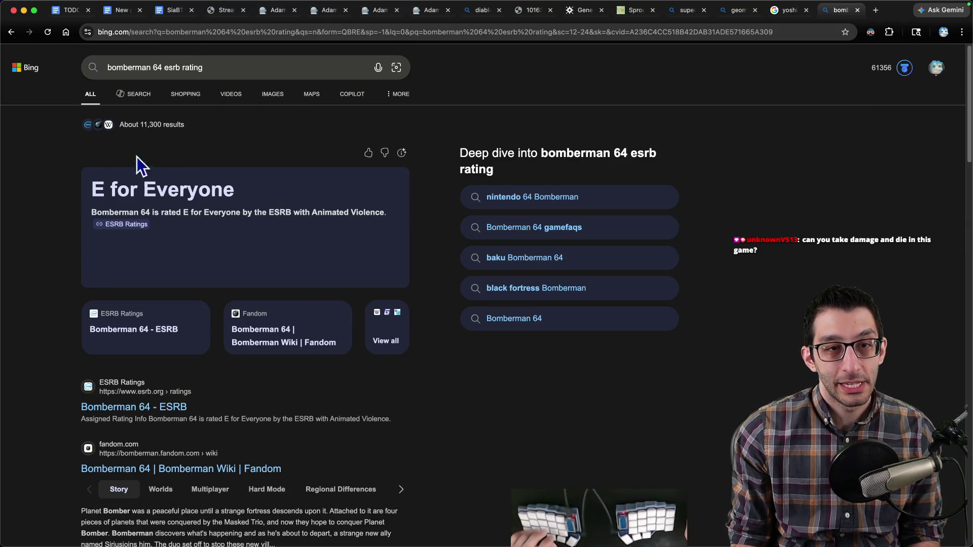
- Open a Bomberman 64 gameplay image from the Images results, then return to the TODO document
{"action": "left_click", "coordinate": [266, 102]}
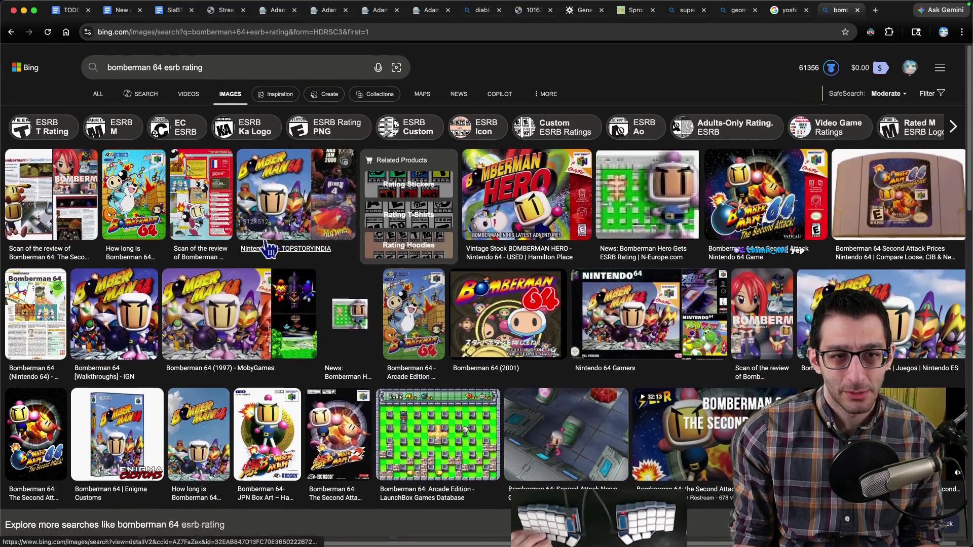
{"action": "scroll", "coordinate": [267, 250], "scroll_direction": "down", "scroll_amount": 10}
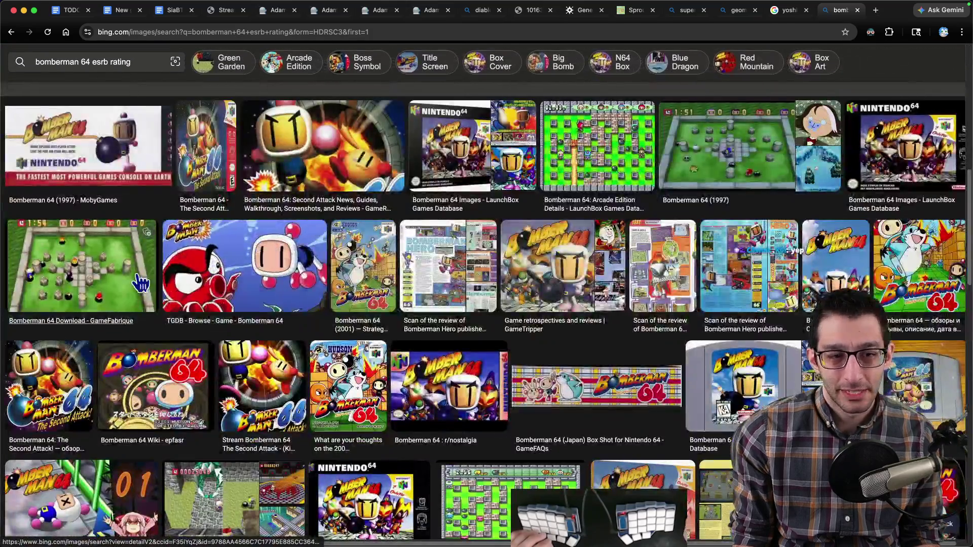
{"action": "left_click", "coordinate": [90, 282]}
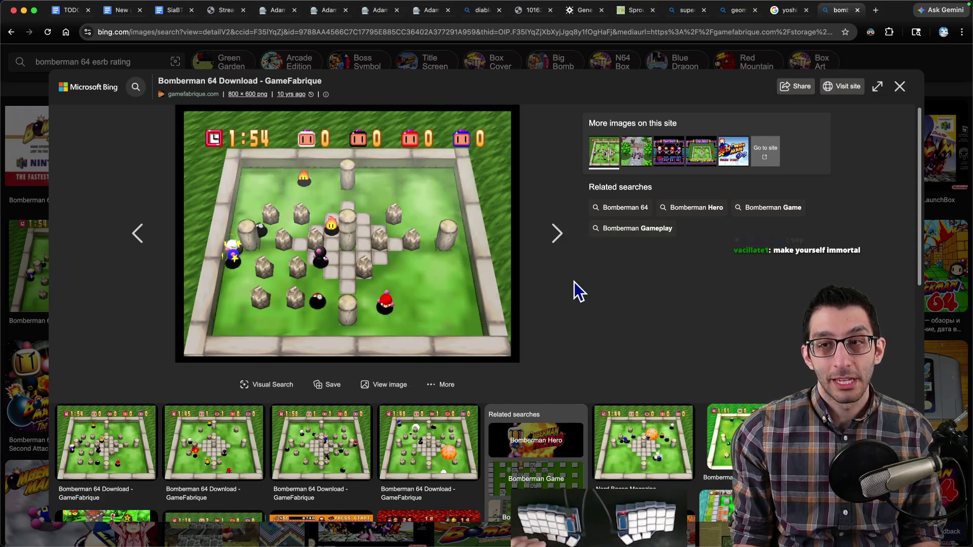
{"action": "key", "text": "super+1"}
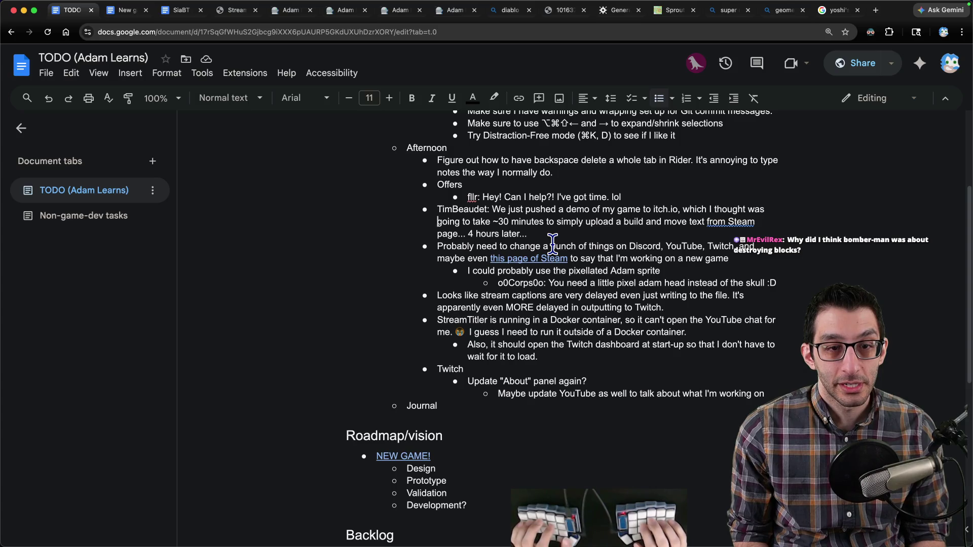
- Open SteamDB in a new tab and go to Tangy TD's app page
{"action": "key", "text": "super+t"}
{"action": "type", "text": "steamdb"}
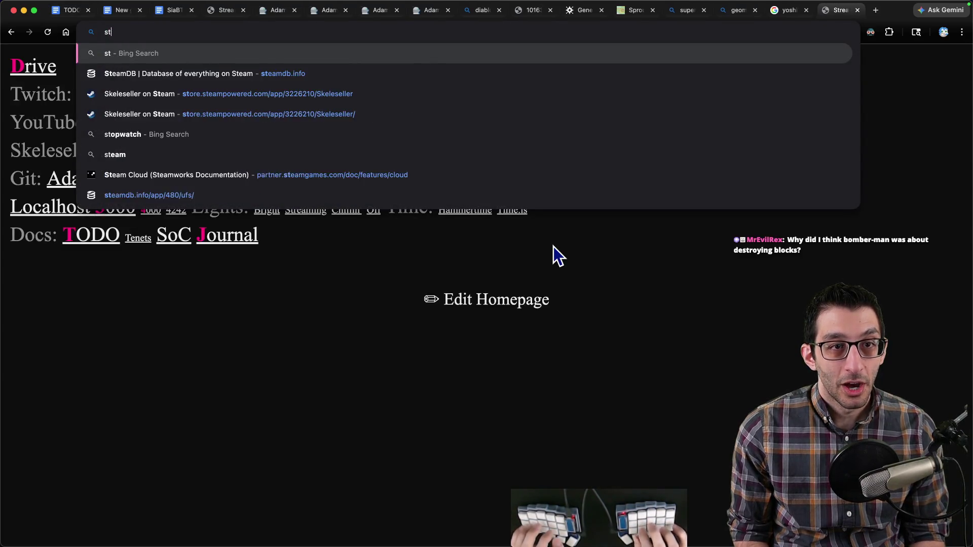
{"action": "key", "text": "Return"}
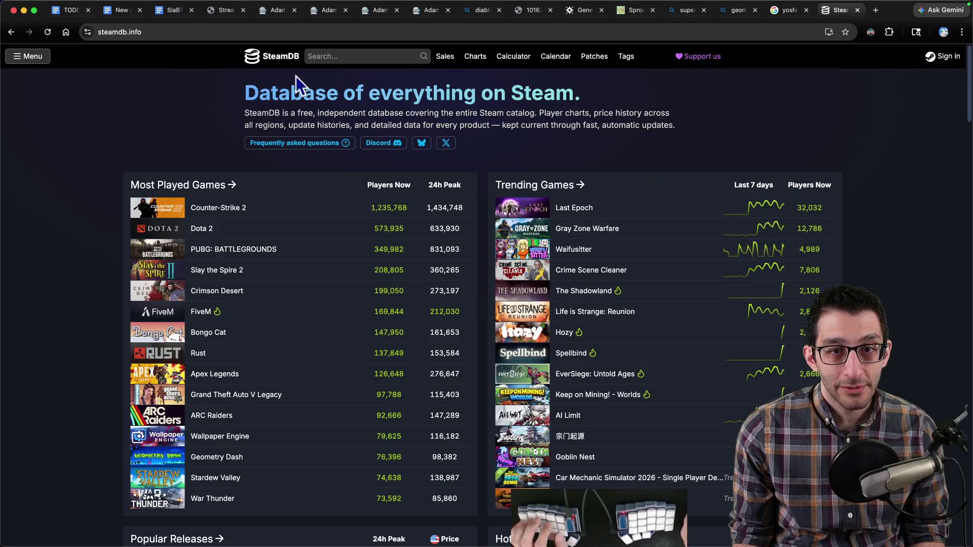
{"action": "left_click", "coordinate": [329, 57]}
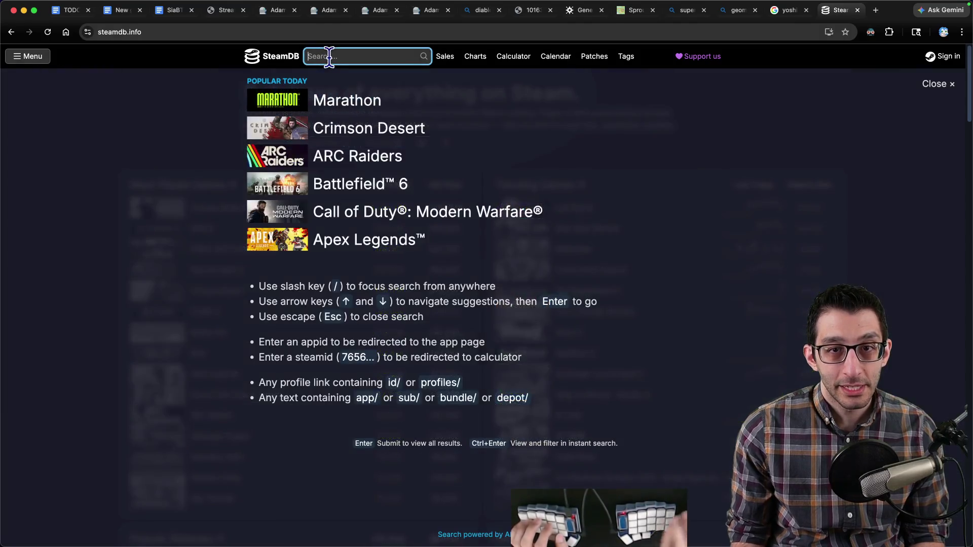
{"action": "type", "text": "tangytd"}
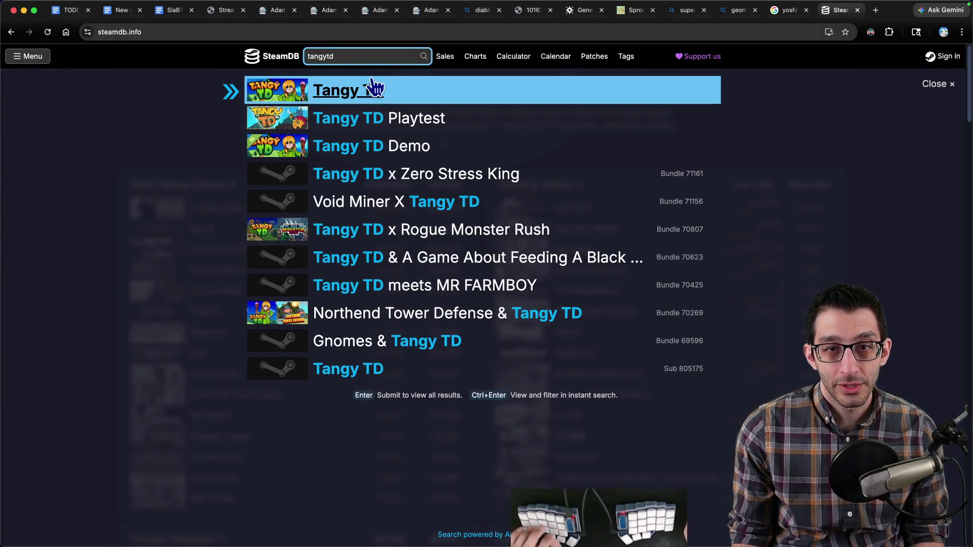
{"action": "left_click", "coordinate": [373, 94]}
- Check Tangy TD's charts: 291 current players and a 1,202 all-time peak
{"action": "scroll", "coordinate": [274, 294], "scroll_direction": "down", "scroll_amount": 1}
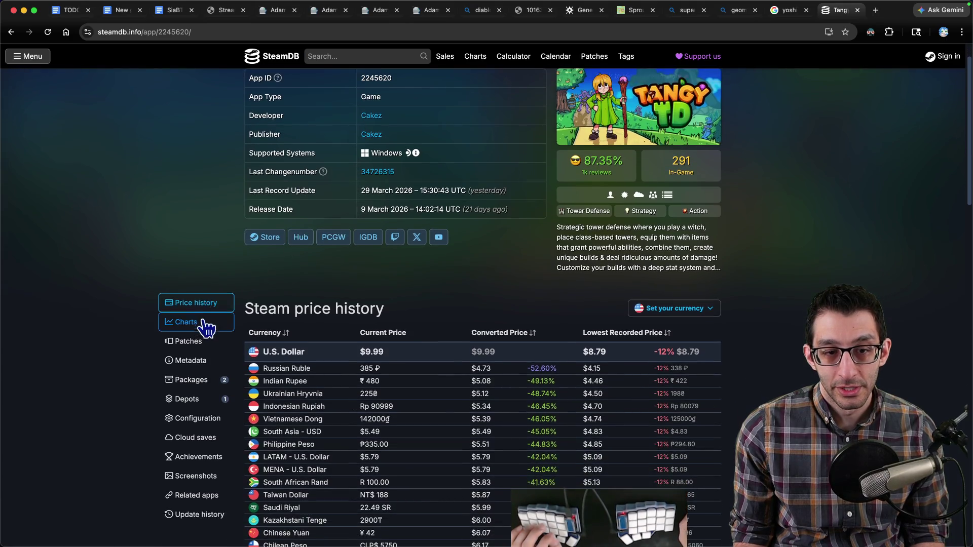
{"action": "left_click", "coordinate": [198, 322]}
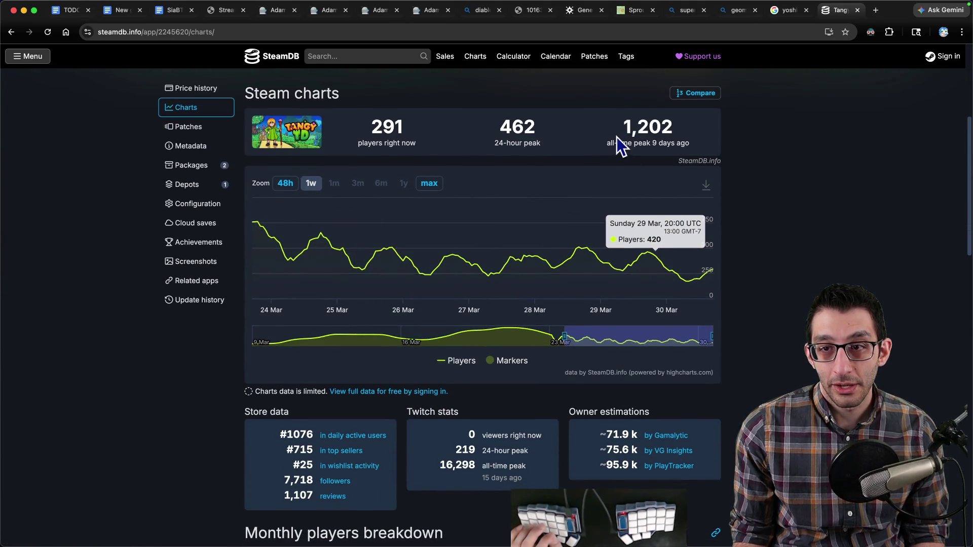
{"action": "left_click_drag", "start_coordinate": [622, 128], "coordinate": [675, 131]}
{"action": "left_click", "coordinate": [778, 163]}
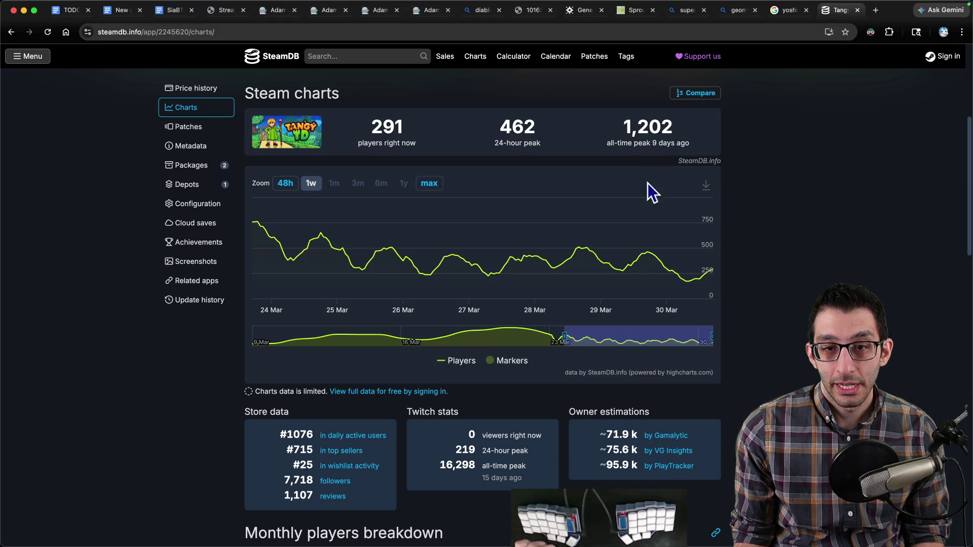
{"action": "left_click_drag", "start_coordinate": [360, 130], "coordinate": [426, 136]}
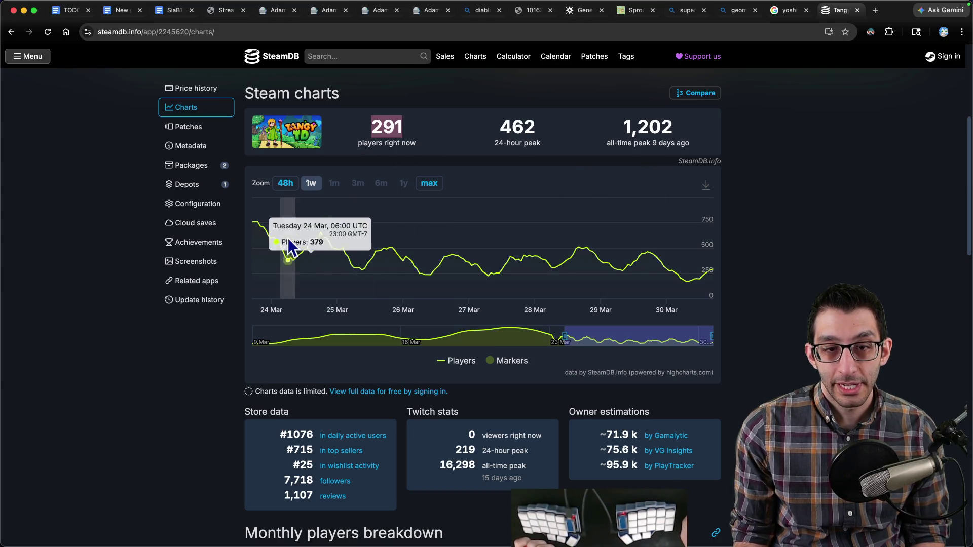
{"action": "left_click", "coordinate": [753, 251]}
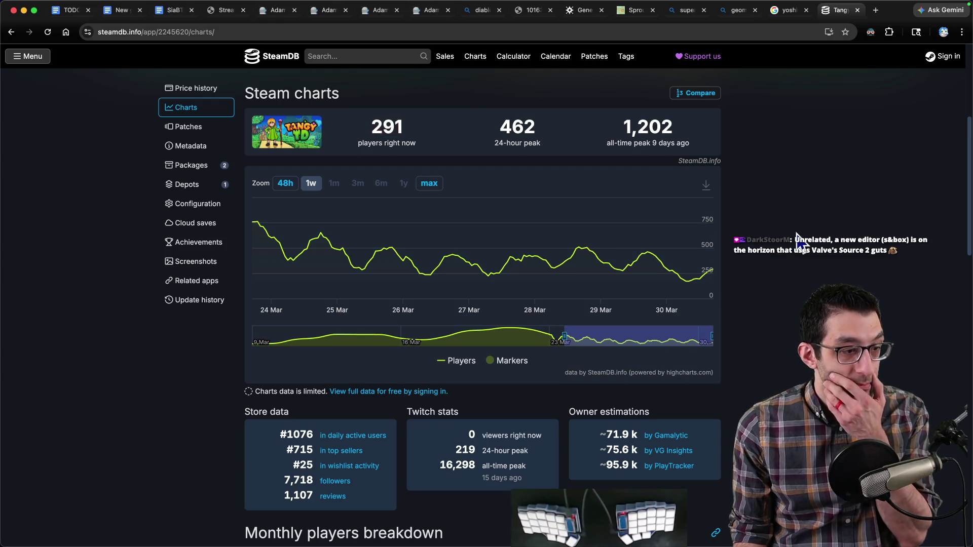
{"action": "left_click", "coordinate": [788, 10]}
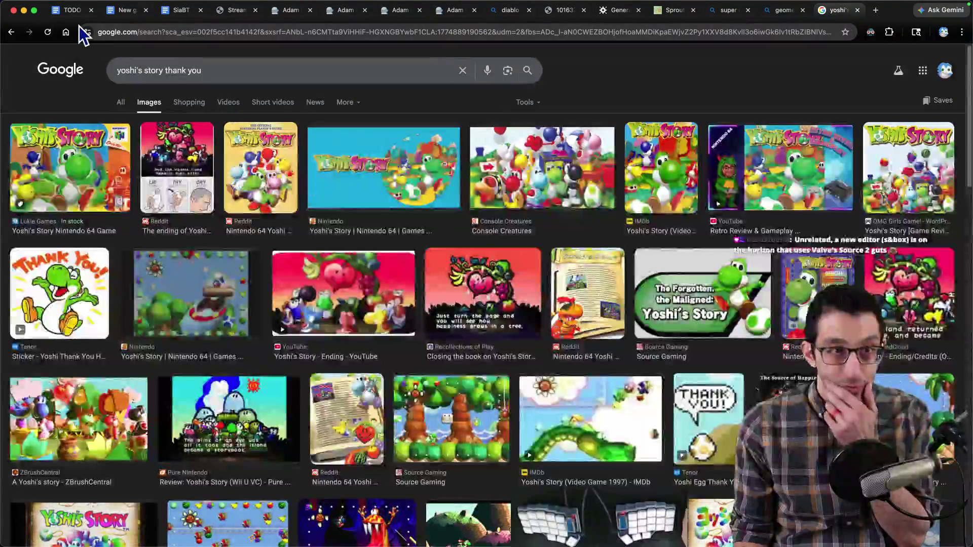
- Return to the TODO document tab, then switch away from the browser
{"action": "left_click", "coordinate": [71, 10]}
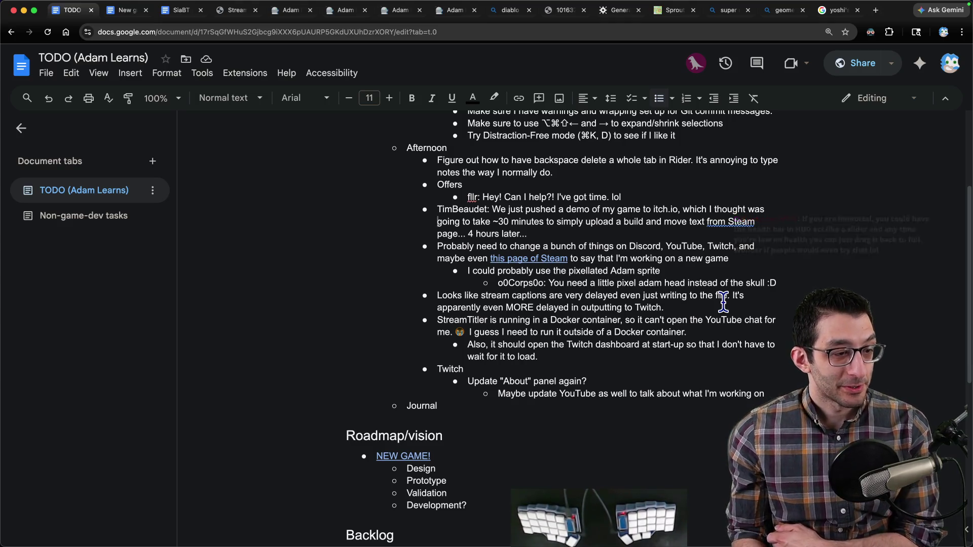
{"action": "key", "text": "super+Tab"}
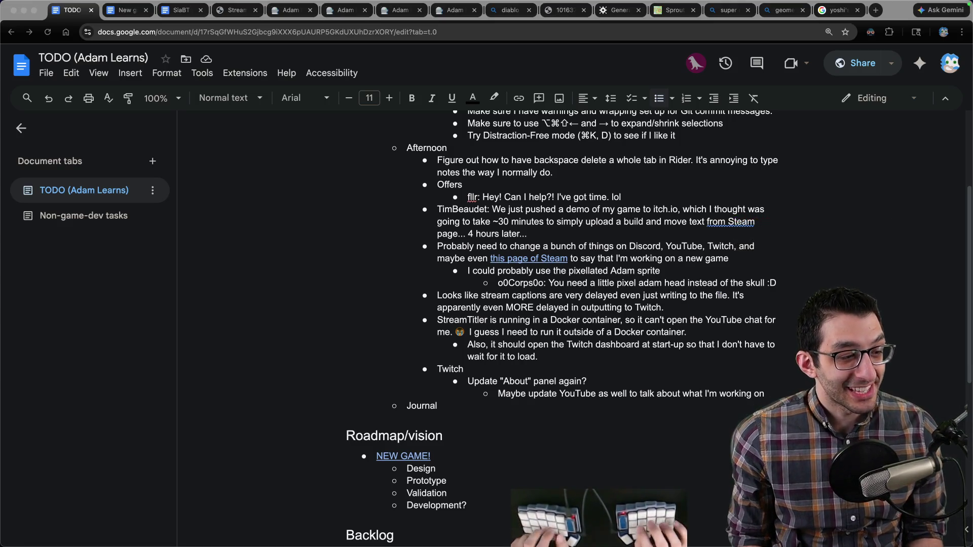
- Paste the health-bar-slider chat idea into the VS Code notes and add 'Controller-based game'
{"action": "key", "text": "super+v"}
{"action": "key", "text": "Return"}
{"action": "key", "text": "Return"}
{"action": "key", "text": "Return"}
{"action": "type", "text": "Controller-based game"}
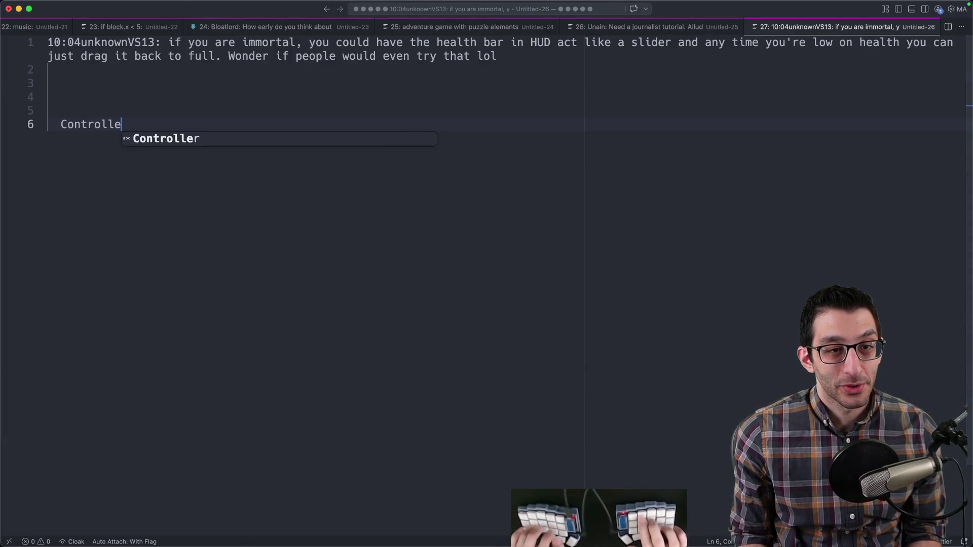
{"action": "key", "text": "Return"}
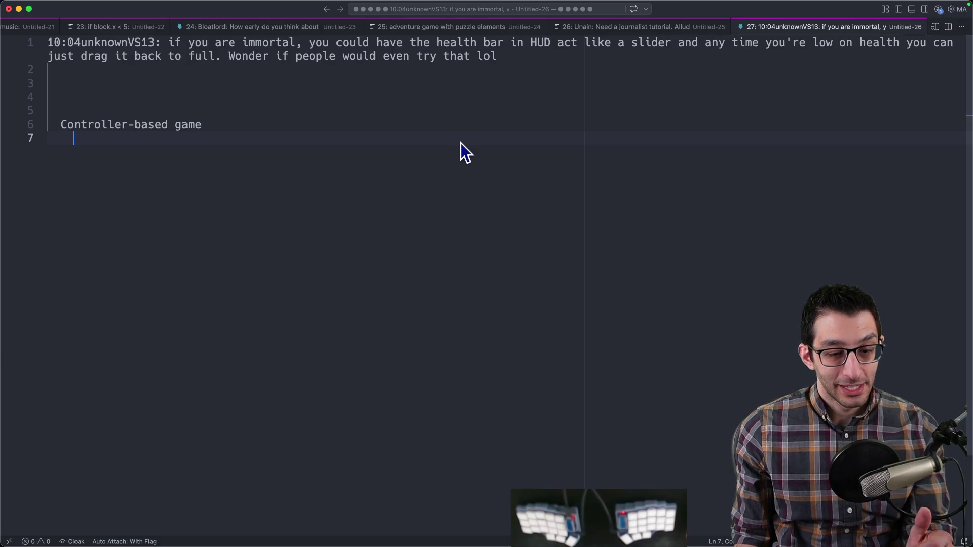
{"action": "key", "text": "Return"}
{"action": "key", "text": "Return"}
{"action": "key", "text": "Return"}
- Sketch a '[-------- ]' health bar below the idea, then return to the TODO document
{"action": "type", "text": "[--------   ]"}
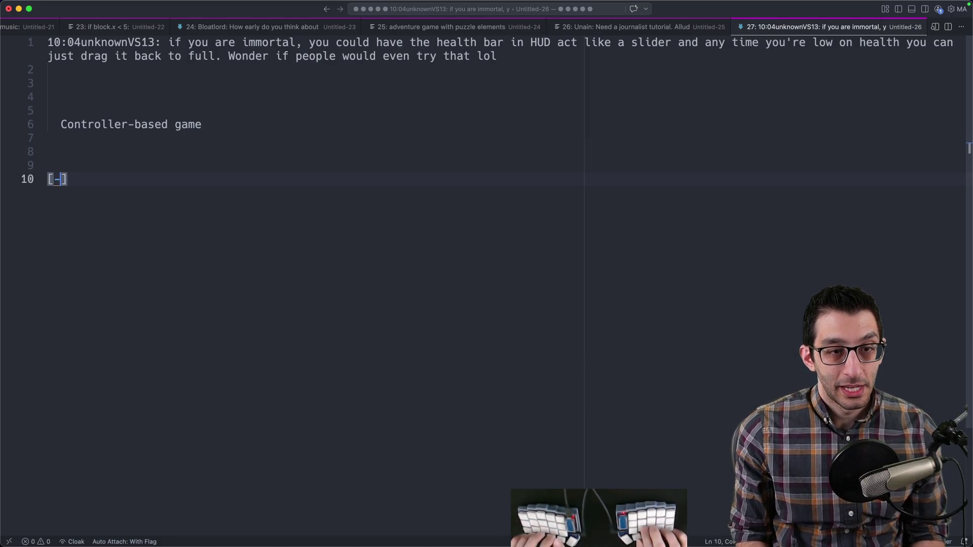
{"action": "left_click_drag", "start_coordinate": [105, 181], "coordinate": [132, 182]}
{"action": "left_click", "coordinate": [150, 188]}
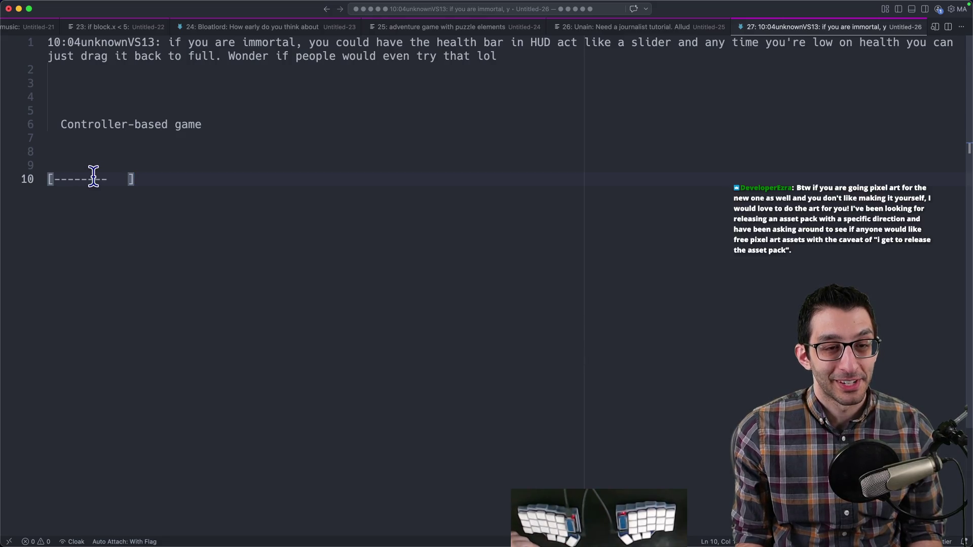
{"action": "left_click_drag", "start_coordinate": [151, 178], "coordinate": [31, 178]}
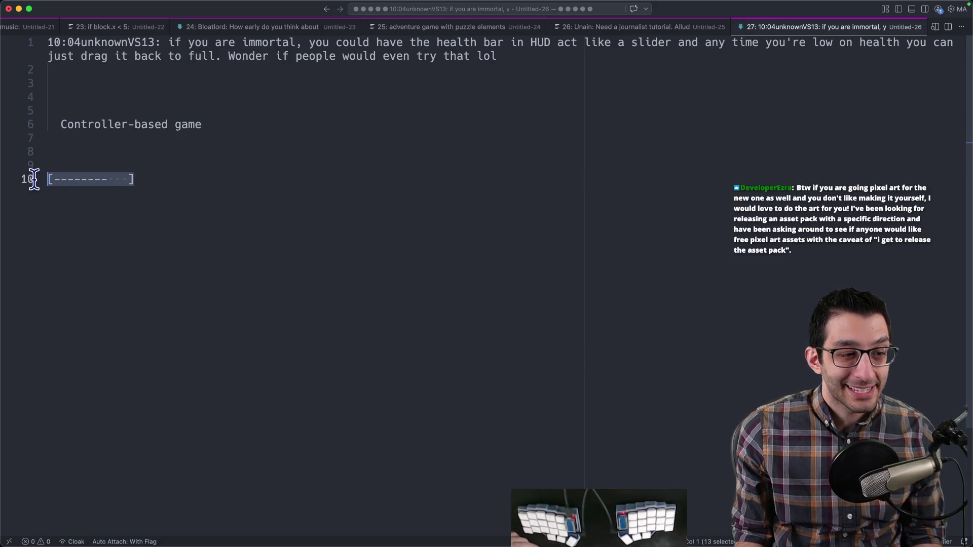
{"action": "left_click", "coordinate": [140, 181]}
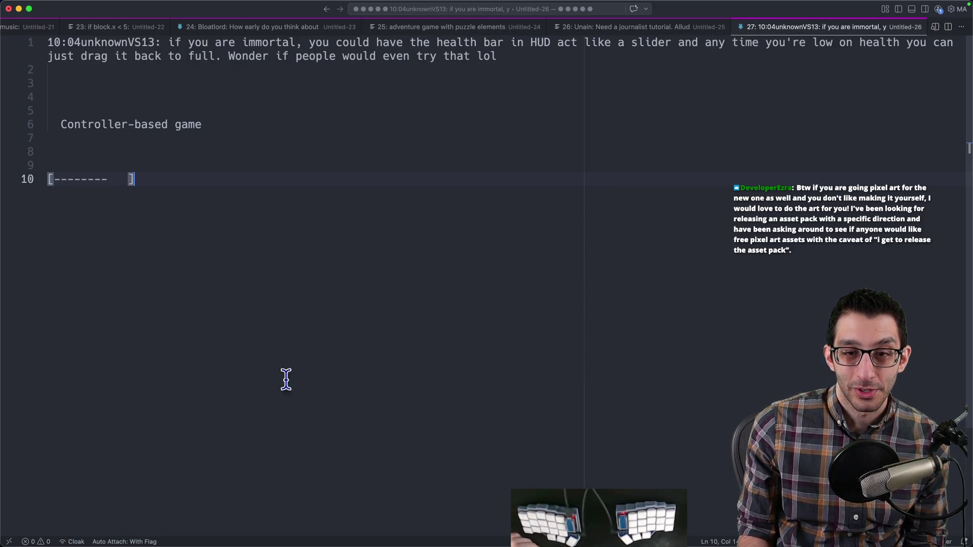
{"action": "left_click_drag", "start_coordinate": [128, 180], "coordinate": [50, 180]}
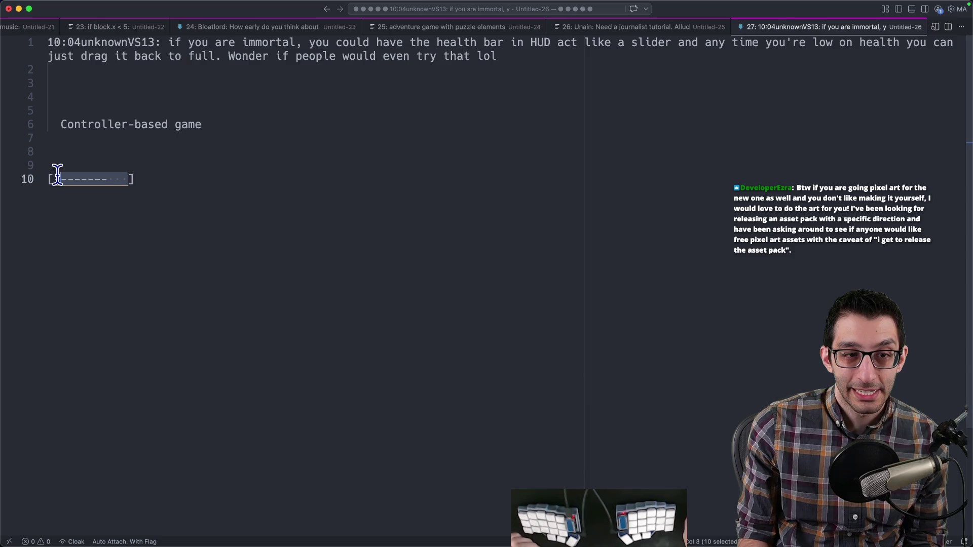
{"action": "left_click", "coordinate": [234, 192]}
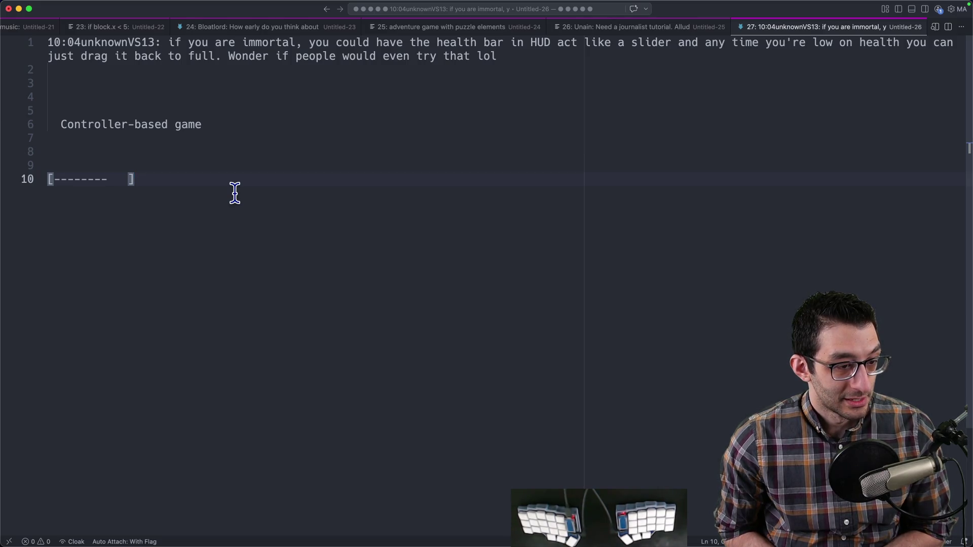
{"action": "key", "text": "super+Tab"}
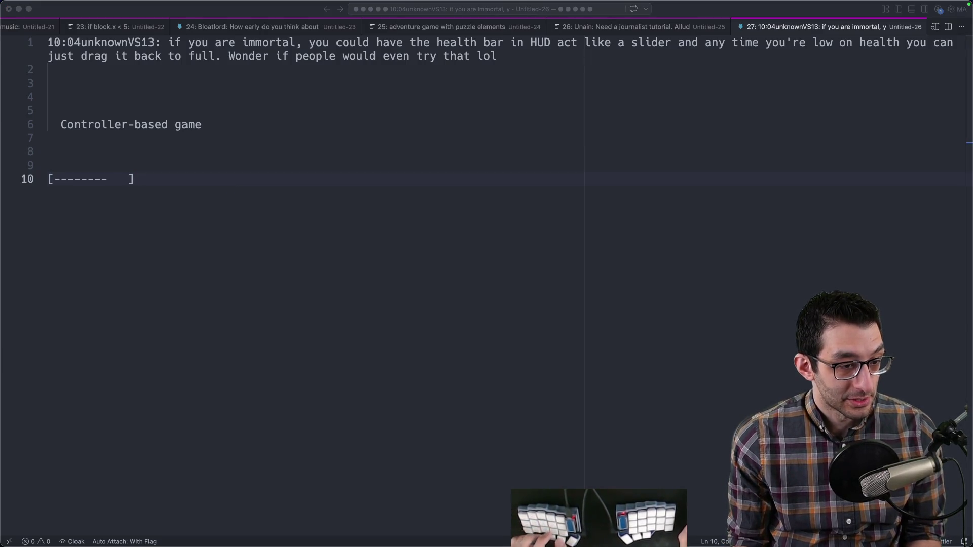
{"action": "scroll", "coordinate": [411, 243], "scroll_direction": "up", "scroll_amount": 5}
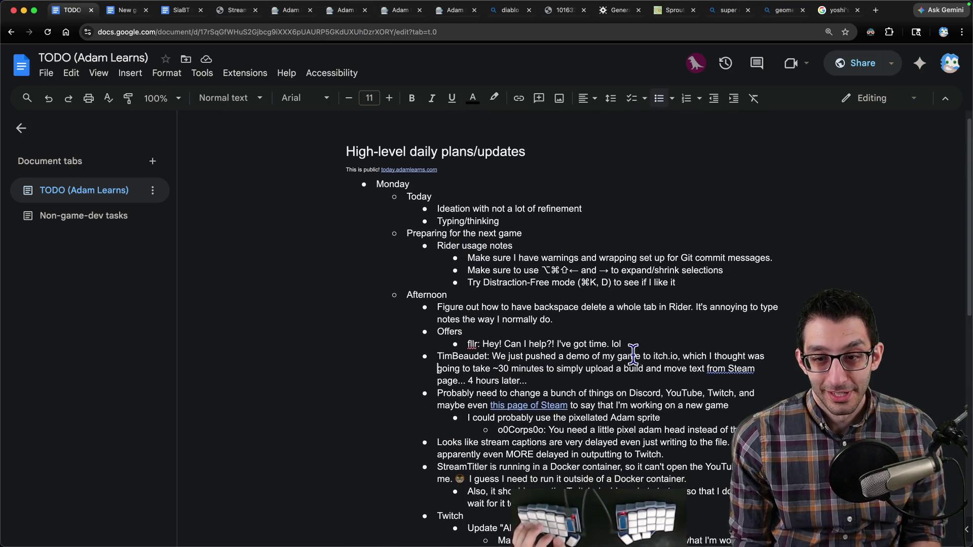
- Paste the viewer's pixel-art offer as a sub-bullet under Offers and remove the empty bullets
{"action": "key", "text": "Return"}
{"action": "key", "text": "super+v"}
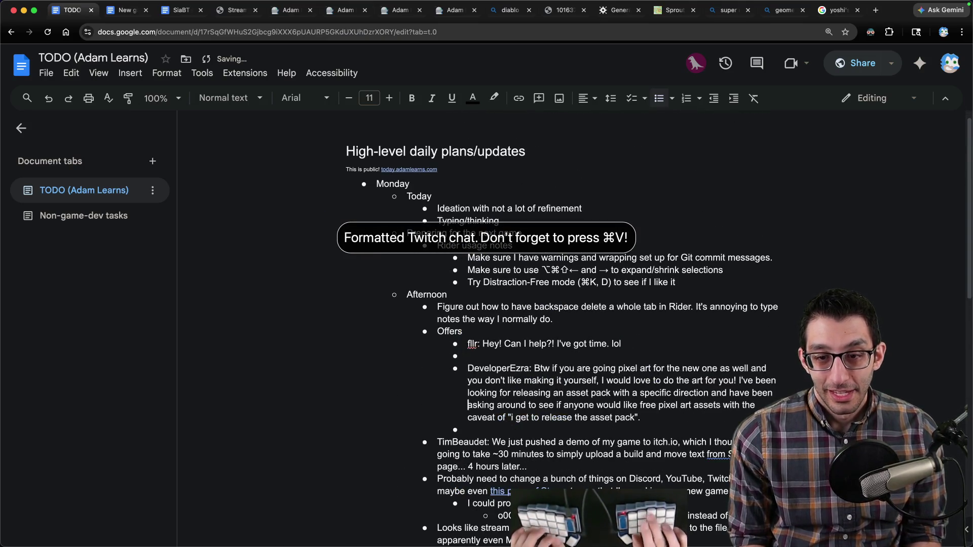
{"action": "key", "text": "BackSpace"}
{"action": "key", "text": "BackSpace"}
{"action": "key", "text": "Down"}
{"action": "key", "text": "Down"}
{"action": "key", "text": "Down"}
{"action": "key", "text": "BackSpace"}
{"action": "key", "text": "BackSpace"}
{"action": "key", "text": "Down"}
{"action": "key", "text": "super+Tab"}
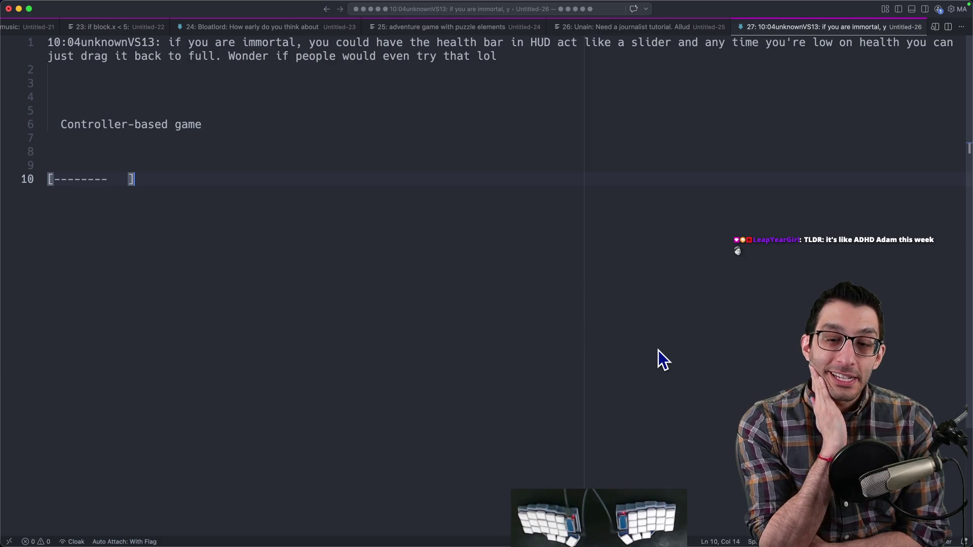
- Add a Platformer entry with "Super Jumpio Brothers" indented as its sample game
{"action": "key", "text": "Return"}
{"action": "key", "text": "Return"}
{"action": "key", "text": "Return"}
{"action": "type", "text": "\"Platformer"}
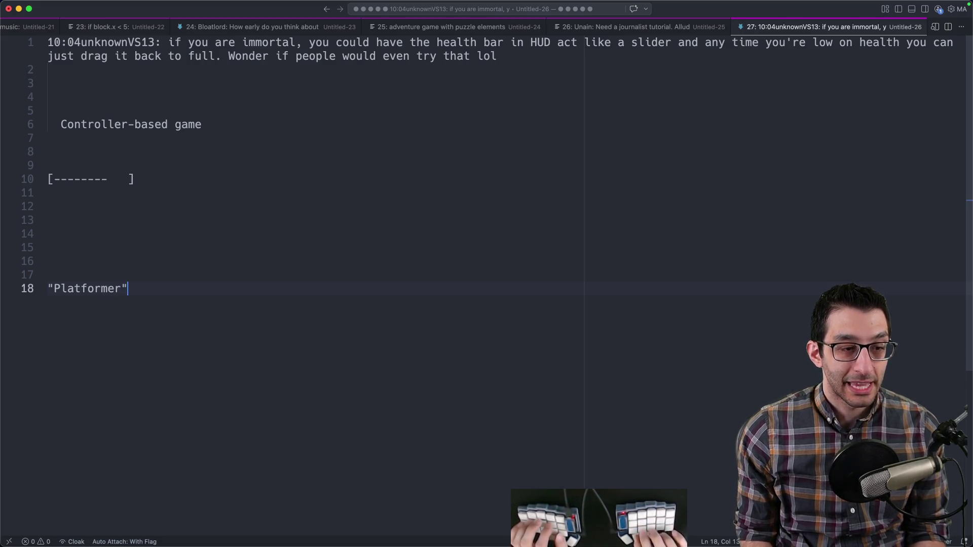
{"action": "key", "text": "Return"}
{"action": "type", "text": "\""}
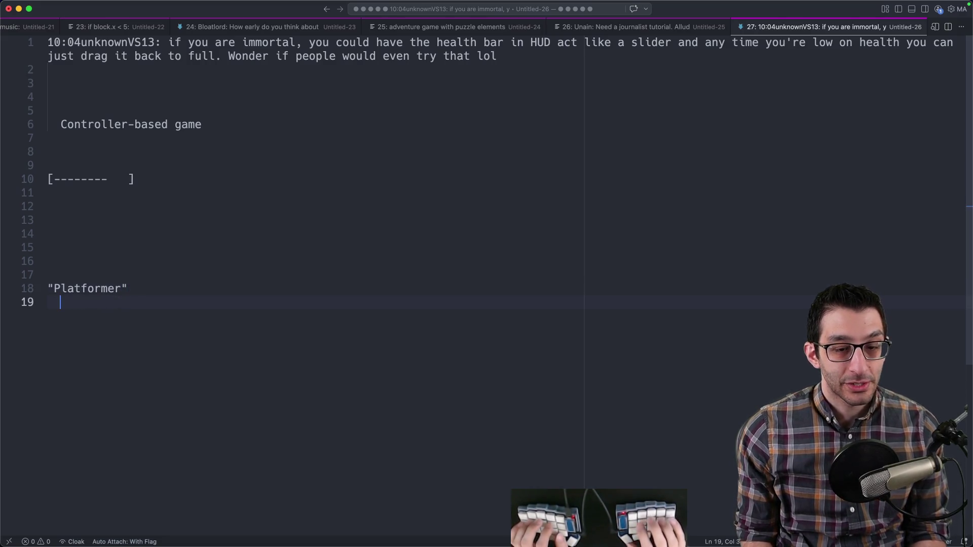
{"action": "type", "text": "Super Jumpio "}
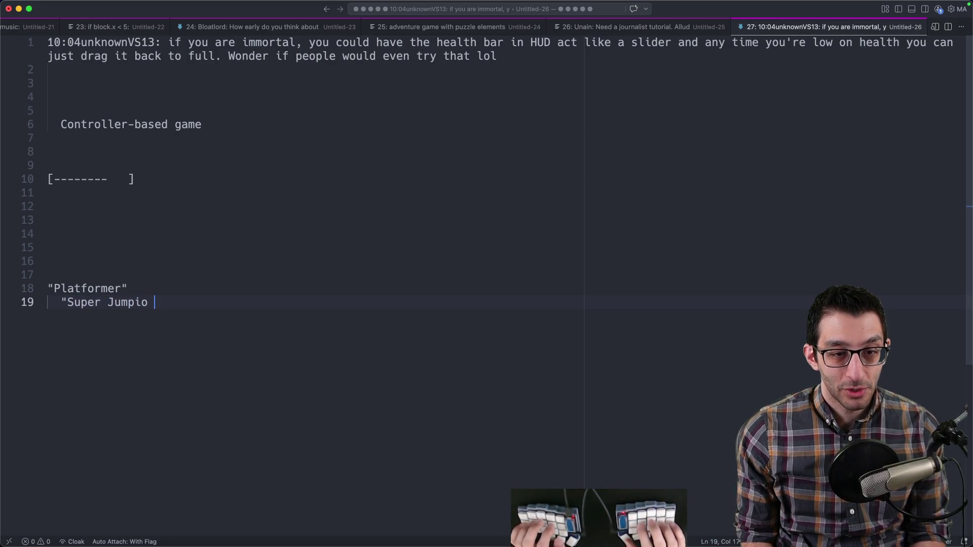
{"action": "type", "text": "Brothers\""}
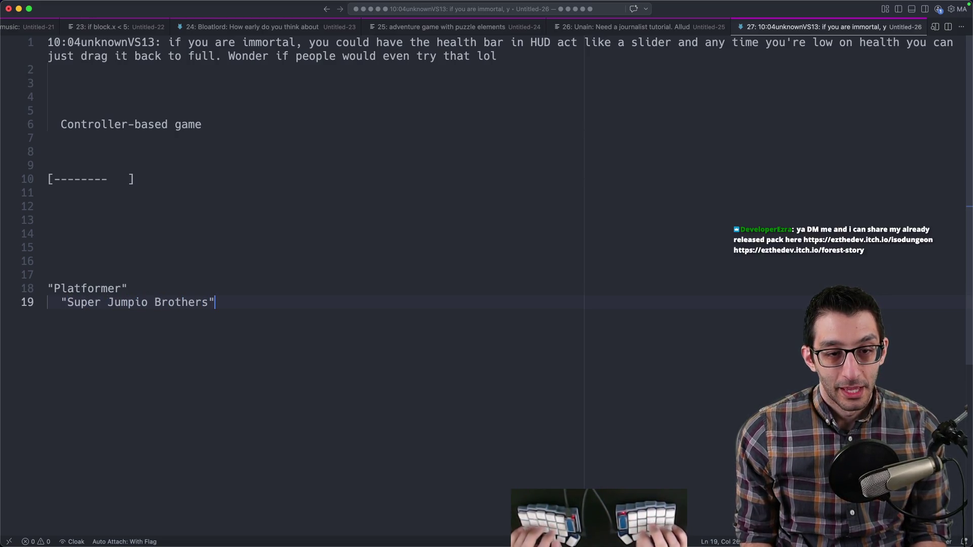
{"action": "key", "text": "Return"}
{"action": "key", "text": "Return"}
- Add a Farming Sim entry with Moonlight Mountain as its sample game
{"action": "key", "text": "BackSpace"}
{"action": "type", "text": "arming Sim"}
{"action": "type", "text": "Moonlight Mounta"}
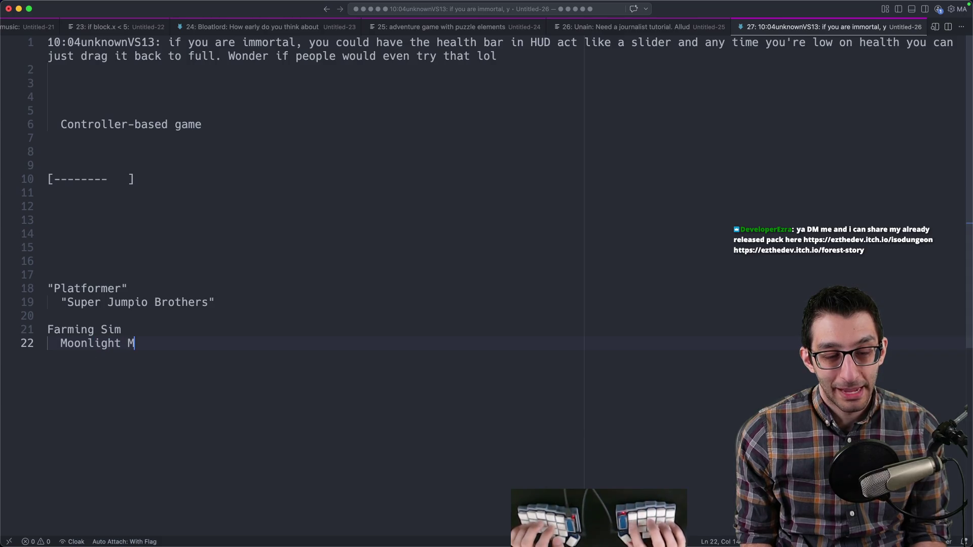
{"action": "type", "text": "in"}
{"action": "left_click_drag", "start_coordinate": [30, 343], "coordinate": [31, 206]}
{"action": "key", "text": "Right"}
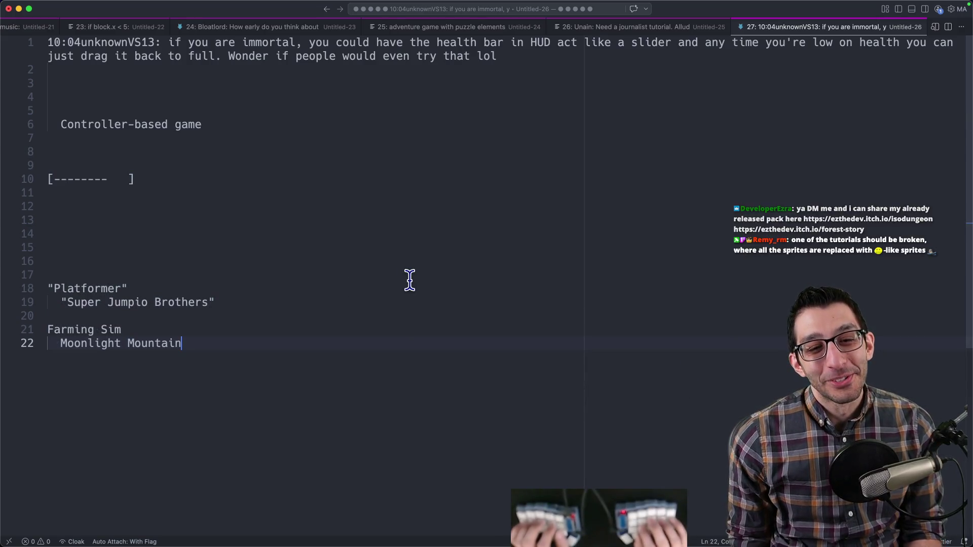
{"action": "key", "text": "super+Tab"}
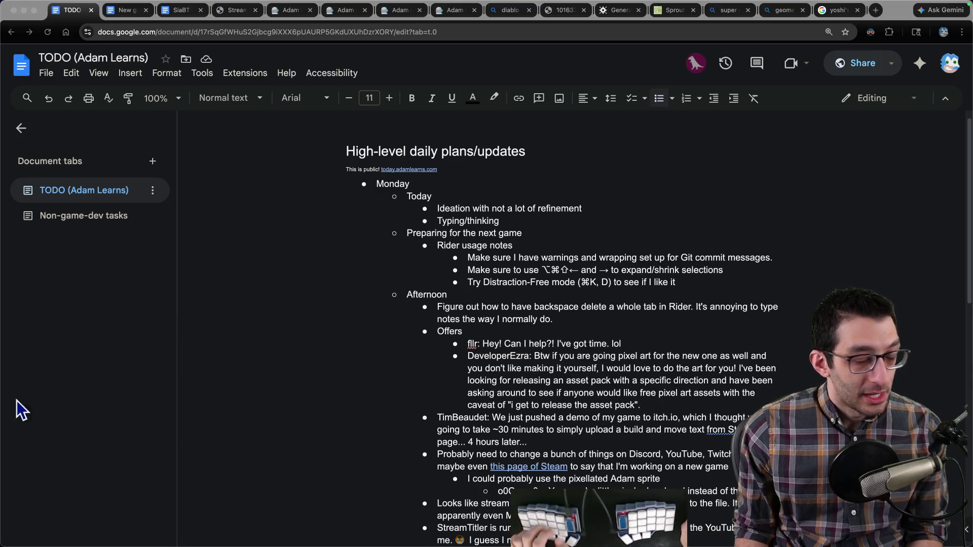
{"action": "scroll", "coordinate": [609, 345], "scroll_direction": "down", "scroll_amount": 1}
- Paste the viewer's follow-up with itch.io asset-pack links beneath their offer and tidy empty bullets
{"action": "left_click", "coordinate": [659, 400]}
{"action": "key", "text": "super+v"}
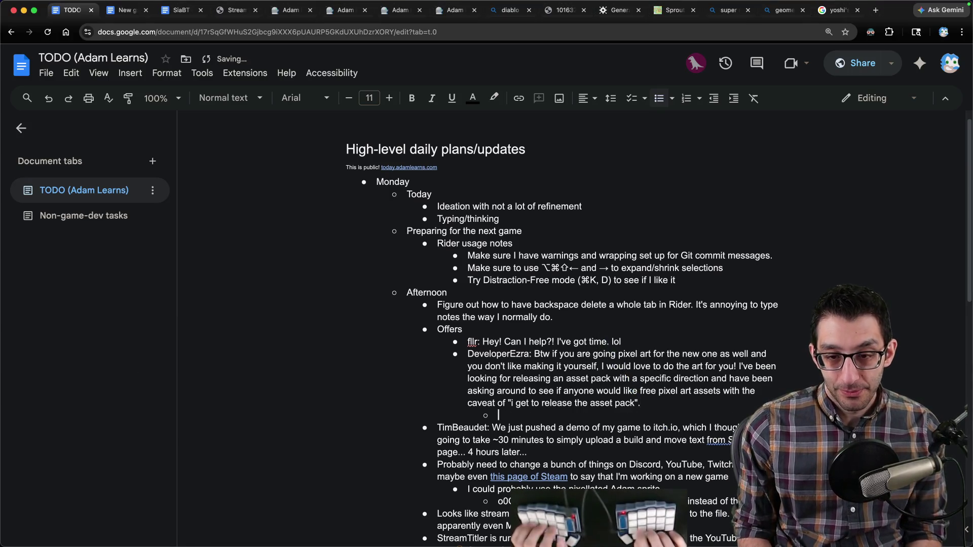
{"action": "key", "text": "Up"}
{"action": "key", "text": "Up"}
{"action": "key", "text": "Delete"}
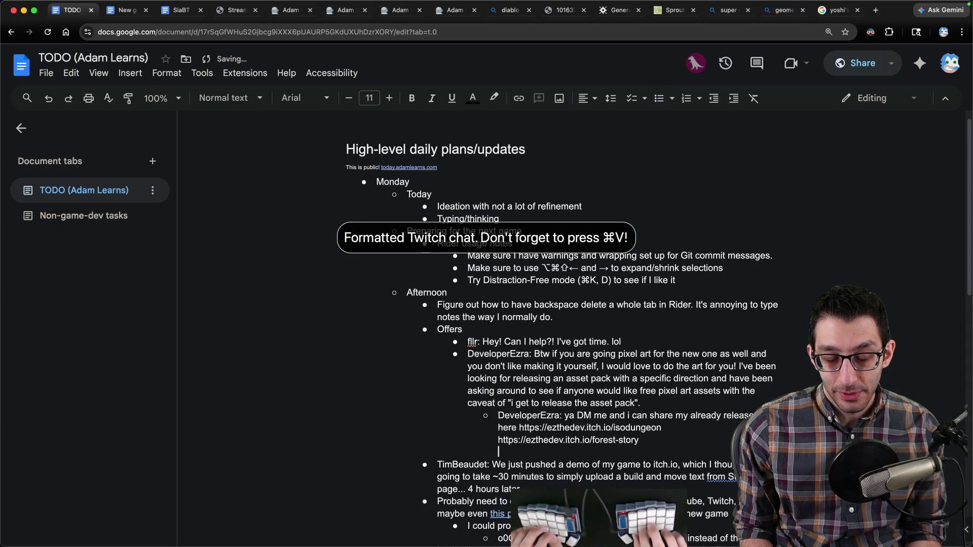
{"action": "key", "text": "BackSpace"}
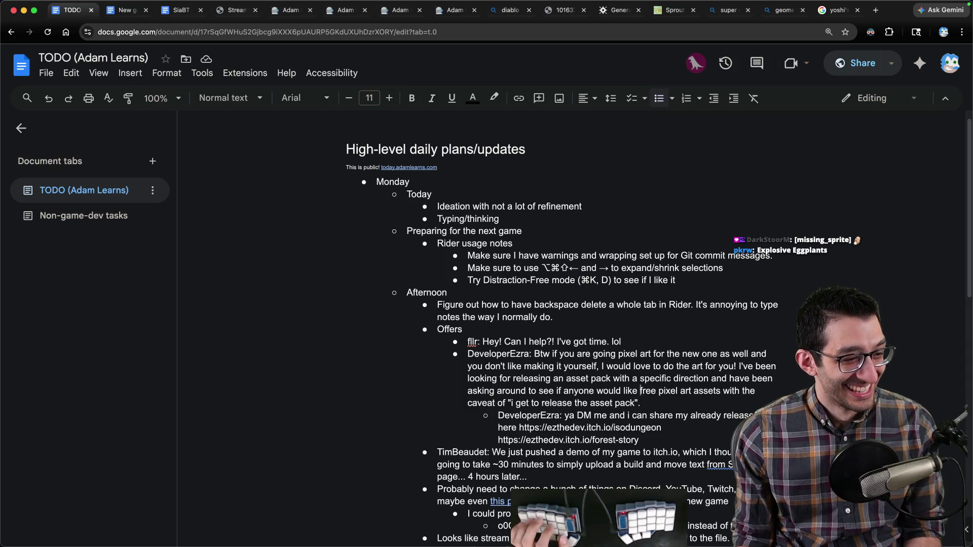
- Switch to the SiaBT game design document
{"action": "key", "text": "super+Tab"}
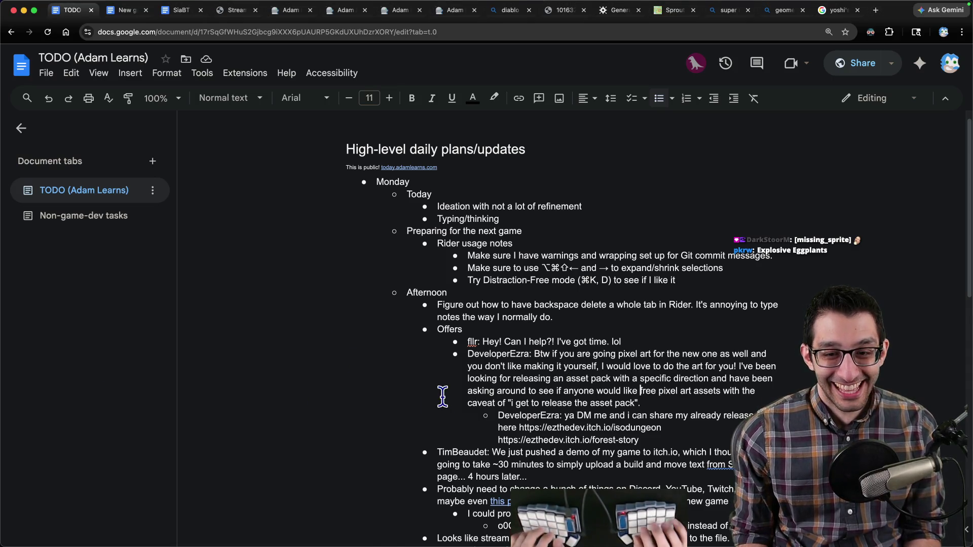
{"action": "scroll", "coordinate": [443, 397], "scroll_direction": "down", "scroll_amount": 10}
{"action": "key", "text": "super+2"}
{"action": "key", "text": "super+3"}
{"action": "scroll", "coordinate": [434, 340], "scroll_direction": "down", "scroll_amount": 10}
- Paste the broken-tutorial sprite idea as a top-level bullet at the end of Ideas from chat
{"action": "left_click", "coordinate": [76, 501]}
{"action": "key", "text": "Up"}
{"action": "key", "text": "End"}
{"action": "key", "text": "Return"}
{"action": "key", "text": "shift+Tab"}
{"action": "key", "text": "super+v"}
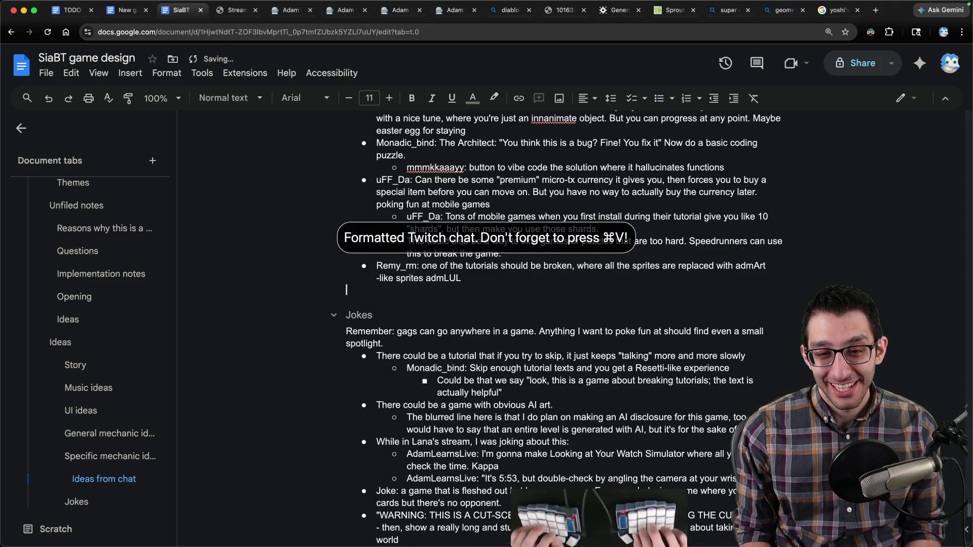
{"action": "key", "text": "BackSpace"}
{"action": "key", "text": "BackSpace"}
- Move the better-game trailer idea from Ideas to the end of the Jokes list
{"action": "scroll", "coordinate": [335, 238], "scroll_direction": "up", "scroll_amount": 4}
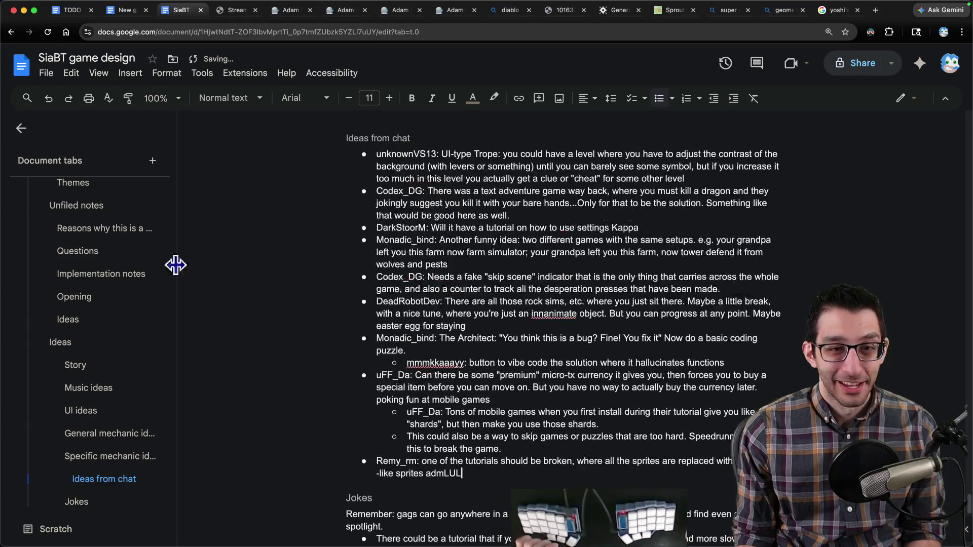
{"action": "left_click", "coordinate": [147, 319]}
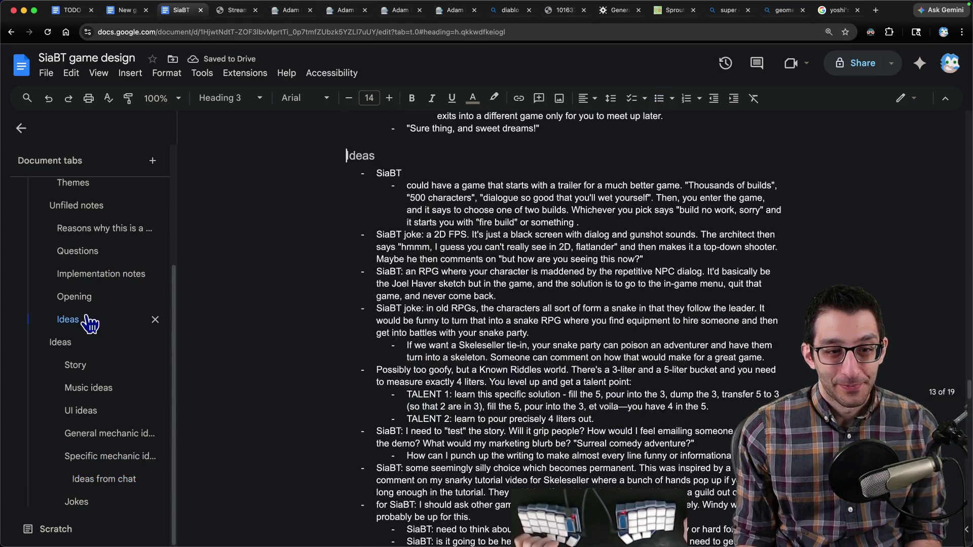
{"action": "triple_click", "coordinate": [471, 186]}
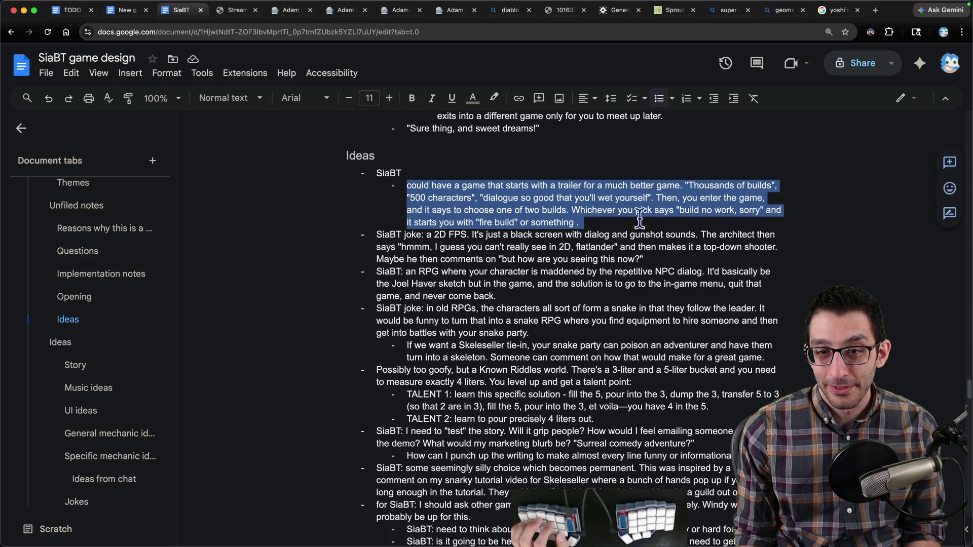
{"action": "mouse_move", "coordinate": [571, 211]}
{"action": "left_mouse_down"}
{"action": "mouse_move", "coordinate": [758, 210]}
{"action": "mouse_move", "coordinate": [588, 226]}
{"action": "mouse_move", "coordinate": [378, 191]}
{"action": "left_mouse_up"}
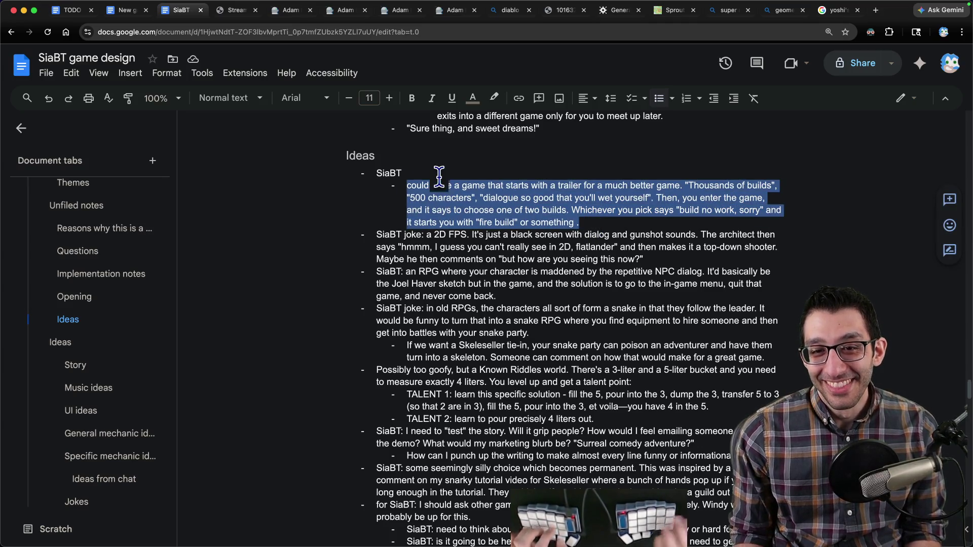
{"action": "key", "text": "super+x"}
{"action": "key", "text": "BackSpace"}
{"action": "key", "text": "super+Down"}
{"action": "key", "text": "super+v"}
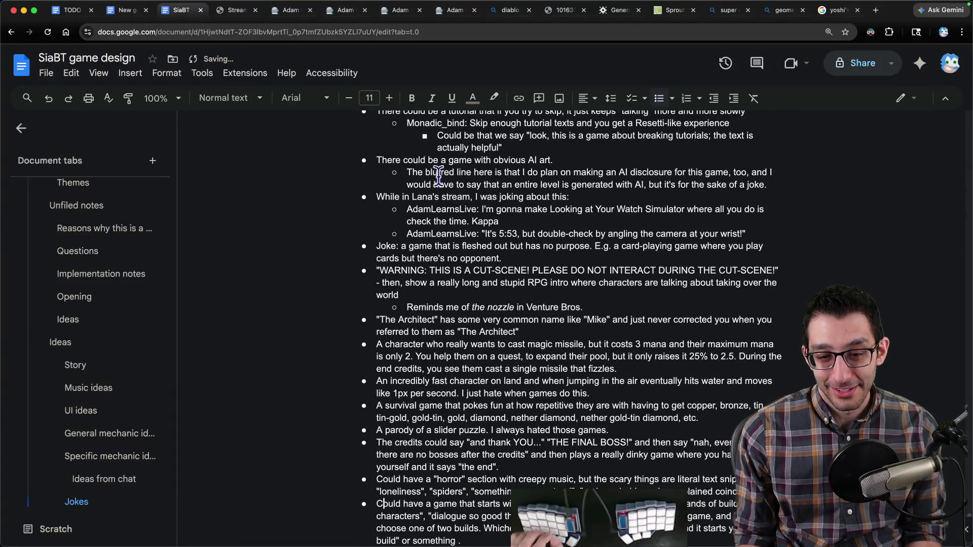
- Move the 2D FPS joke from Ideas to a new last bullet in Jokes
{"action": "left_click", "coordinate": [137, 320]}
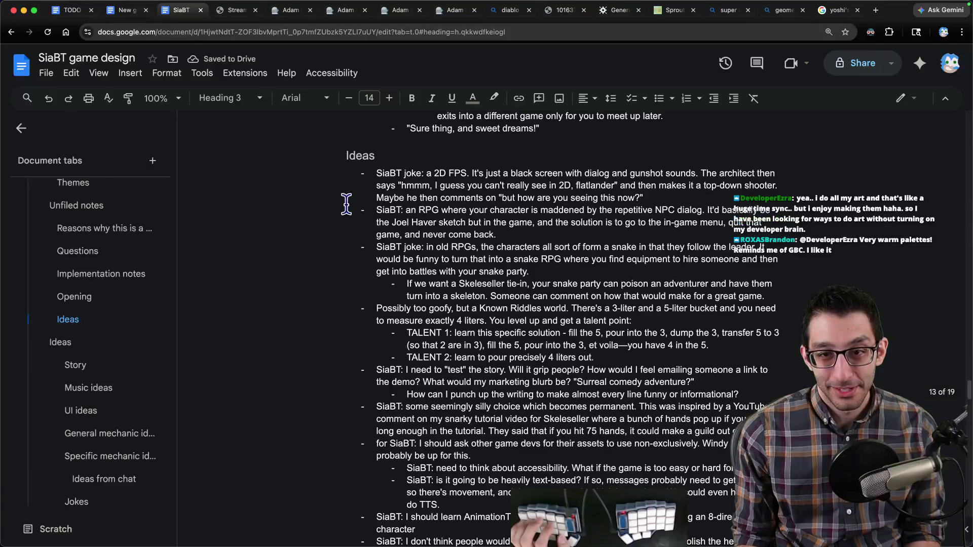
{"action": "mouse_move", "coordinate": [382, 173]}
{"action": "left_mouse_down"}
{"action": "mouse_move", "coordinate": [736, 174]}
{"action": "mouse_move", "coordinate": [378, 186]}
{"action": "mouse_move", "coordinate": [474, 188]}
{"action": "mouse_move", "coordinate": [644, 186]}
{"action": "mouse_move", "coordinate": [364, 172]}
{"action": "left_mouse_up"}
{"action": "key", "text": "ctrl+x"}
{"action": "key", "text": "ctrl+End"}
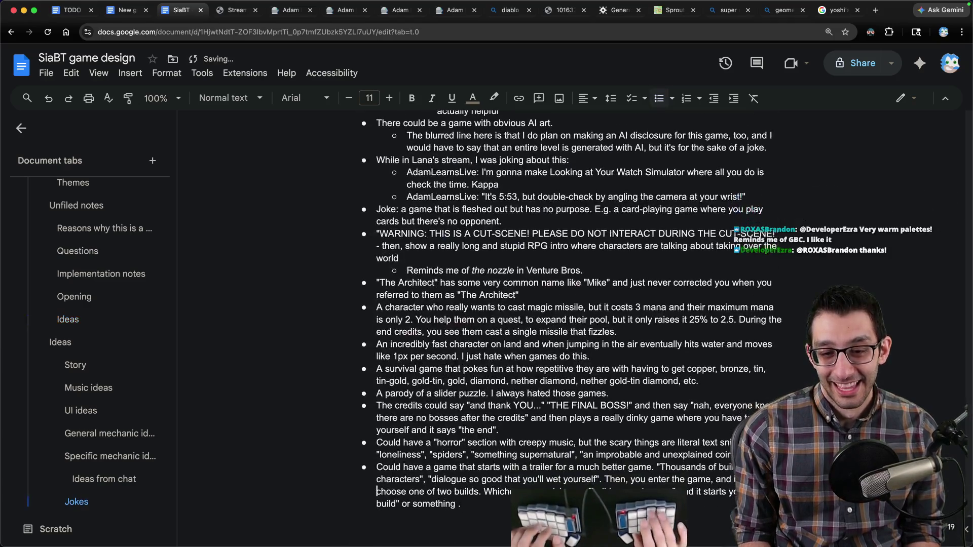
{"action": "key", "text": "Return"}
{"action": "key", "text": "ctrl+v"}
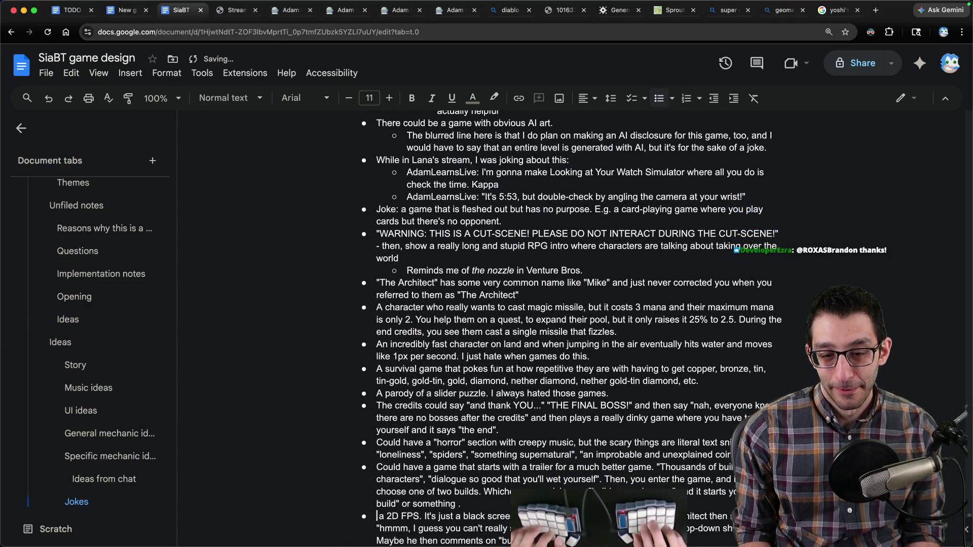
- Cut the repetitive-NPC-dialog RPG idea out of Ideas
{"action": "left_click", "coordinate": [94, 324]}
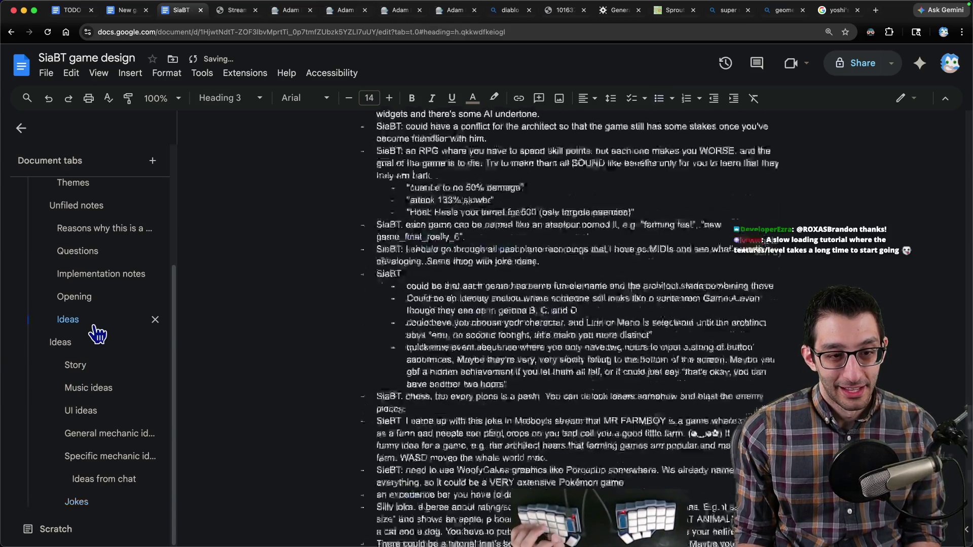
{"action": "triple_click", "coordinate": [444, 175]}
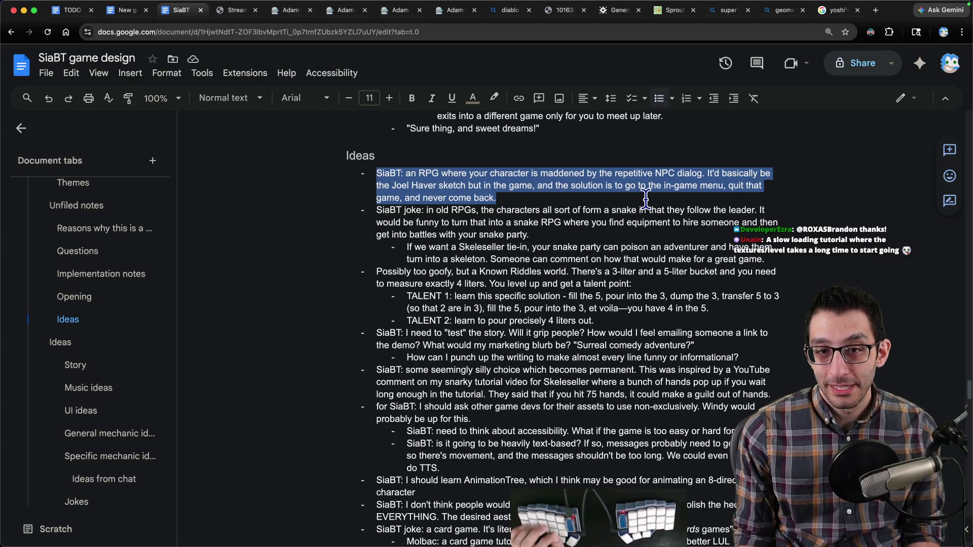
{"action": "left_click", "coordinate": [529, 207]}
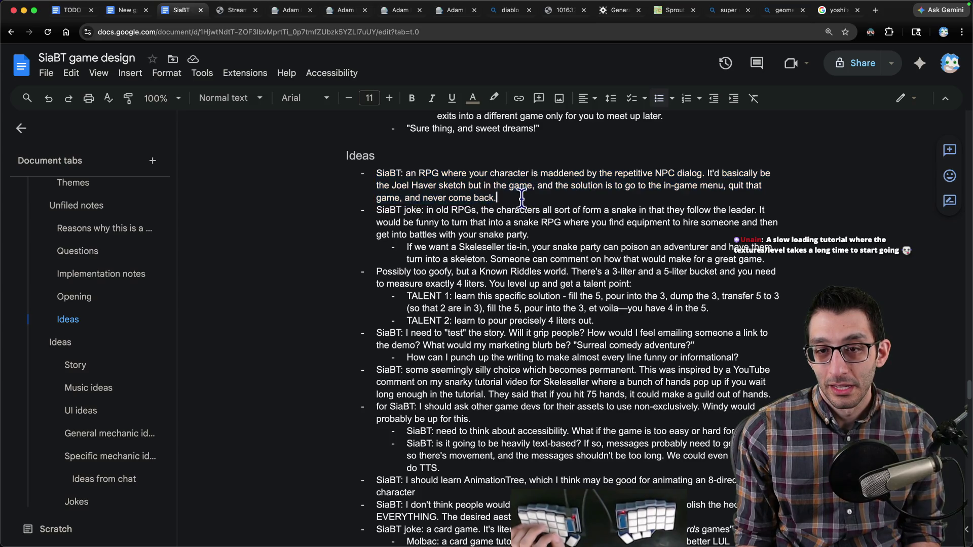
{"action": "mouse_move", "coordinate": [504, 199]}
{"action": "left_mouse_down"}
{"action": "mouse_move", "coordinate": [405, 175]}
{"action": "mouse_move", "coordinate": [536, 188]}
{"action": "mouse_move", "coordinate": [643, 188]}
{"action": "mouse_move", "coordinate": [694, 175]}
{"action": "mouse_move", "coordinate": [369, 178]}
{"action": "mouse_move", "coordinate": [538, 187]}
{"action": "mouse_move", "coordinate": [387, 186]}
{"action": "mouse_move", "coordinate": [337, 170]}
{"action": "left_mouse_up"}
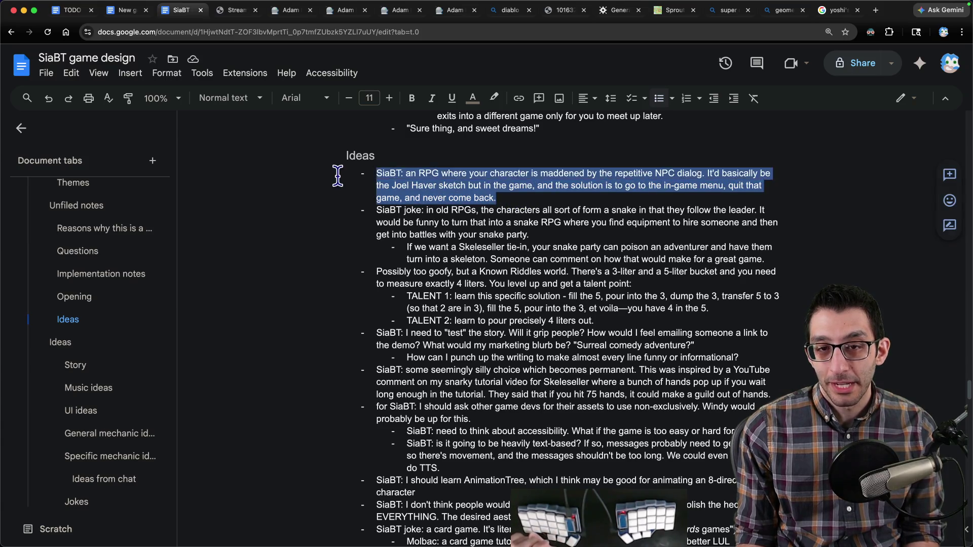
{"action": "key", "text": "ctrl+x"}
{"action": "key", "text": "ctrl+End"}
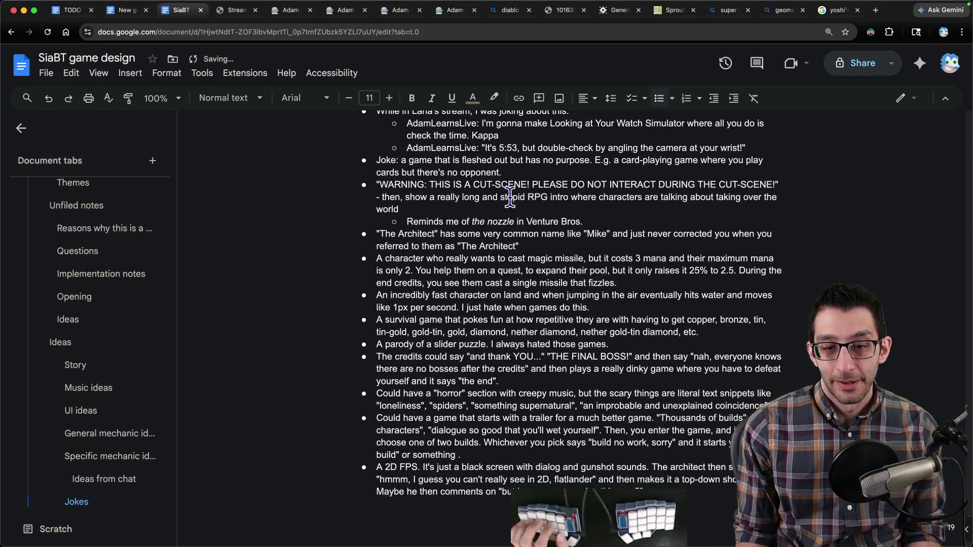
{"action": "scroll", "coordinate": [535, 208], "scroll_direction": "up", "scroll_amount": 10}
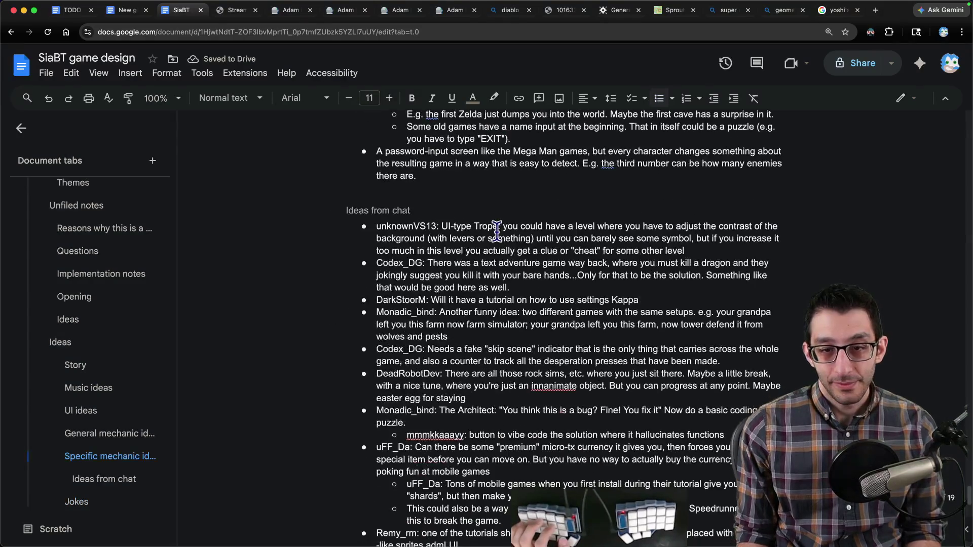
- After the UI puzzle bullet, add an idea: solve the game by quitting from its in-game menu and never returning
{"action": "left_click", "coordinate": [139, 455]}
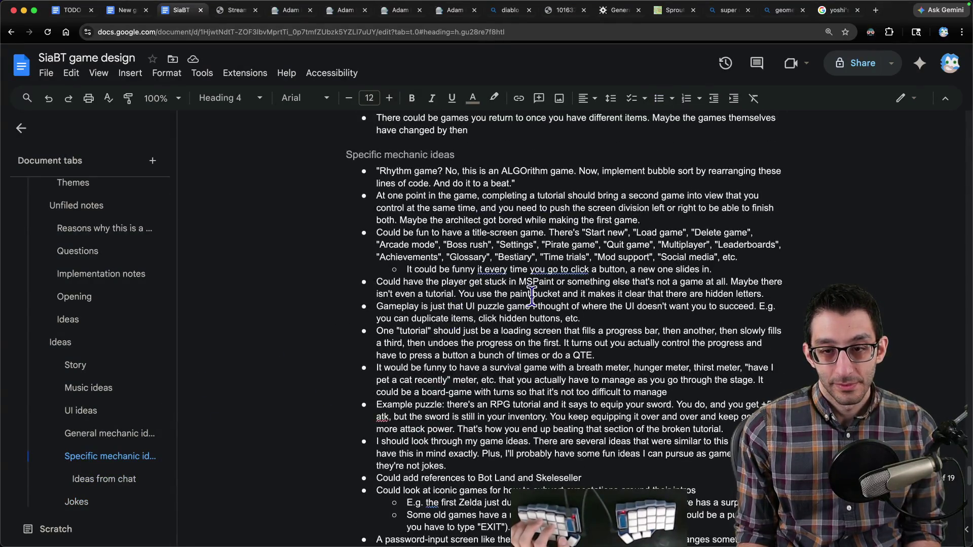
{"action": "left_click_drag", "start_coordinate": [603, 306], "coordinate": [583, 318]}
{"action": "left_click", "coordinate": [583, 318]}
{"action": "key", "text": "Return"}
{"action": "type", "text": "and the solution is to go to the in-game menu, quit that game, and never come back."}
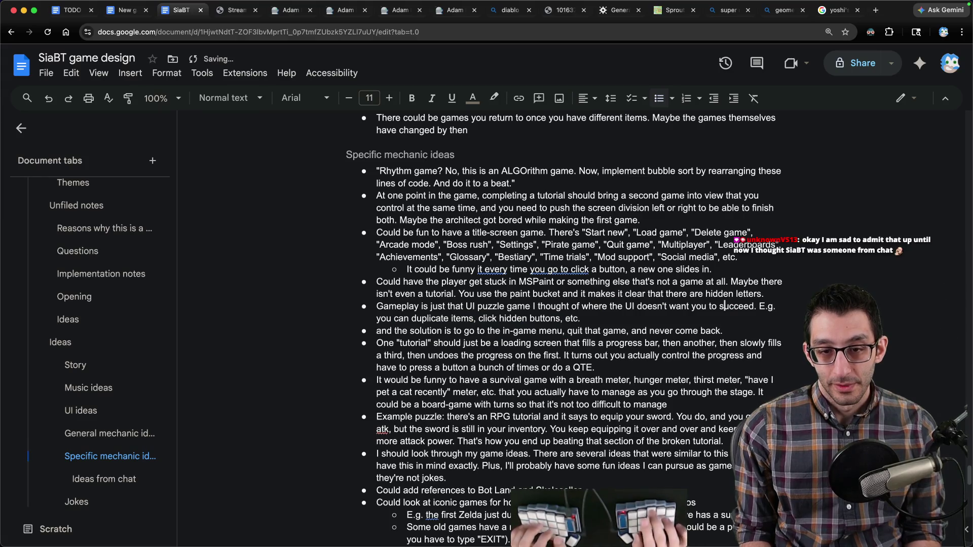
{"action": "type", "text": "A game that's so bad"}
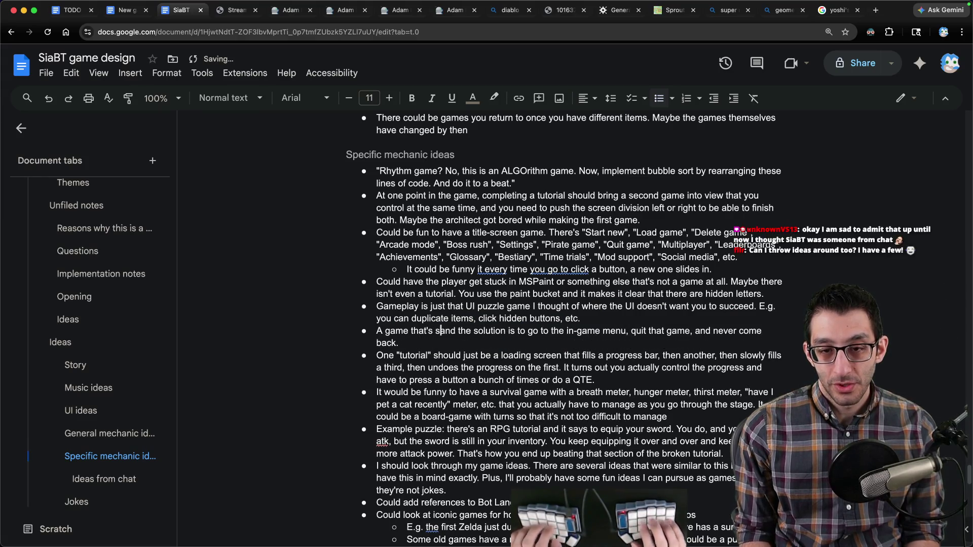
{"action": "type", "text": " or confusing that the solu"}
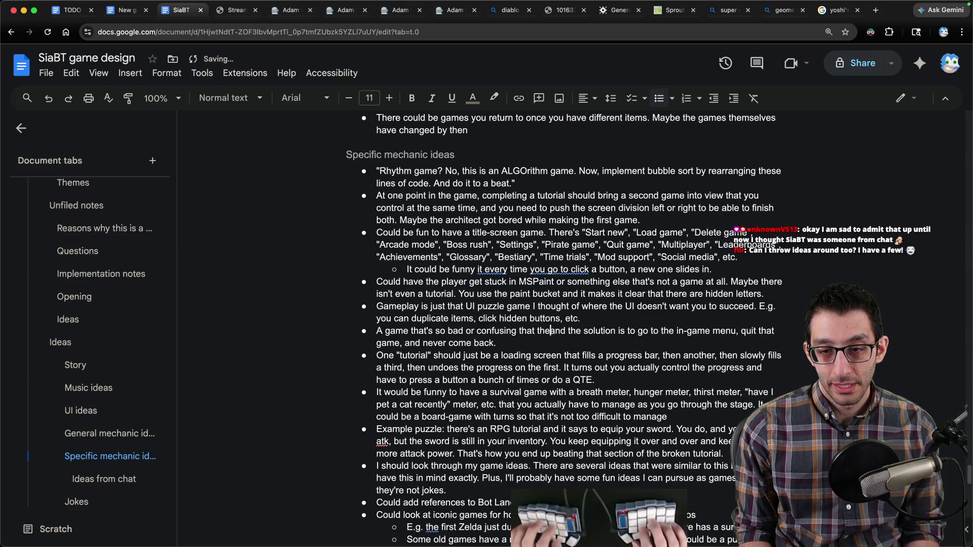
{"action": "type", "text": "tion is to quit"}
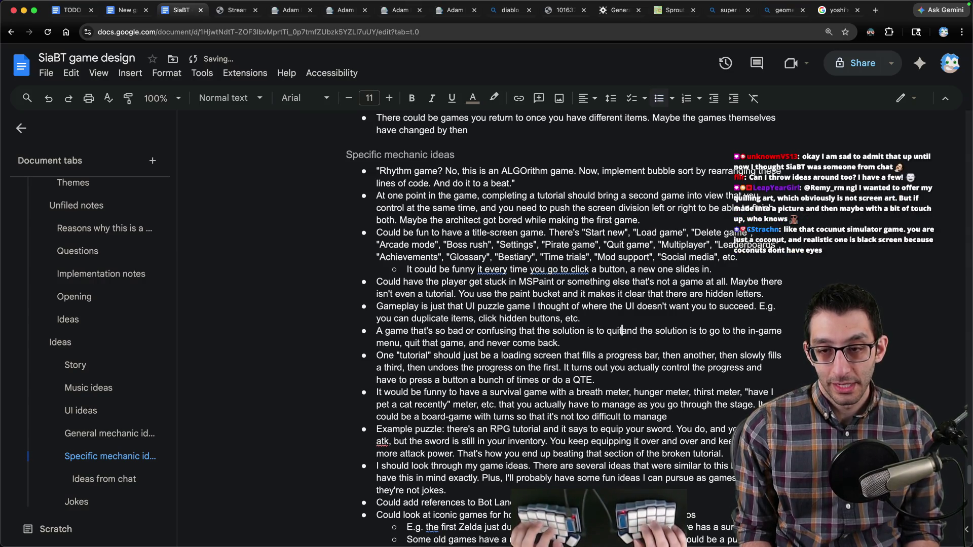
{"action": "type", "text": " that game "}
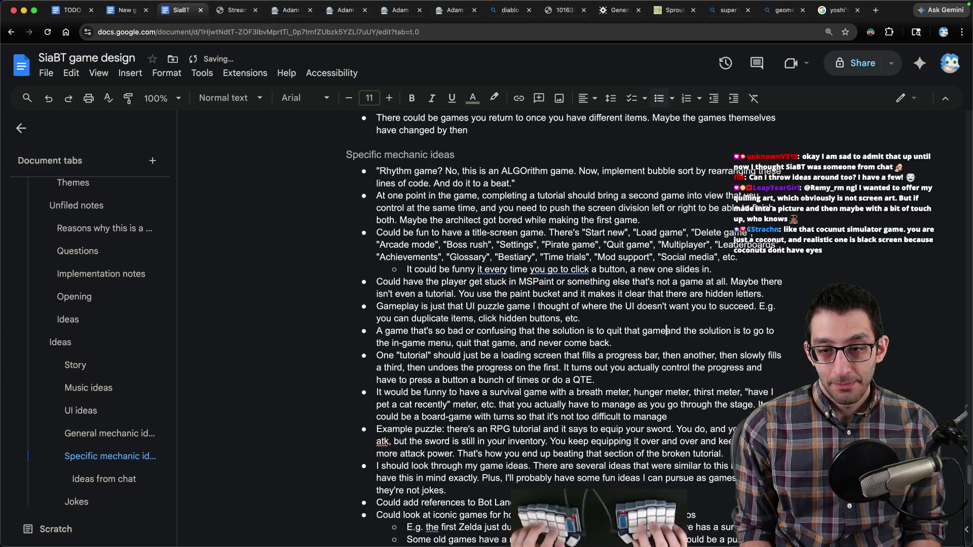
{"action": "type", "text": "(maybe through a special m"}
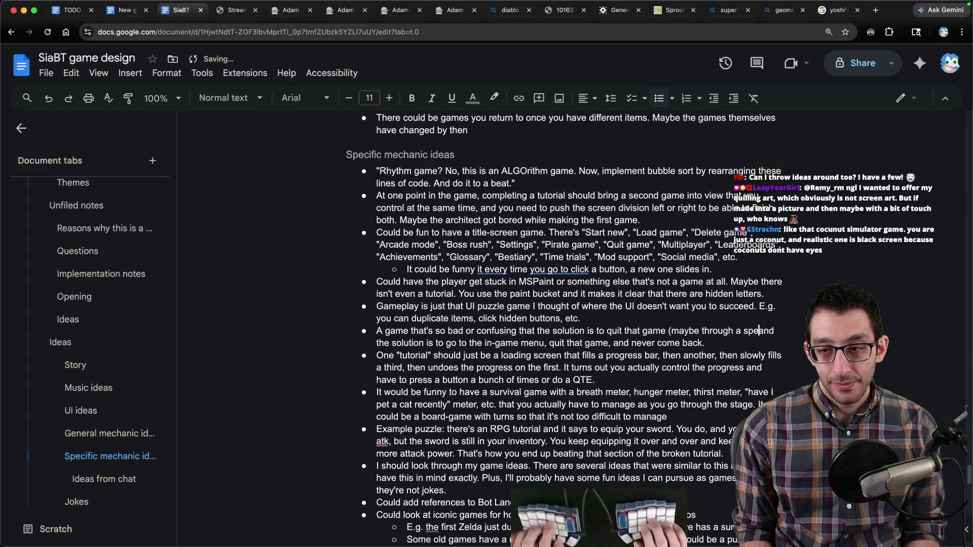
{"action": "type", "text": "enu) a"}
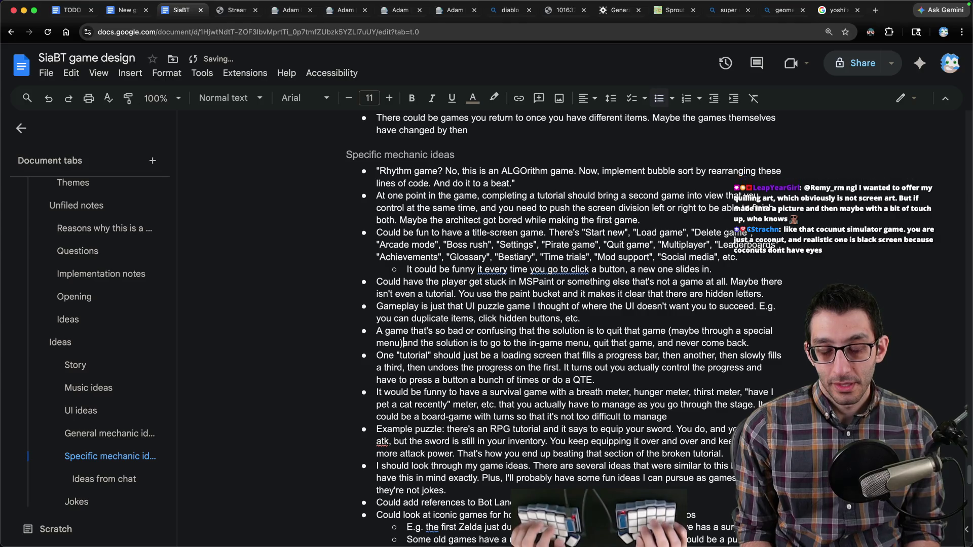
{"action": "type", "text": "nd never come back to"}
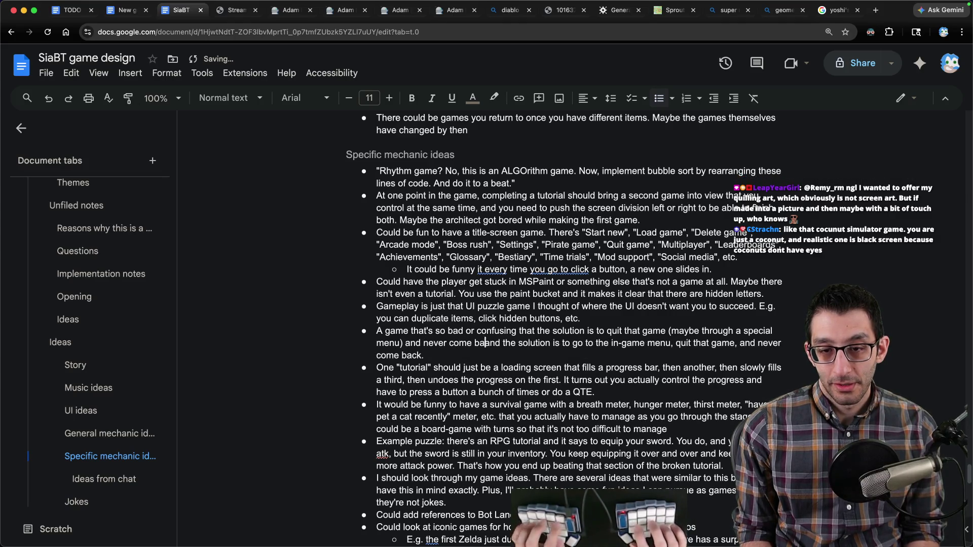
{"action": "key", "text": "shift+alt+Down"}
{"action": "type", "text": "it."}
- Add a sub-bullet noting this solution is hard to communicate to players
{"action": "key", "text": "Return"}
{"action": "key", "text": "Tab"}
{"action": "type", "text": "This w"}
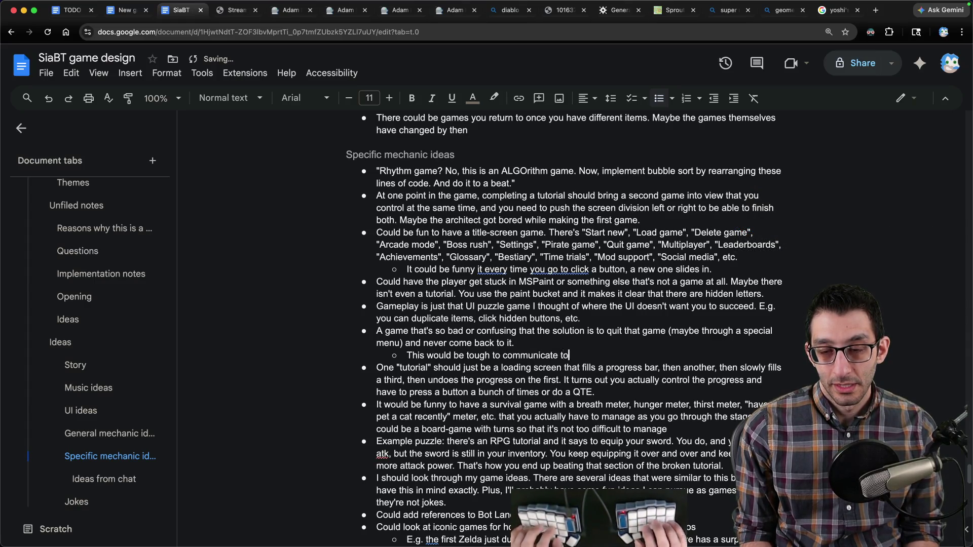
{"action": "type", "text": "lly sinc"}
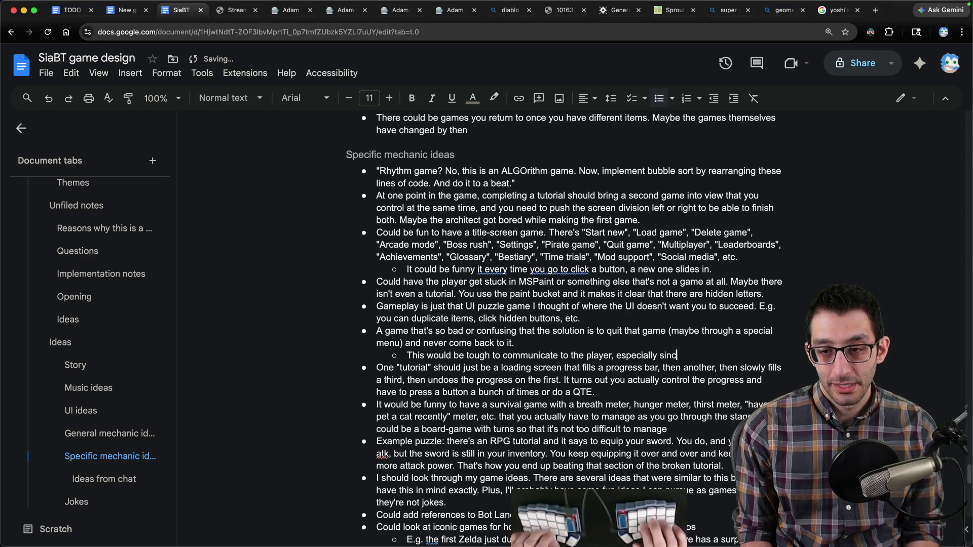
{"action": "type", "text": "ry a bun"}
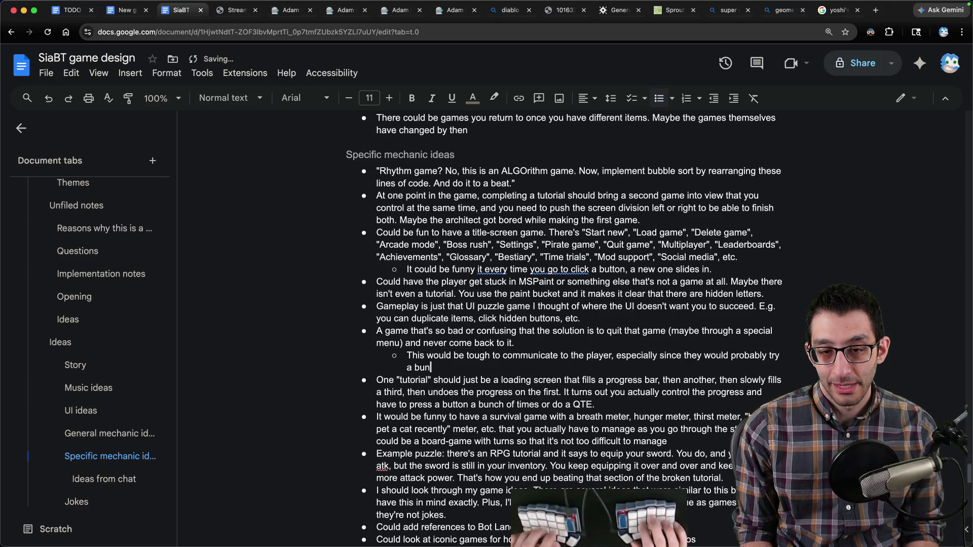
{"action": "type", "text": "irst."}
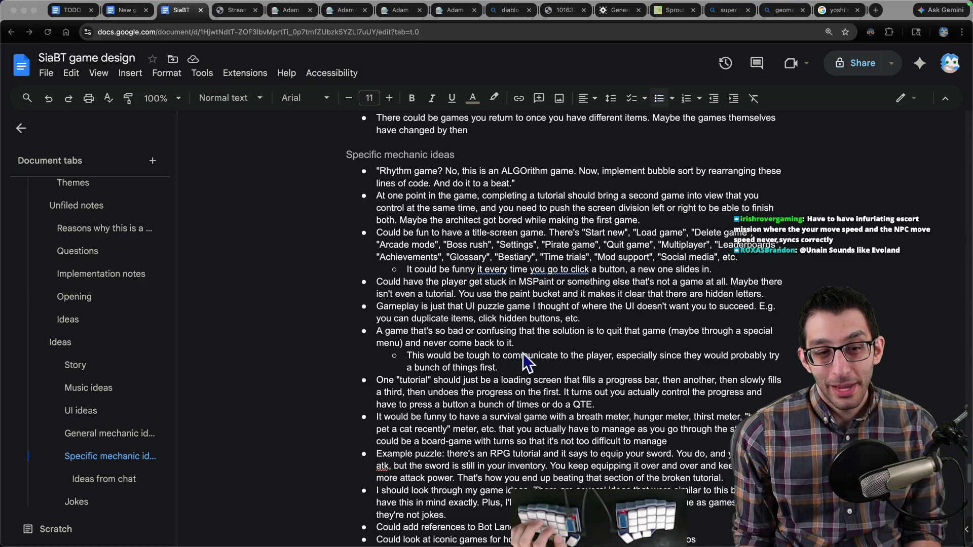
{"action": "key", "text": "super+Tab"}
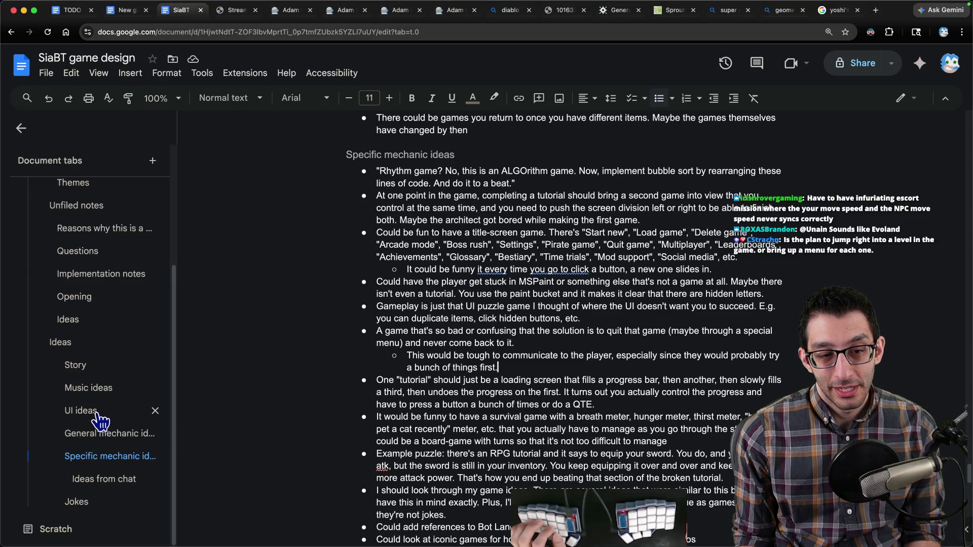
{"action": "left_click", "coordinate": [104, 479]}
- Paste the viewer's slow-loading tutorial chat idea as a new bullet at the end of Ideas from chat
{"action": "scroll", "coordinate": [478, 355], "scroll_direction": "down", "scroll_amount": 2}
{"action": "left_click", "coordinate": [484, 410]}
{"action": "scroll", "coordinate": [485, 410], "scroll_direction": "down", "scroll_amount": 4}
{"action": "key", "text": "Return"}
{"action": "key", "text": "super+v"}
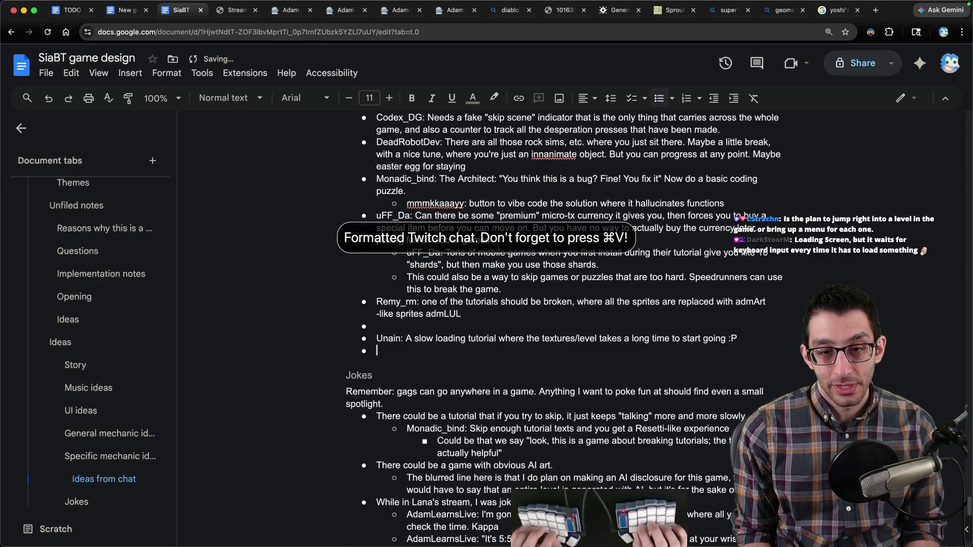
{"action": "key", "text": "Delete"}
- Reply in a sub-bullet: pass a door before it loads, or enemies load and defeat you
{"action": "key", "text": "End"}
{"action": "key", "text": "Return"}
{"action": "key", "text": "Tab"}
{"action": "type", "text": "Maybe y"}
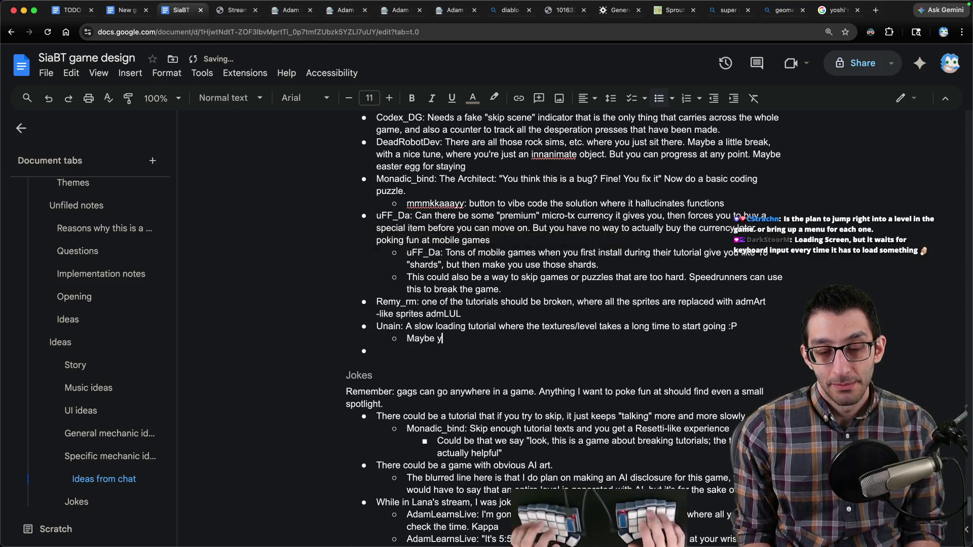
{"action": "key", "text": "BackSpace"}
{"action": "type", "text": "there's a do"}
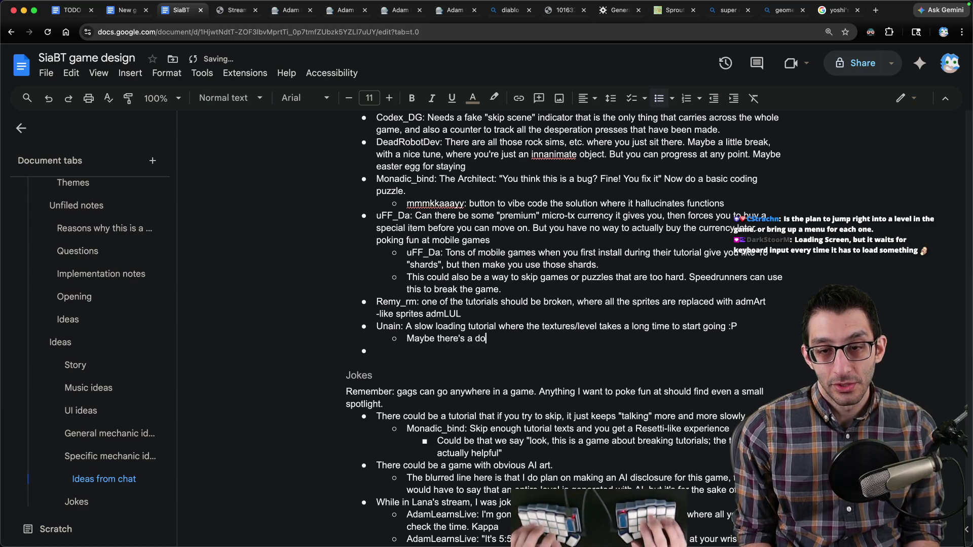
{"action": "type", "text": "or that you have to make it b"}
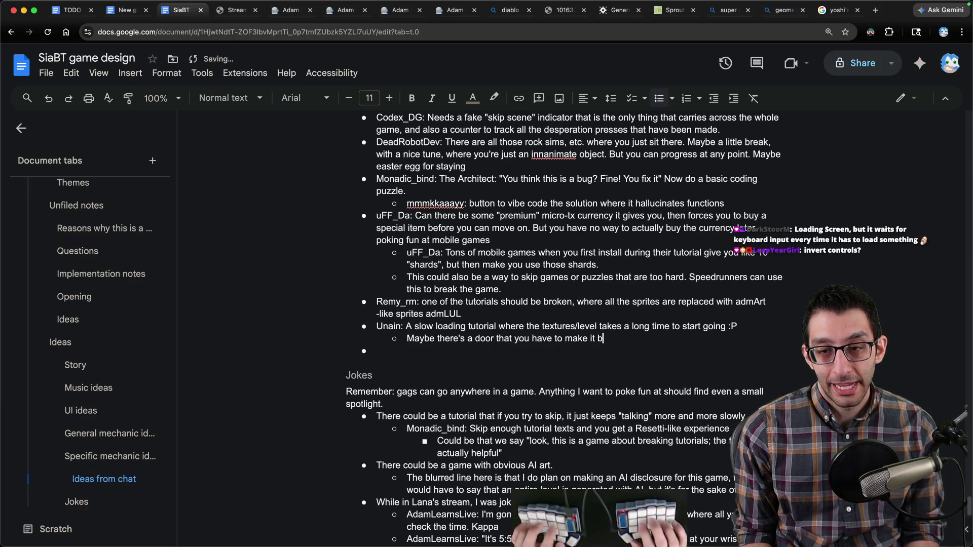
{"action": "type", "text": "ly task is to do so befor"}
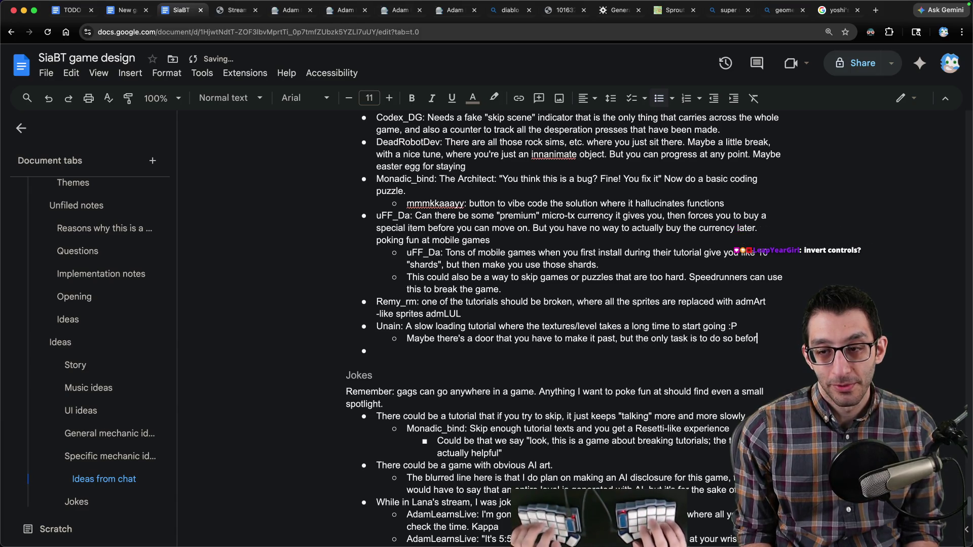
{"action": "type", "text": "oads i"}
{"action": "key", "text": "BackSpace"}
{"action": "key", "text": "BackSpace"}
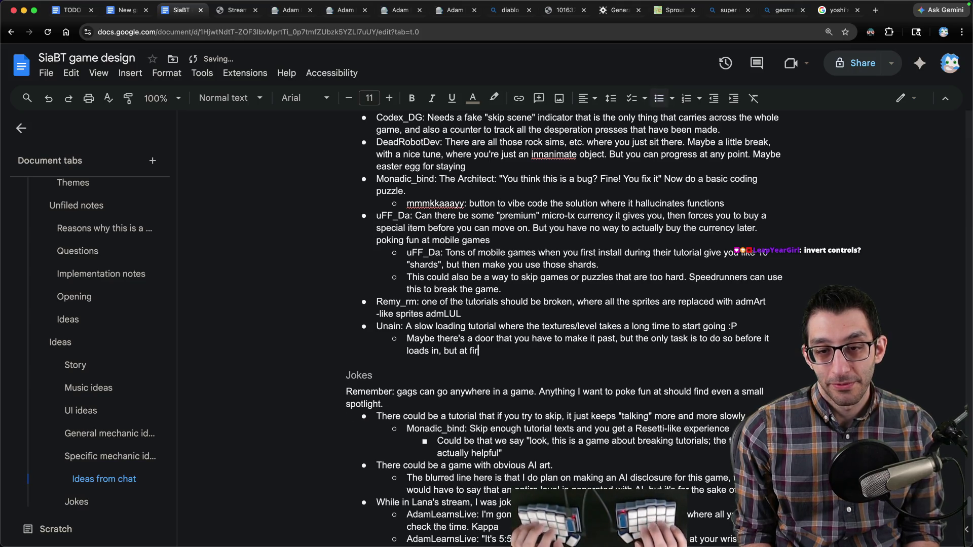
{"action": "type", "text": "now that's the task, so then enemies load in and defeat you"}
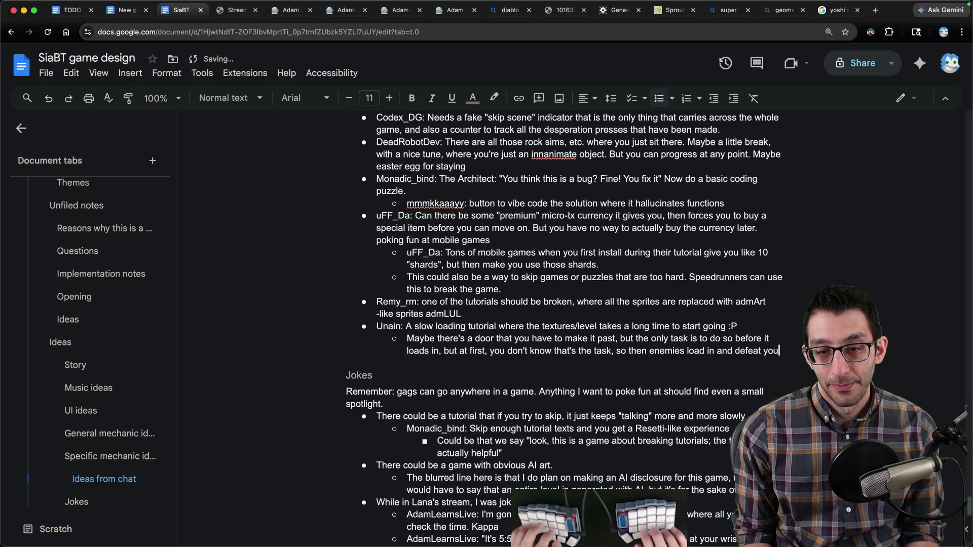
{"action": "type", "text": " and you have a chance"}
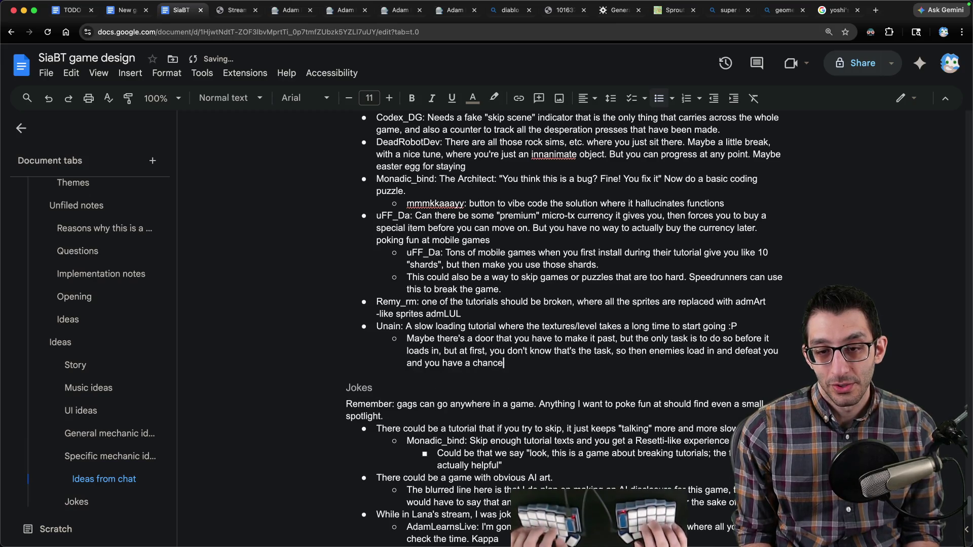
{"action": "type", "text": "at i."}
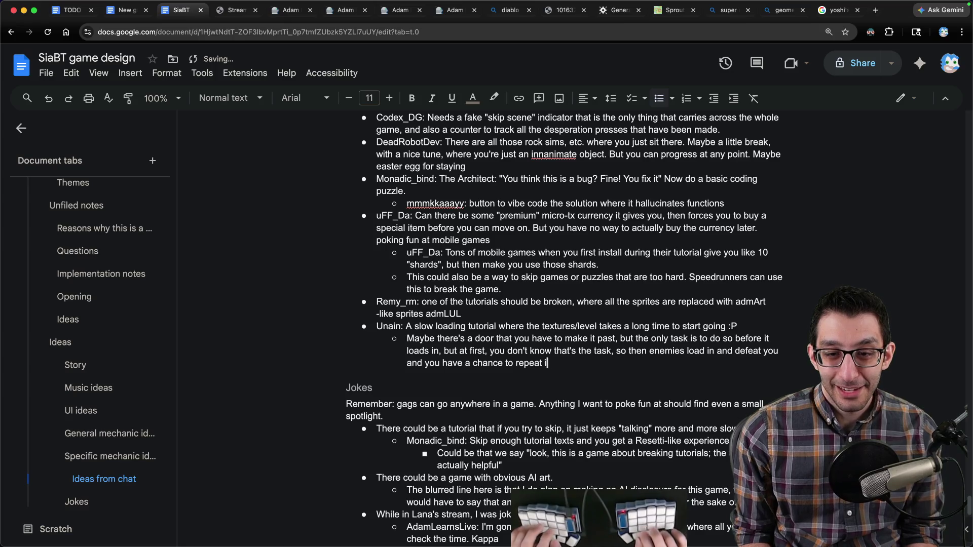
{"action": "key", "text": "shift+Up"}
{"action": "key", "text": "shift+Up"}
{"action": "key", "text": "shift+Up"}
{"action": "key", "text": "shift+Home"}
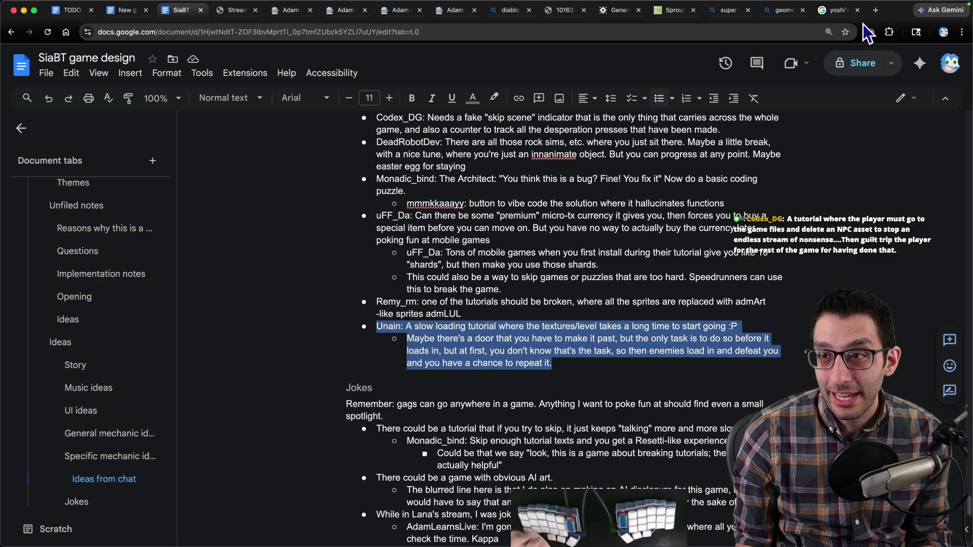
- Open the streaming homepage in a new Chrome tab, then return to the TODO (Adam Learns) document
{"action": "left_click", "coordinate": [835, 17]}
{"action": "left_click", "coordinate": [65, 13]}
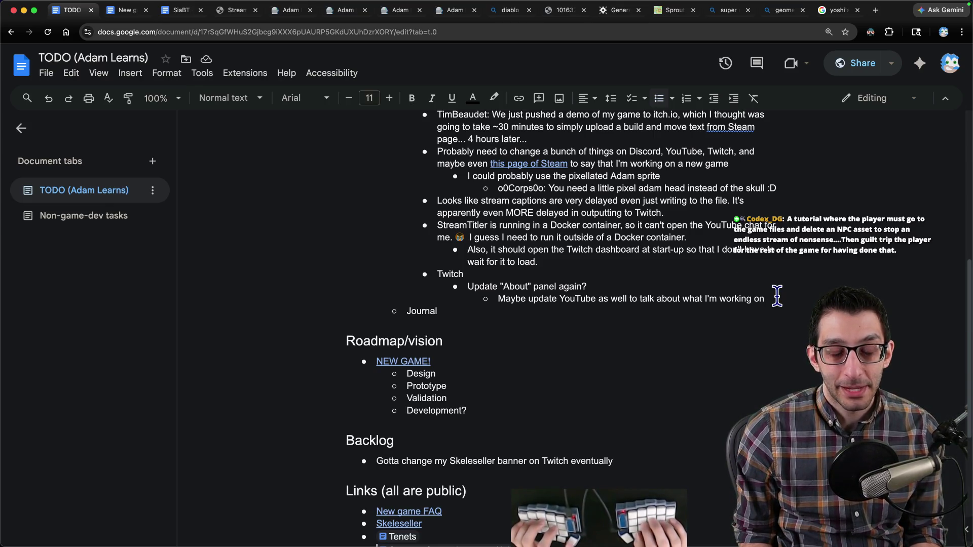
{"action": "key", "text": "ctrl+t"}
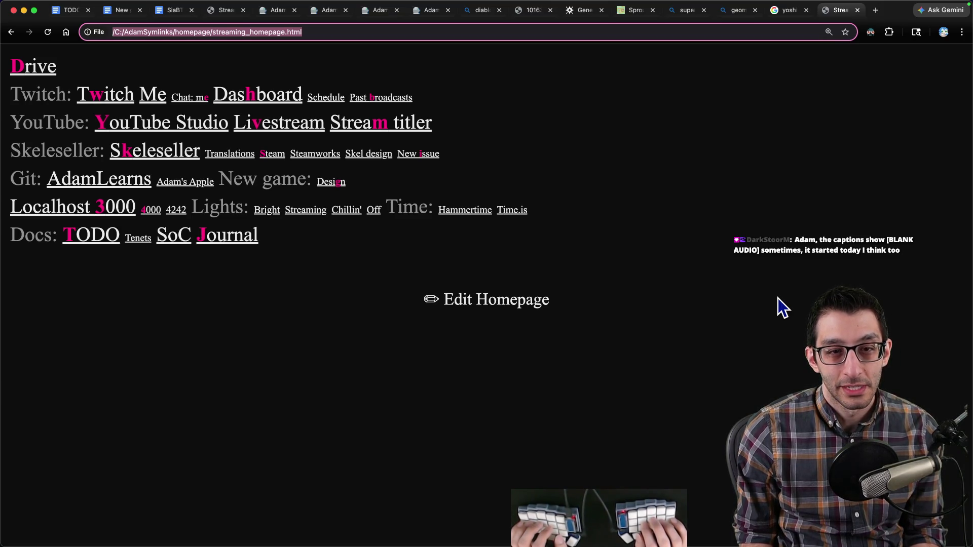
{"action": "key", "text": "super+1"}
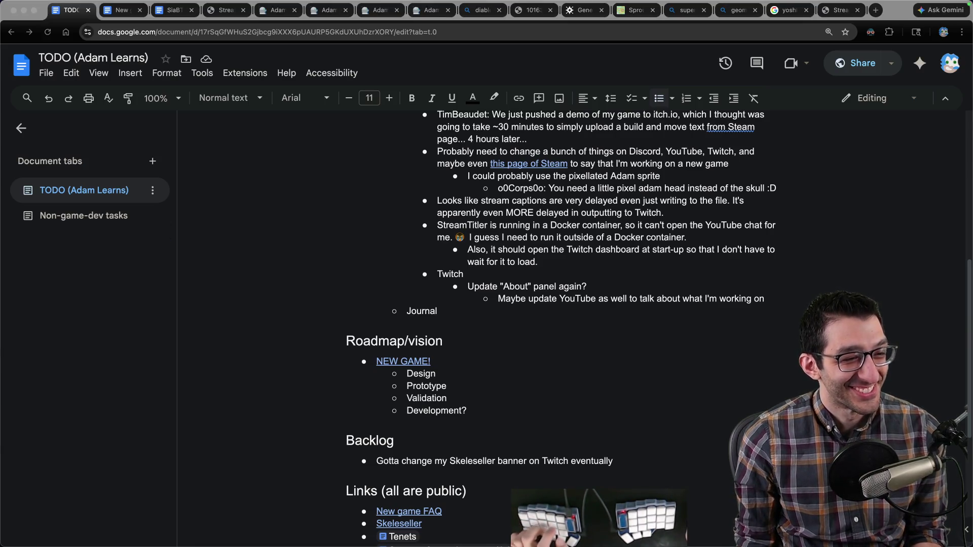
- Paste a viewer's escort-mission chat idea as a top-level bullet after the door reply
{"action": "left_click", "coordinate": [167, 10]}
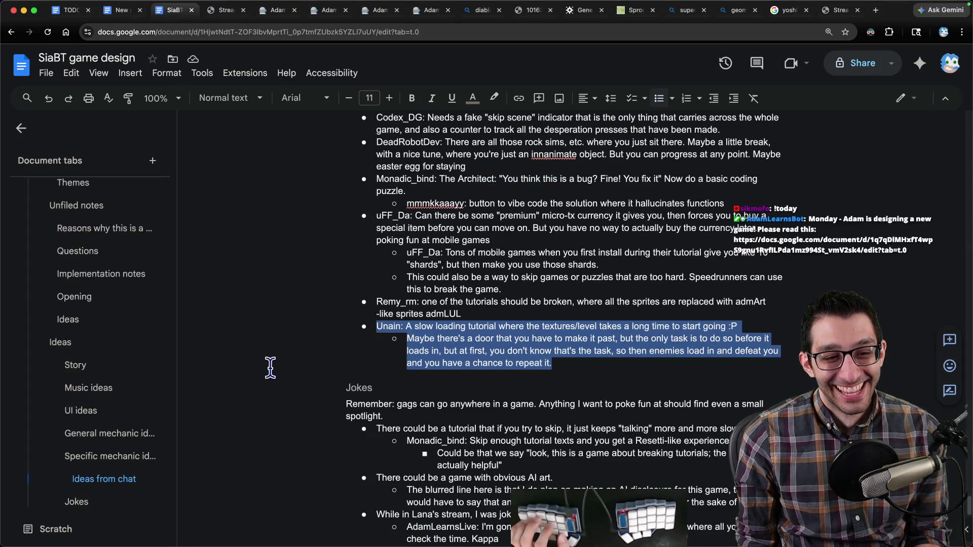
{"action": "key", "text": "Right"}
{"action": "key", "text": "Return"}
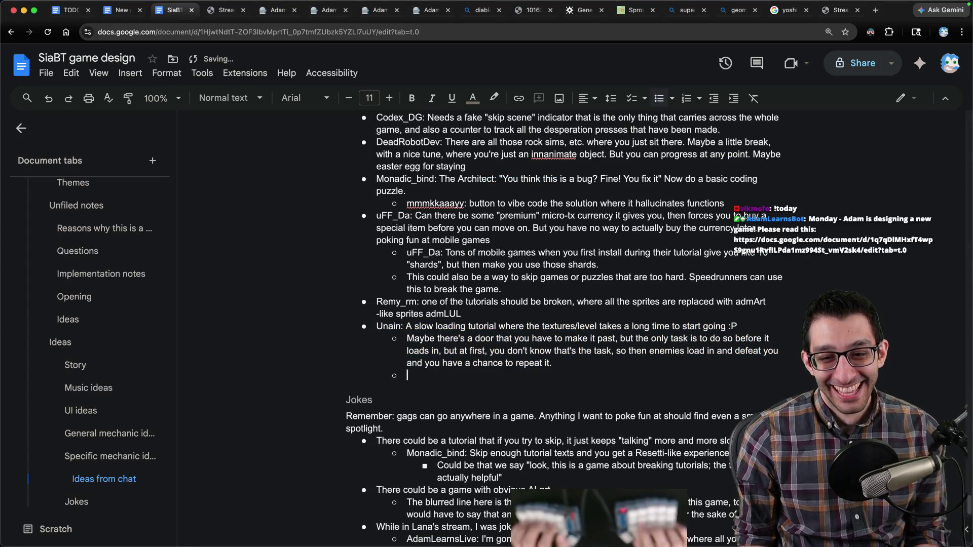
{"action": "key", "text": "super+v"}
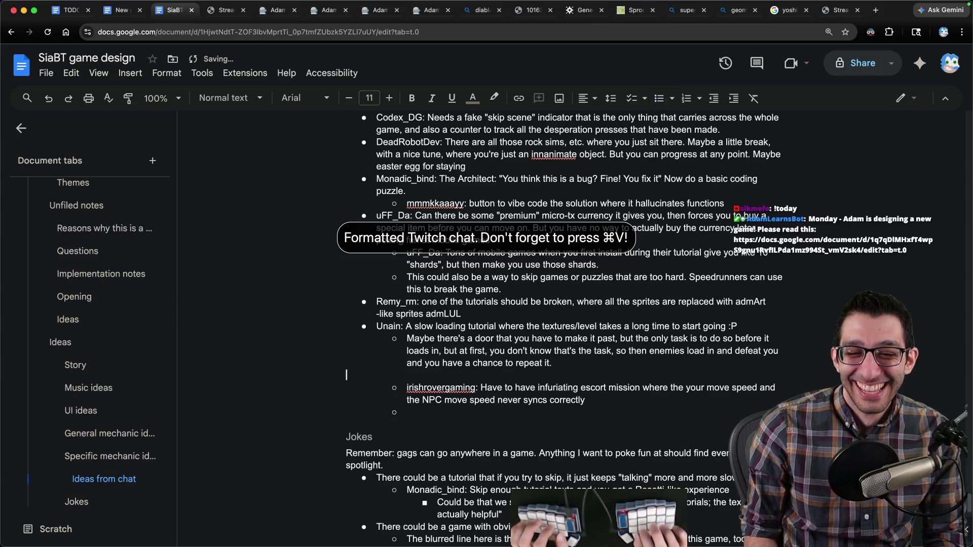
{"action": "key", "text": "shift+Tab"}
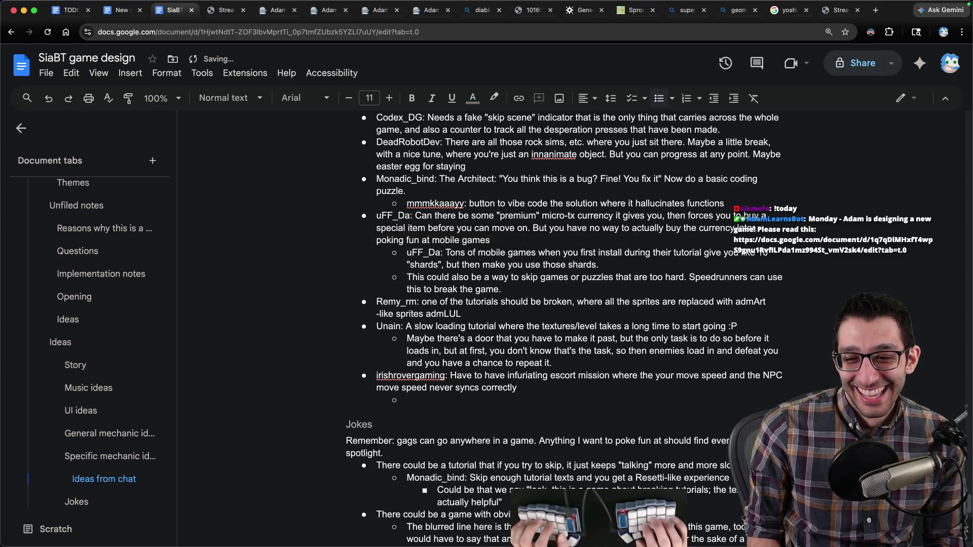
- Reply that the NPC is a literal snail who gets angry and sprints away if you match its speed
{"action": "type", "text": "Th"}
{"action": "key", "text": "BackSpace"}
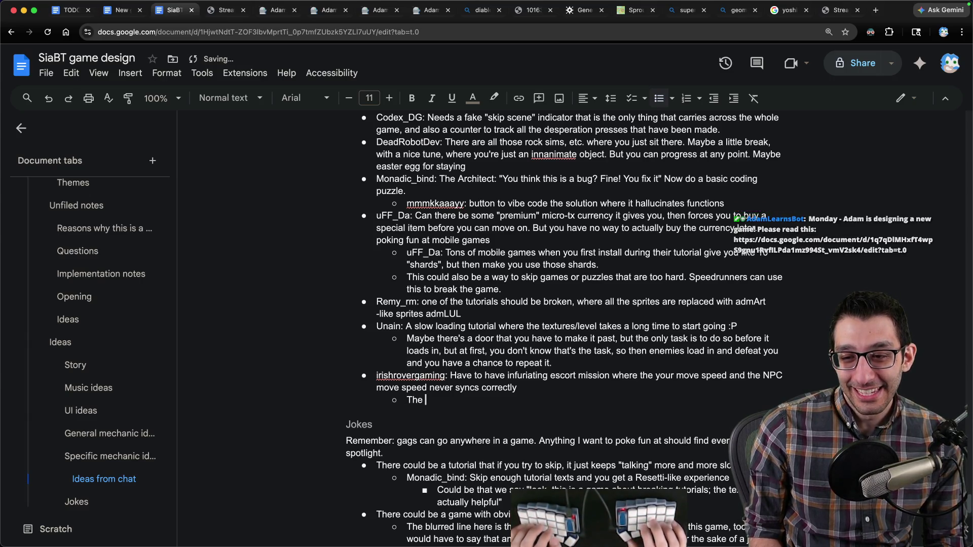
{"action": "type", "text": "NPC can be a literal snail. If you try to "}
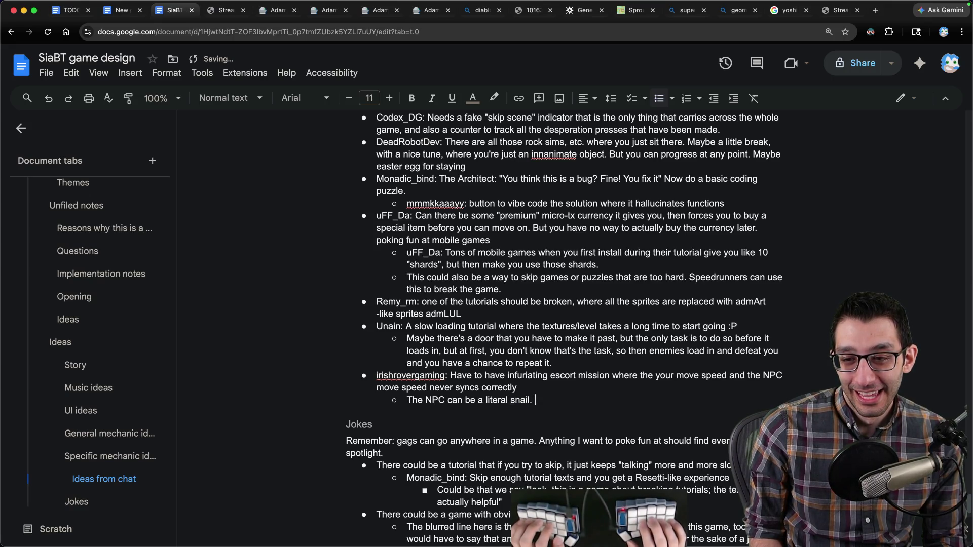
{"action": "type", "text": "match t"}
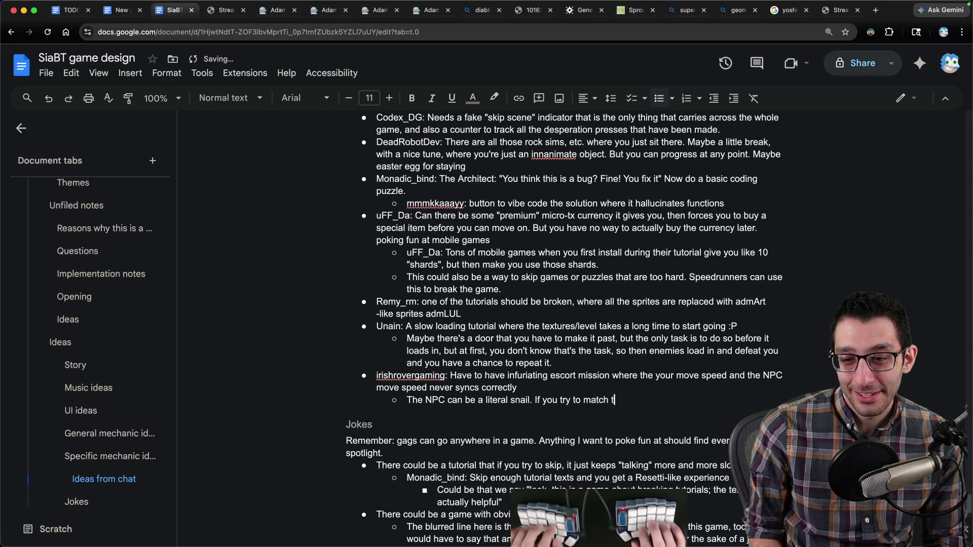
{"action": "type", "text": "heir speed, they get angry wi"}
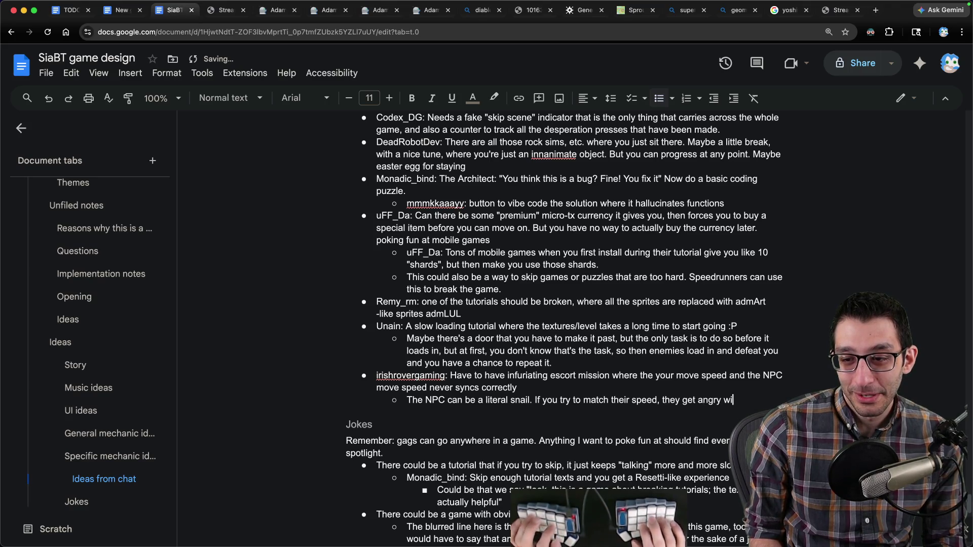
{"action": "type", "text": "th you and sp"}
{"action": "key", "text": "BackSpace"}
{"action": "type", "text": "nt a"}
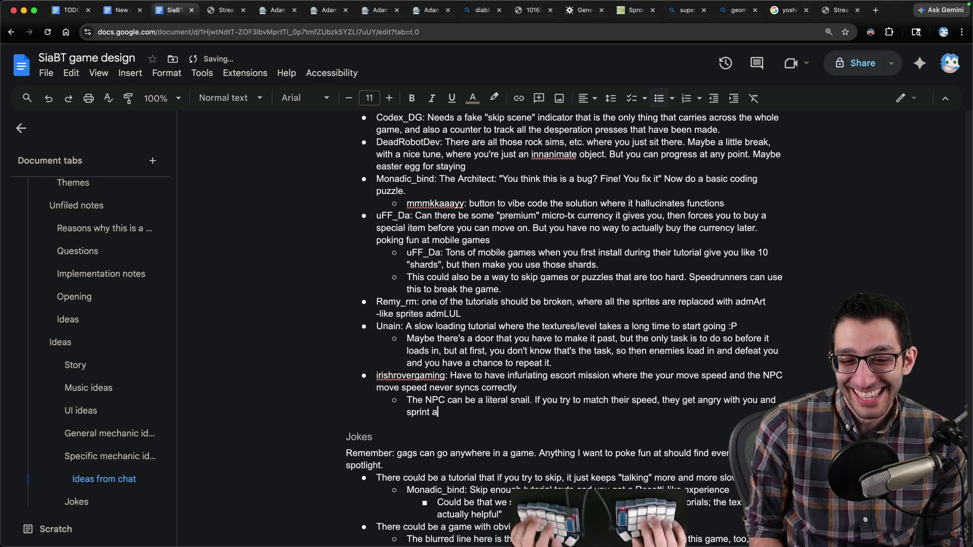
{"action": "type", "text": "way."}
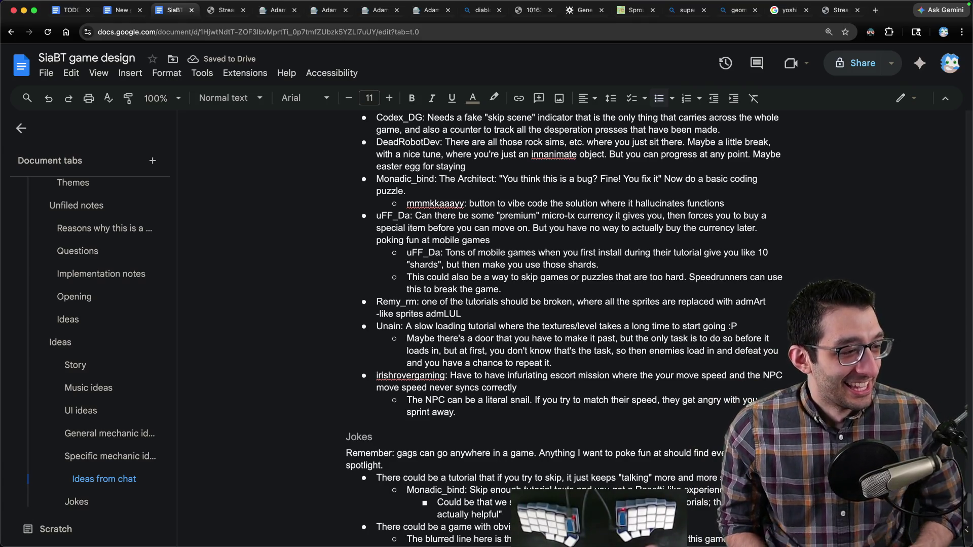
- In the saved chat note in the code editor, delete the leading 10
{"action": "key", "text": "super+Tab"}
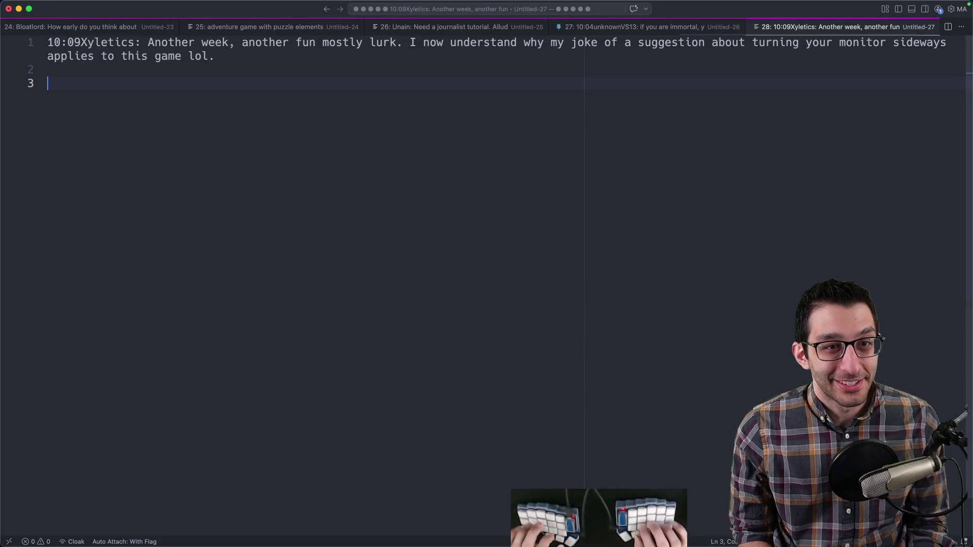
{"action": "left_click", "coordinate": [48, 42]}
{"action": "key", "text": "Delete"}
{"action": "key", "text": "Delete"}
{"action": "key", "text": "Delete"}
{"action": "key", "text": "Delete"}
{"action": "key", "text": "Delete"}
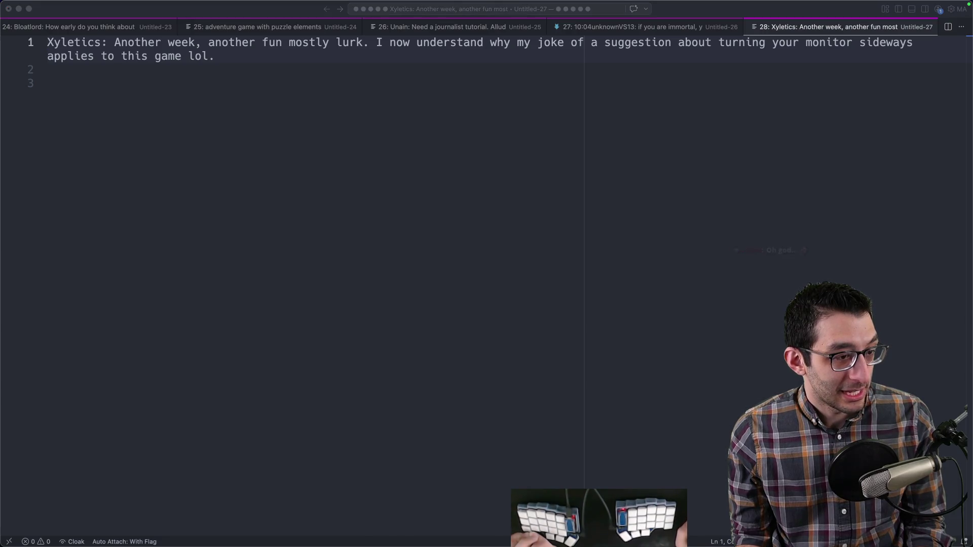
- Start a new editor note headed 'simulate crashes' with an indented 'PS' line
{"action": "key", "text": "super+Tab"}
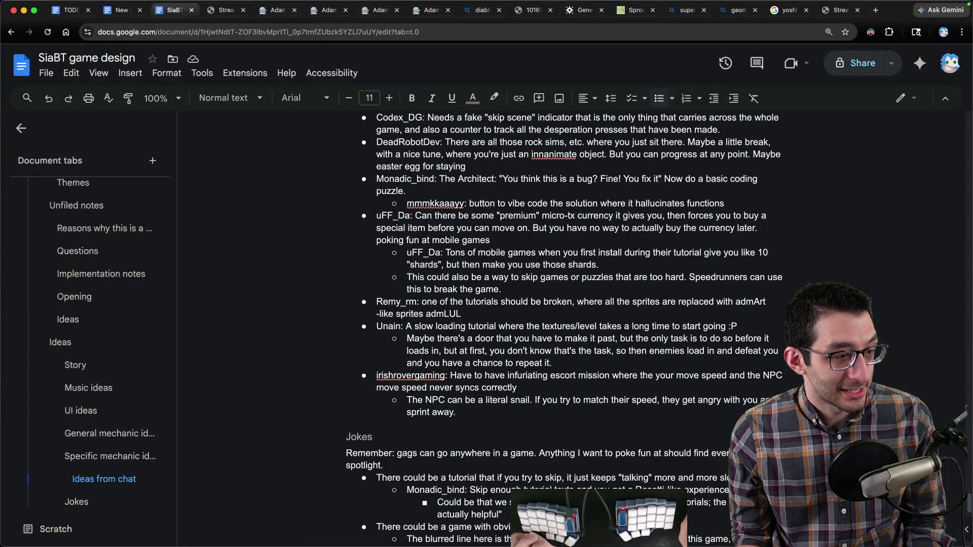
{"action": "key", "text": "super+Tab"}
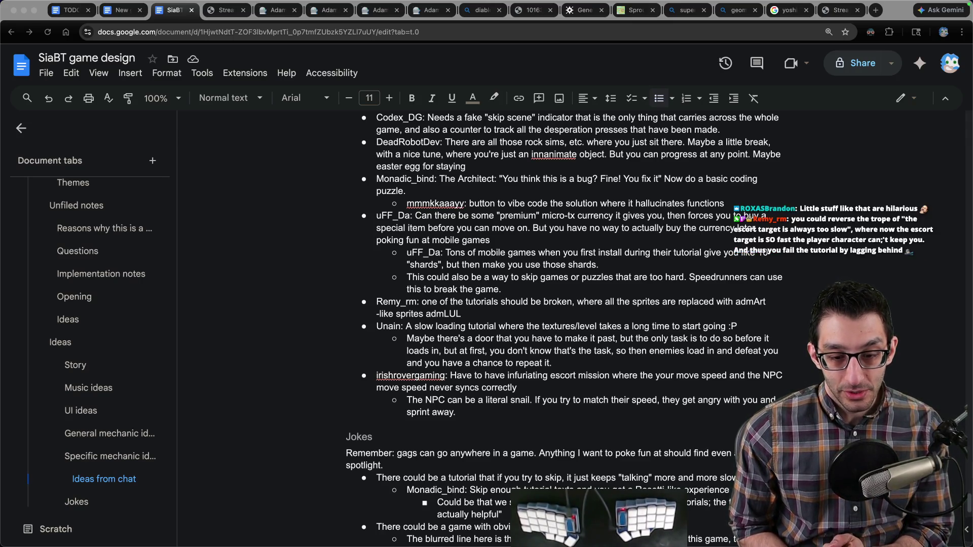
{"action": "key", "text": "super+Tab"}
{"action": "type", "text": "simulate crashes"}
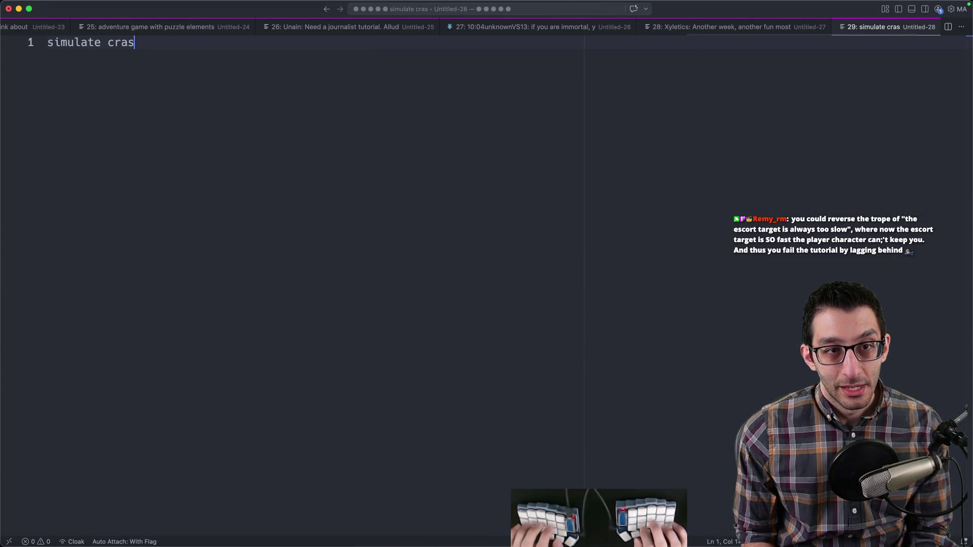
{"action": "key", "text": "super+a"}
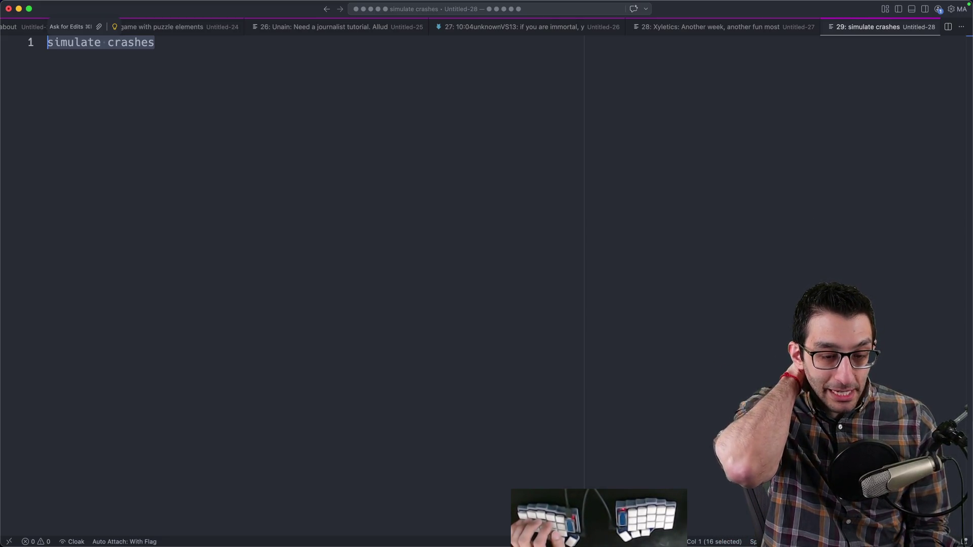
{"action": "key", "text": "Right"}
{"action": "key", "text": "Return"}
{"action": "key", "text": "Tab"}
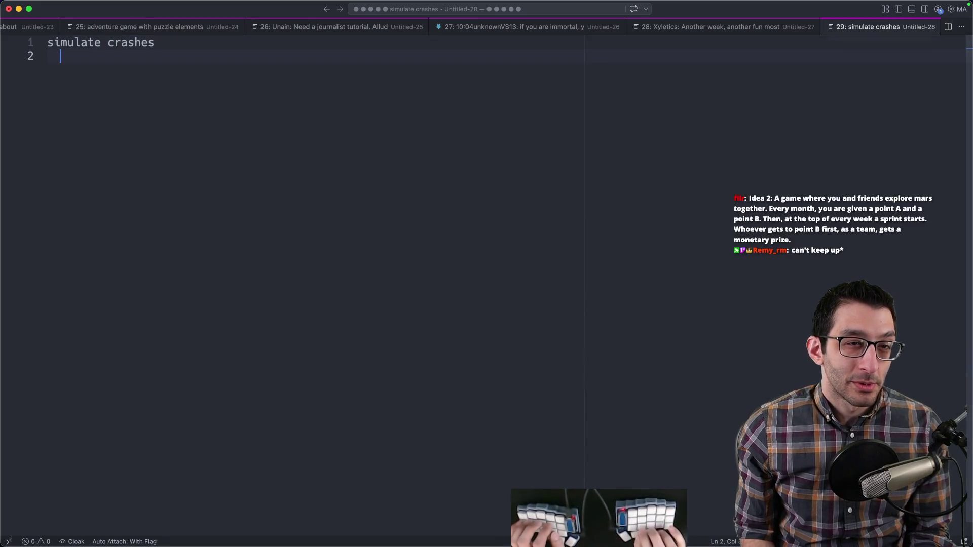
{"action": "type", "text": "PS"}
- Add 'Silent Hill' under PS, dropping the Metal Gear line
{"action": "key", "text": "Return"}
{"action": "type", "text": "Metal Gear"}
{"action": "key", "text": "Return"}
{"action": "type", "text": "Silent hill"}
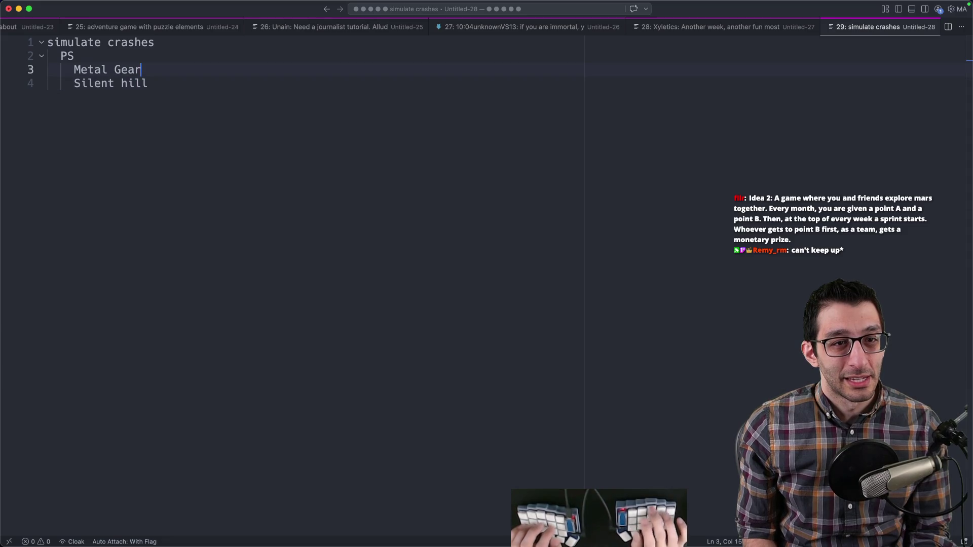
{"action": "key", "text": "super+BackSpace"}
{"action": "key", "text": "BackSpace"}
{"action": "key", "text": "Escape"}
{"action": "key", "text": "Down"}
{"action": "key", "text": "End"}
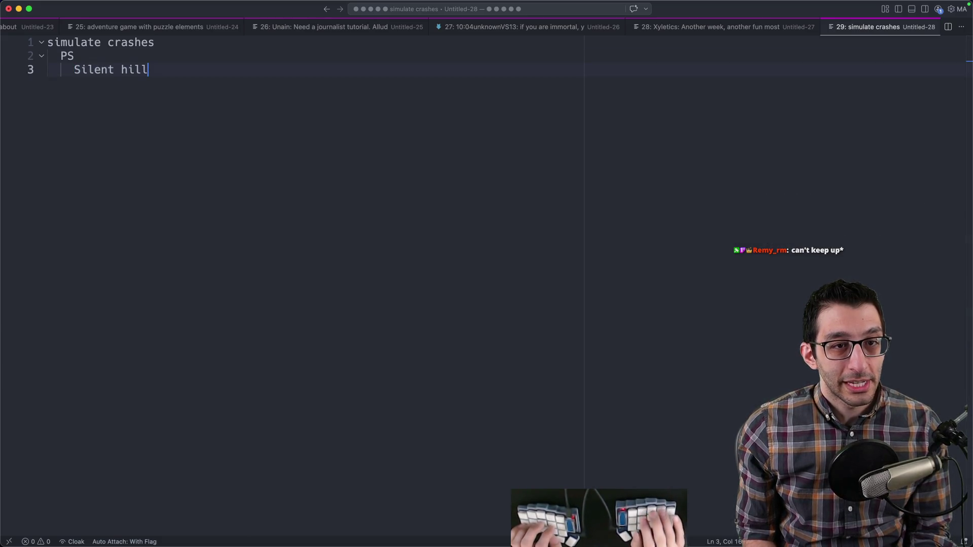
{"action": "key", "text": "BackSpace"}
{"action": "key", "text": "BackSpace"}
{"action": "key", "text": "BackSpace"}
{"action": "type", "text": "Hill"}
- Add 'TV standby screen' under Silent Hill and return to the design document
{"action": "key", "text": "Return"}
{"action": "type", "text": "TV standby screen"}
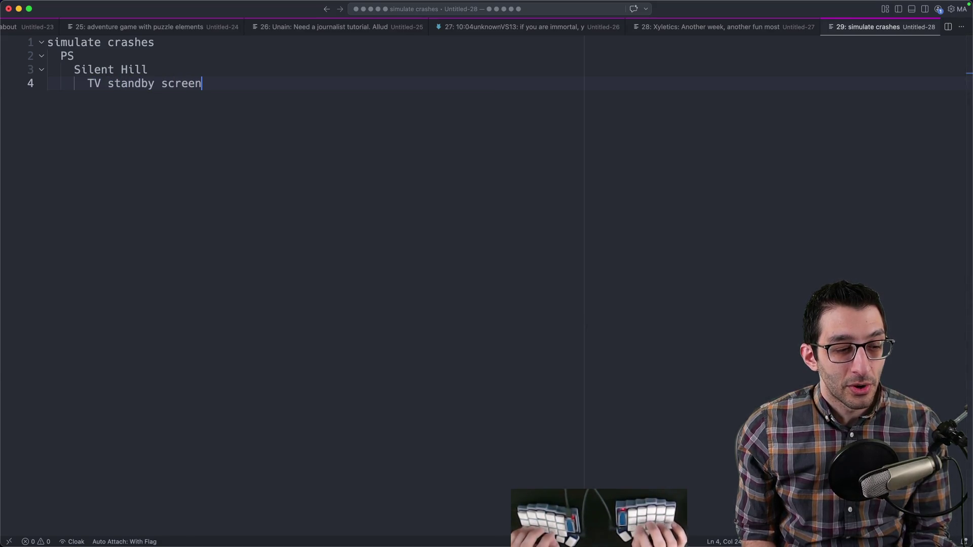
{"action": "key", "text": "super+shift+Left"}
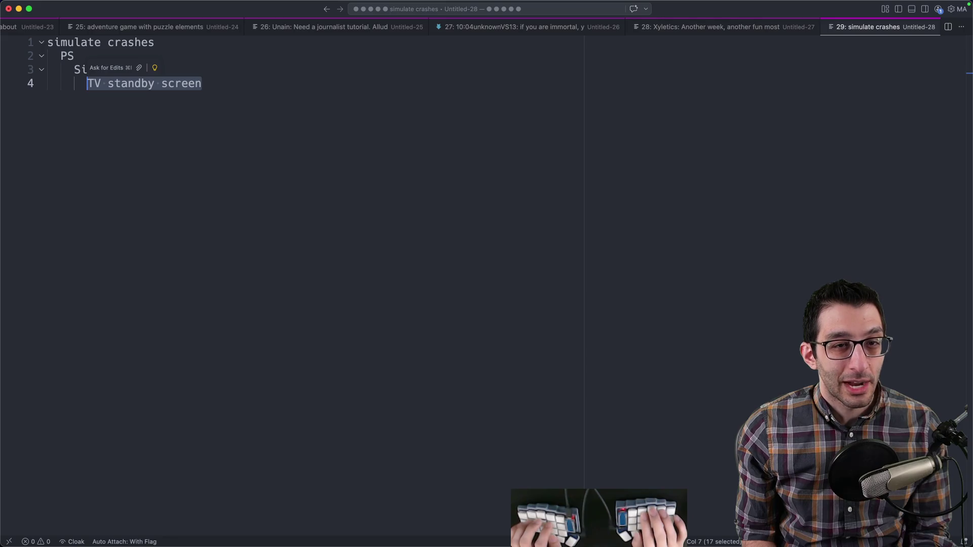
{"action": "key", "text": "Right"}
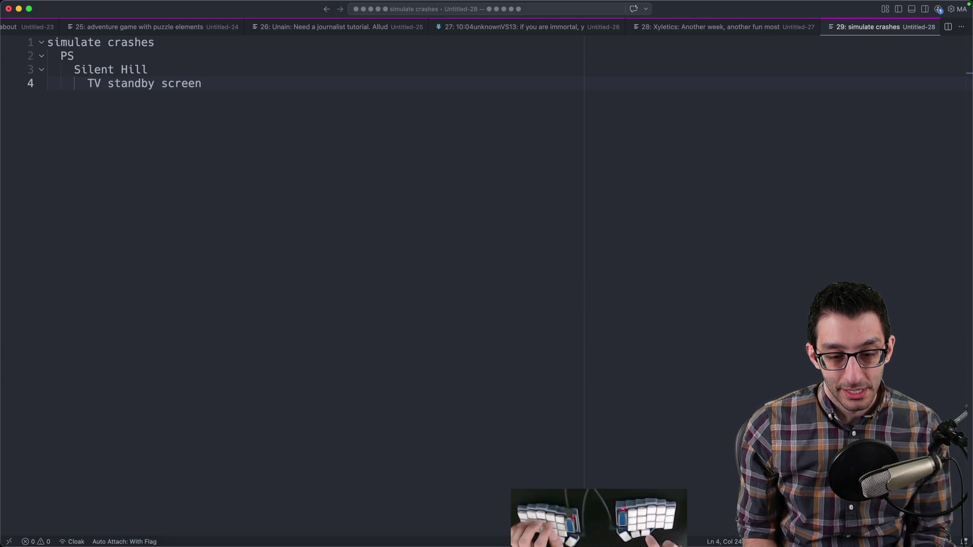
{"action": "key", "text": "super+space"}
{"action": "key", "text": "Return"}
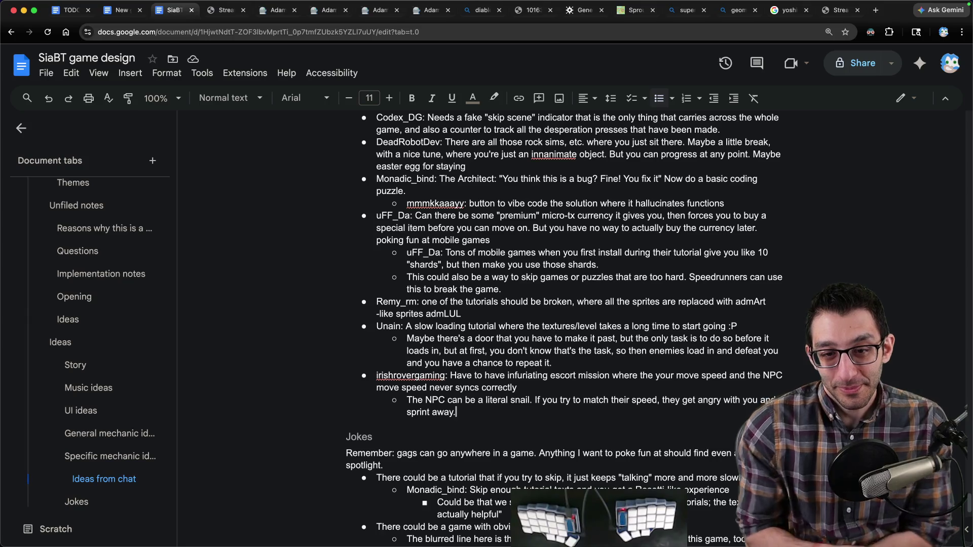
- Add a Jokes bullet about an on-disk file players can delete for an easter egg, not a required mechanic
{"action": "scroll", "coordinate": [452, 321], "scroll_direction": "down", "scroll_amount": 10}
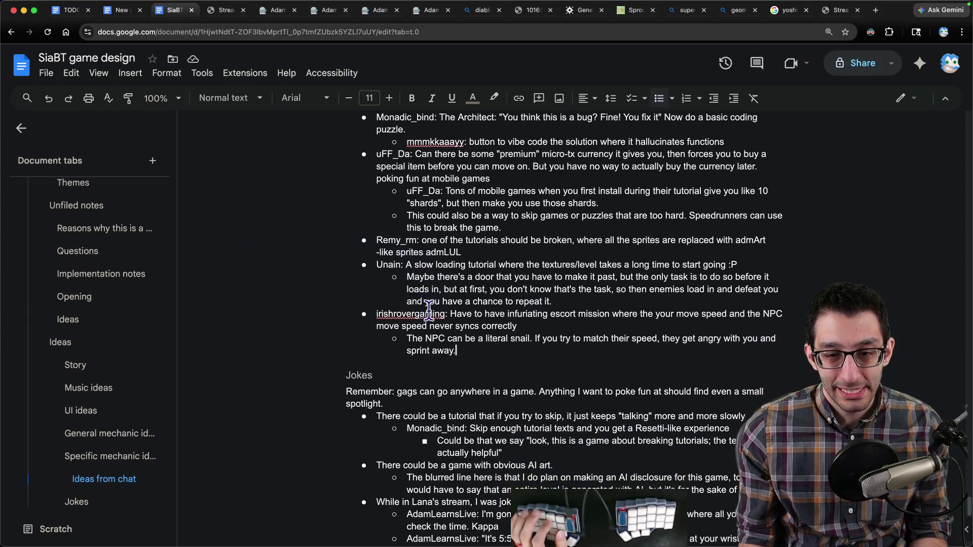
{"action": "left_click", "coordinate": [678, 298]}
{"action": "key", "text": "Return"}
{"action": "type", "text": "Maybe there's a file on-disk "}
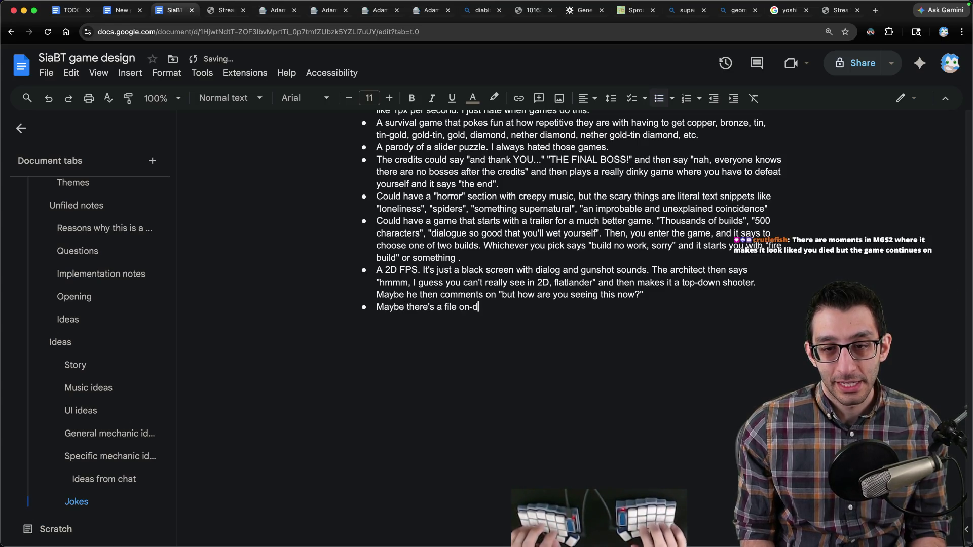
{"action": "type", "text": "that you can"}
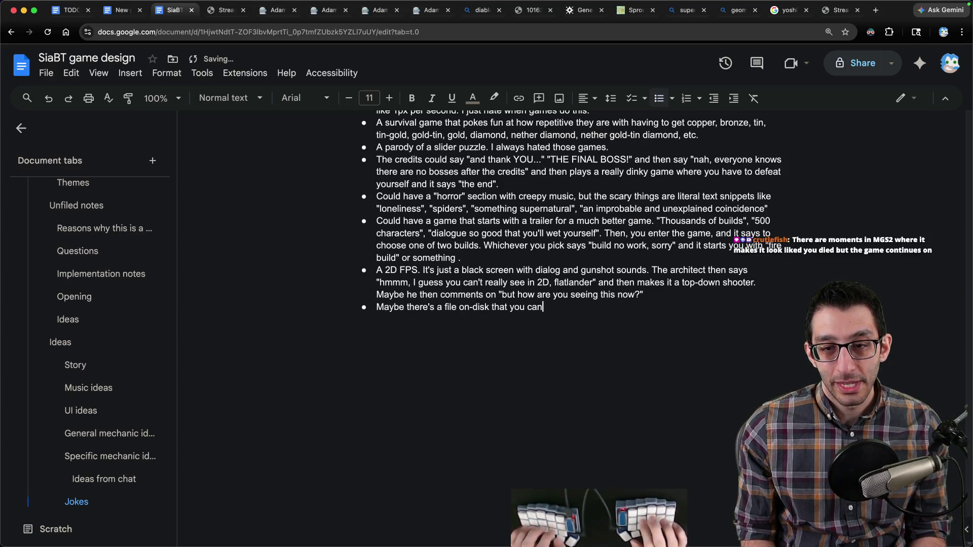
{"action": "type", "text": " delete for the sake of an east"}
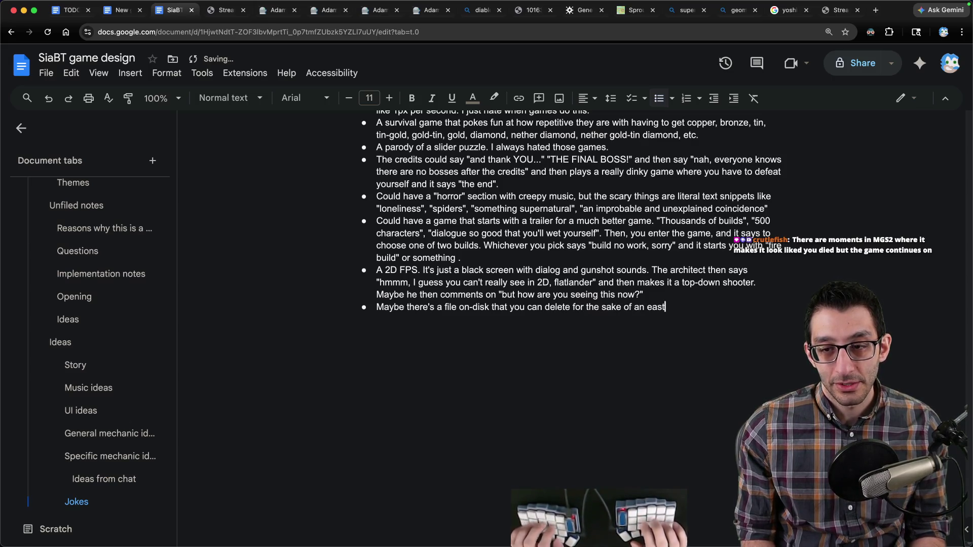
{"action": "type", "text": "er egg, and the g"}
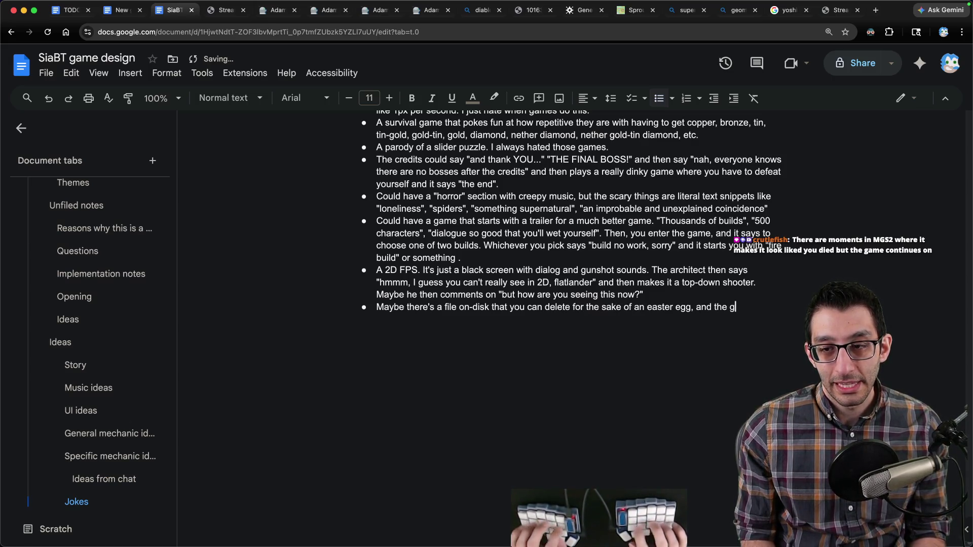
{"action": "type", "text": "ame can hint at it. I wouldn't want this to be a me"}
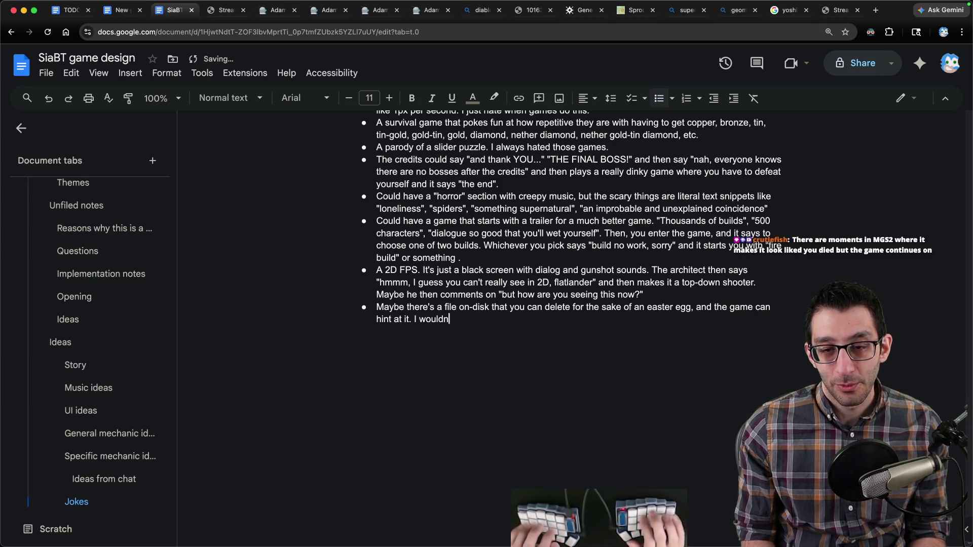
{"action": "key", "text": "BackSpace"}
{"action": "key", "text": "BackSpace"}
{"action": "type", "text": "required mechanic because some platforms make it difficult or impossible to delete "}
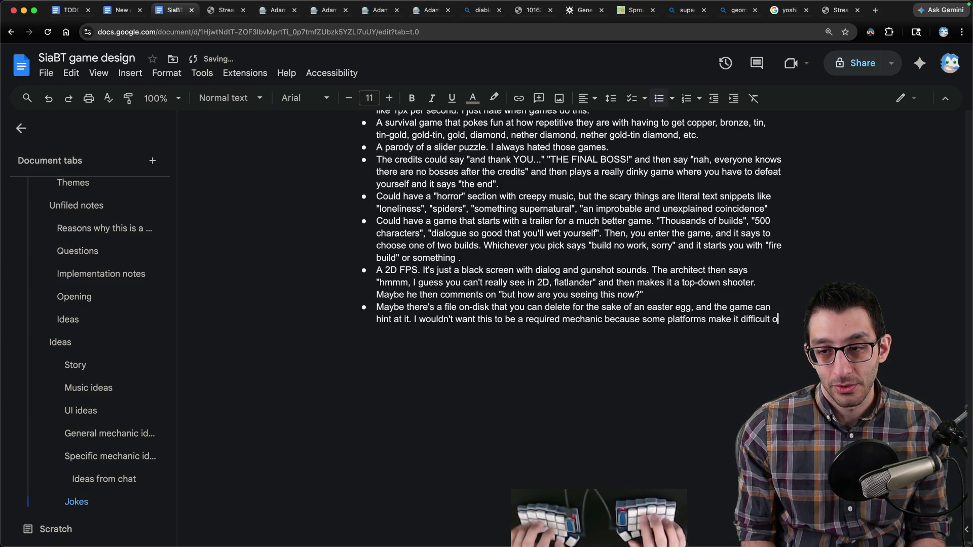
{"action": "type", "text": "stuff from the game files."}
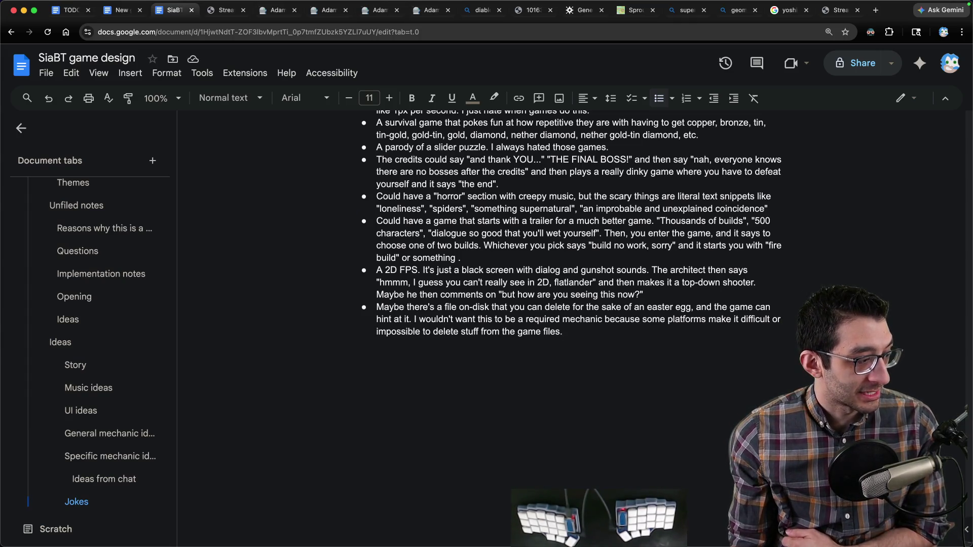
- Show the caption transcript in the terminal's tmp tab
{"action": "key", "text": "super+Tab"}
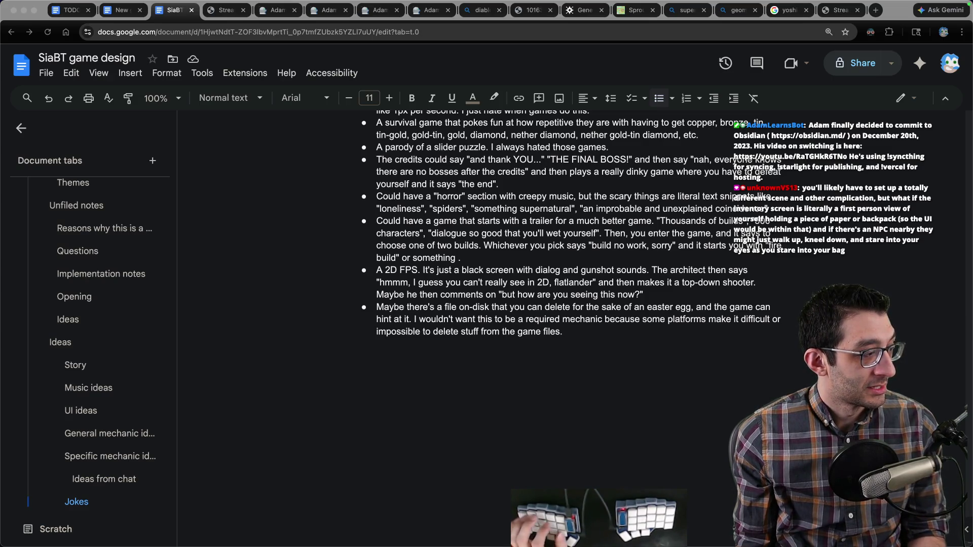
{"action": "key", "text": "super+Tab"}
{"action": "key", "text": "super+2"}
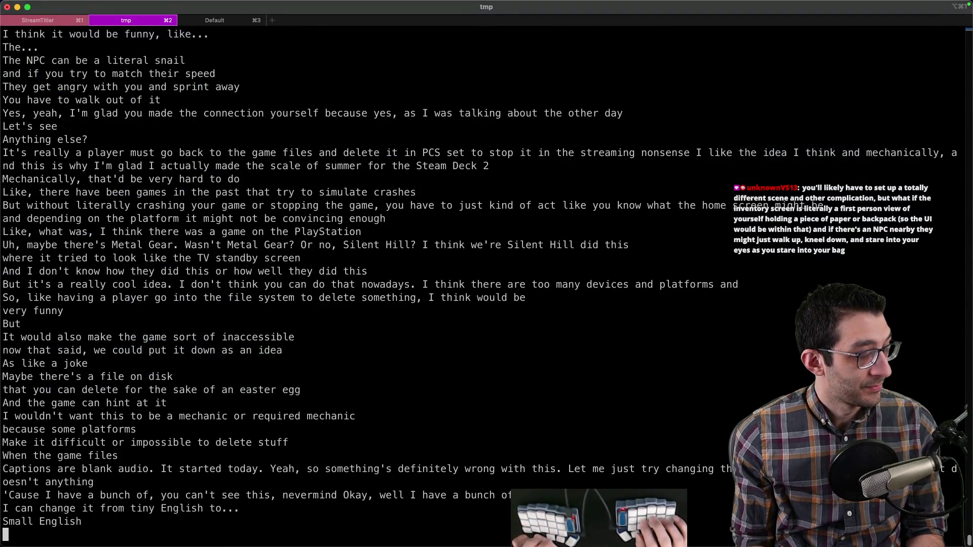
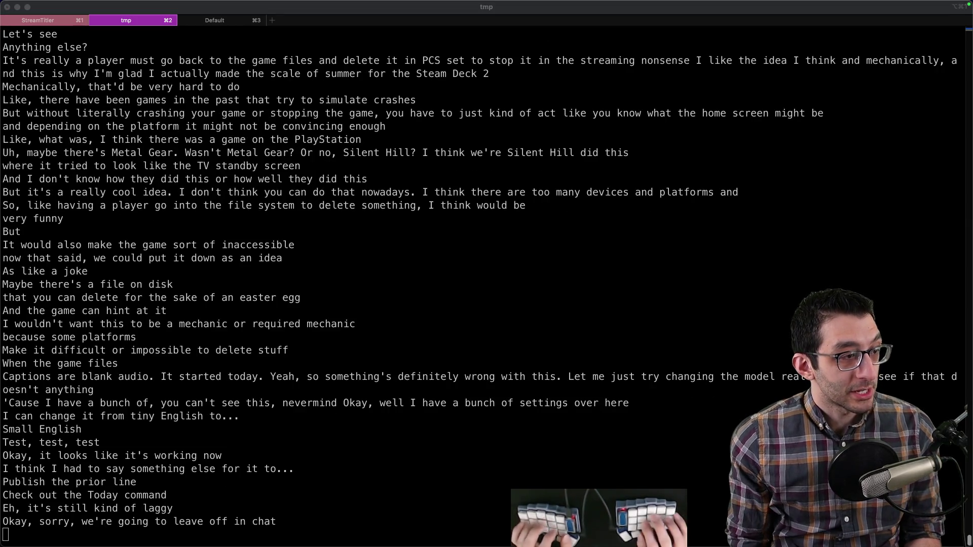
- Add the headings 'FULL game ideas' and 'sub-game ideas in Stuck in a Broken Tutorial' to the notes
{"action": "key", "text": "Return"}
{"action": "key", "text": "Return"}
{"action": "key", "text": "Tab"}
{"action": "type", "text": "FULL game ideas"}
{"action": "key", "text": "Return"}
{"action": "key", "text": "Return"}
{"action": "type", "text": "sub-game ideas in 'siabtt"}
{"action": "key", "text": "BackSpace"}
{"action": "key", "text": "BackSpace"}
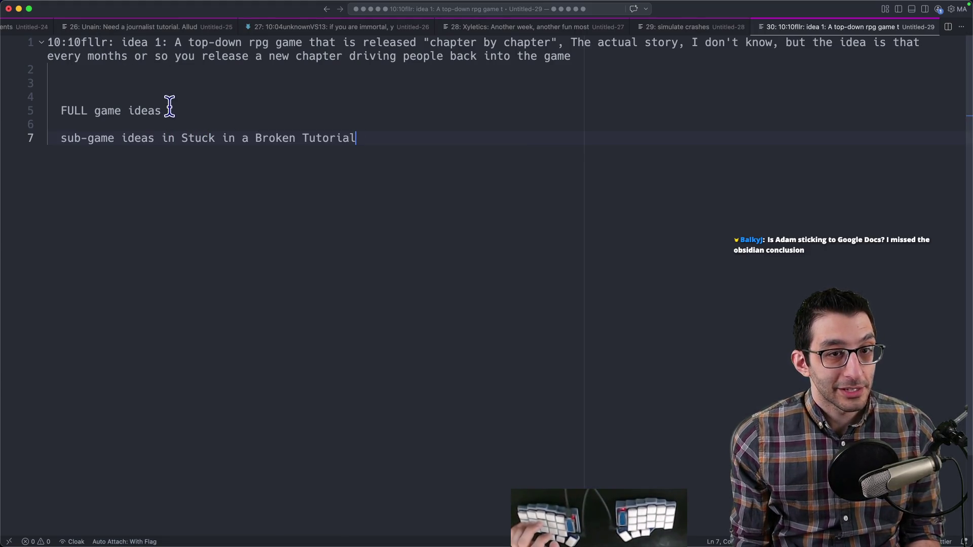
- Paste the Idea 2 chat message about exploring Mars below the headings
{"action": "left_click_drag", "start_coordinate": [169, 107], "coordinate": [54, 107]}
{"action": "key", "text": "super+Tab"}
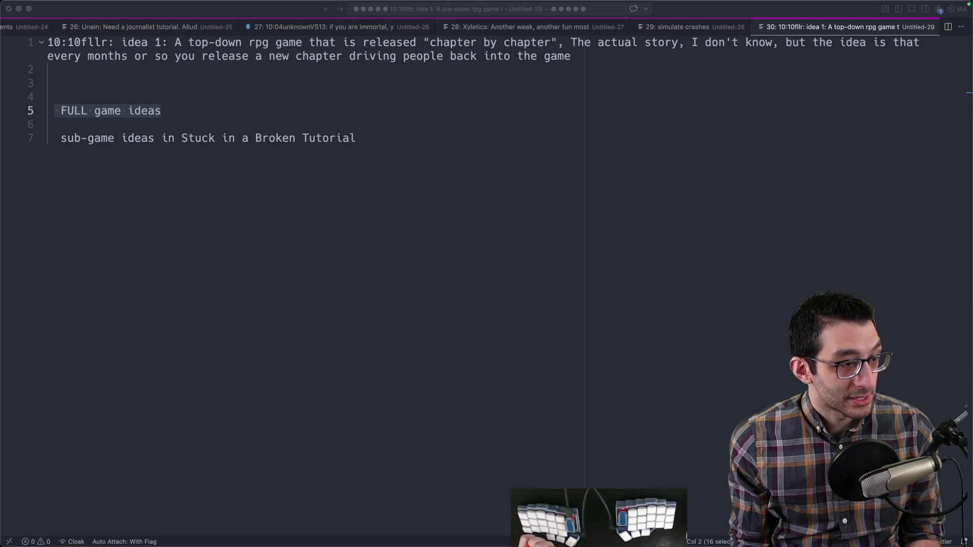
{"action": "left_click", "coordinate": [443, 246]}
{"action": "key", "text": "Return"}
{"action": "key", "text": "Return"}
{"action": "key", "text": "Return"}
{"action": "key", "text": "super+v"}
- Leave the caret on the empty last line and switch to the SiaBT game design doc
{"action": "left_click_drag", "start_coordinate": [161, 111], "coordinate": [22, 108]}
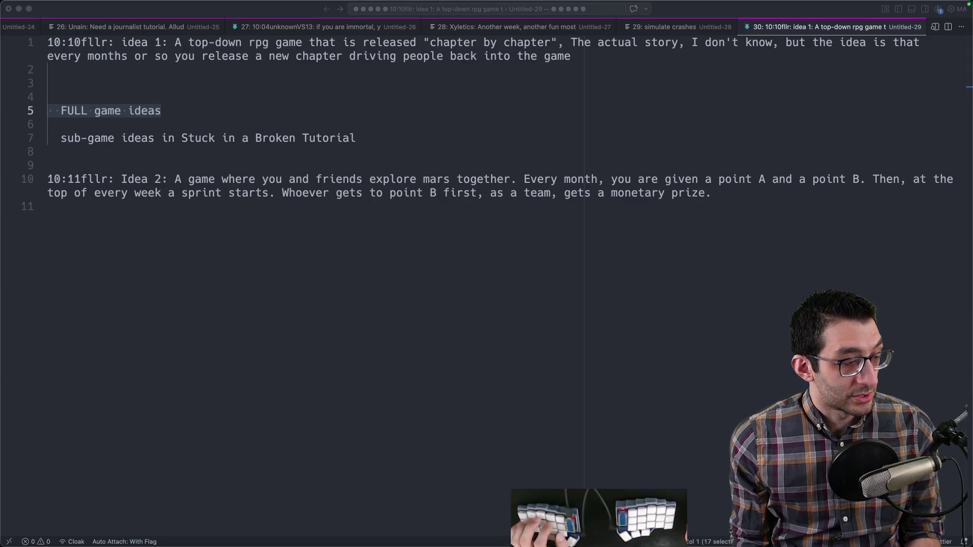
{"action": "left_click", "coordinate": [498, 233]}
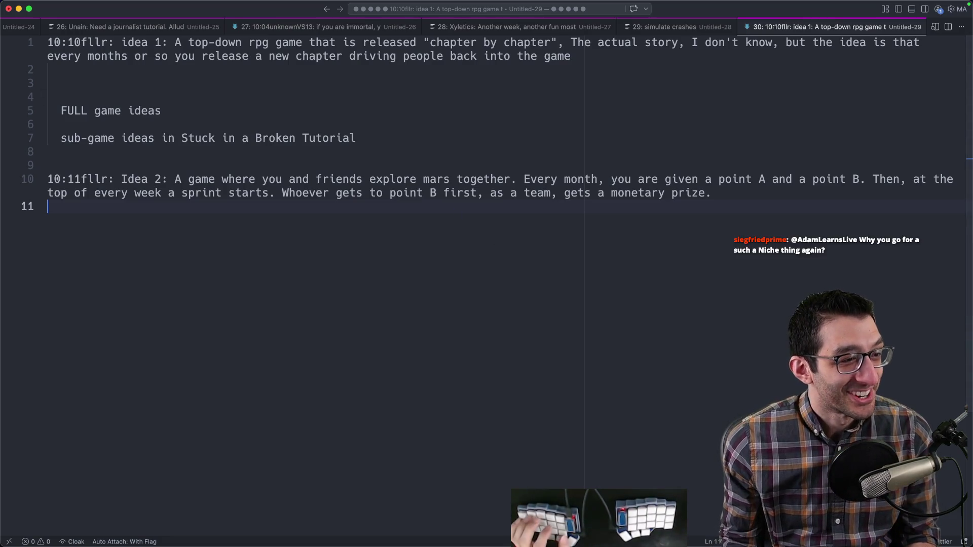
{"action": "key", "text": "super+Tab"}
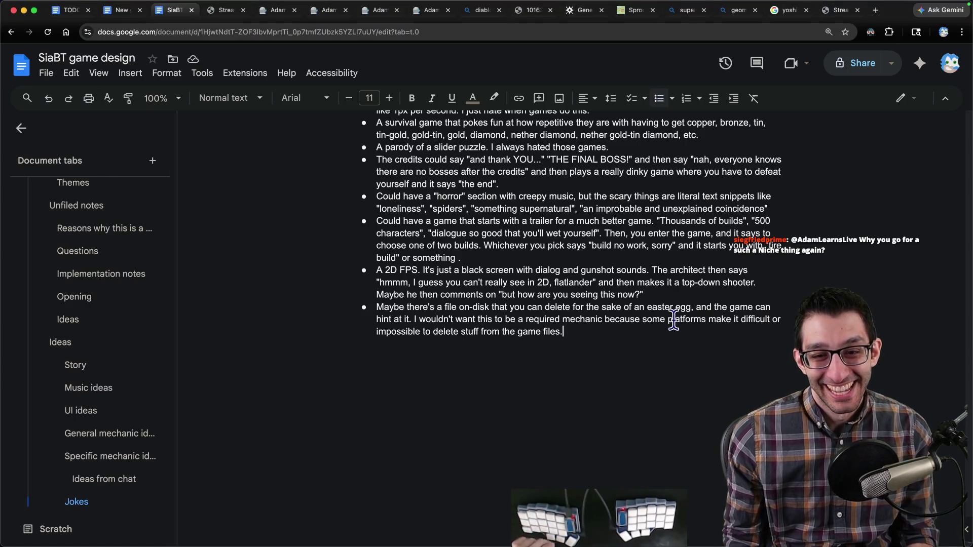
- Add the no-collisions maze idea after the snail escort bullet in Ideas from chat, removing empty bullets
{"action": "scroll", "coordinate": [676, 320], "scroll_direction": "up", "scroll_amount": 10}
{"action": "scroll", "coordinate": [559, 313], "scroll_direction": "up", "scroll_amount": 5}
{"action": "scroll", "coordinate": [559, 313], "scroll_direction": "down", "scroll_amount": 4}
{"action": "left_click", "coordinate": [496, 382]}
{"action": "key", "text": "Return"}
{"action": "key", "text": "super+v"}
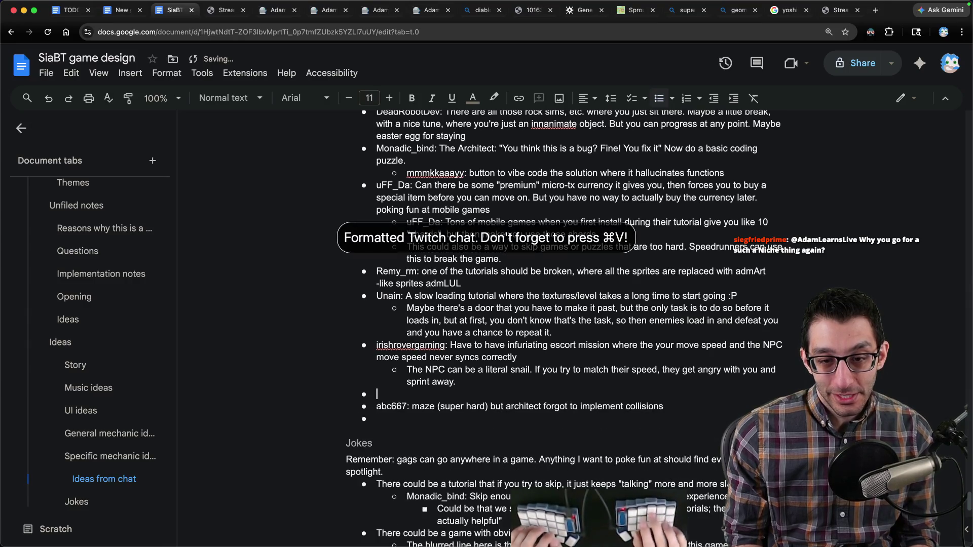
{"action": "key", "text": "BackSpace"}
{"action": "key", "text": "Down"}
{"action": "key", "text": "Up"}
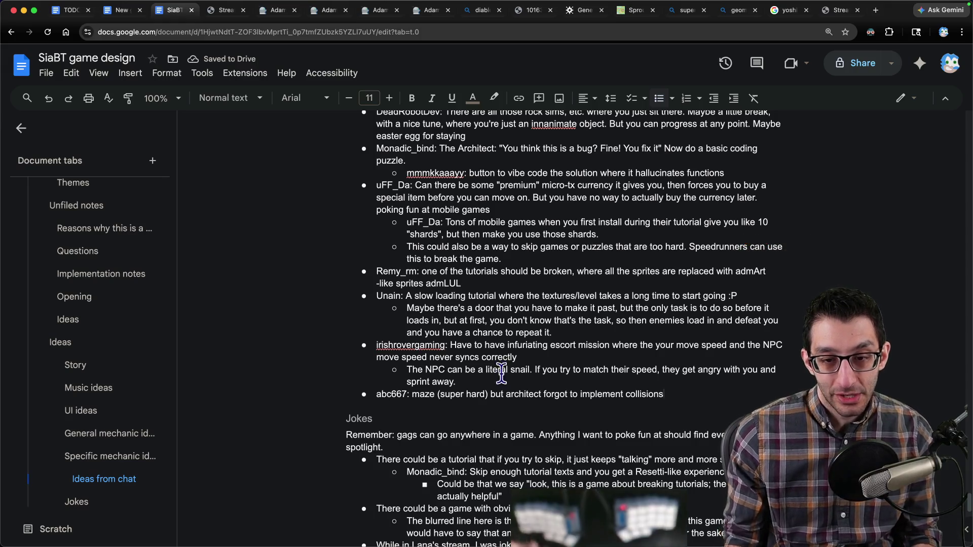
{"action": "scroll", "coordinate": [499, 375], "scroll_direction": "down", "scroll_amount": 3}
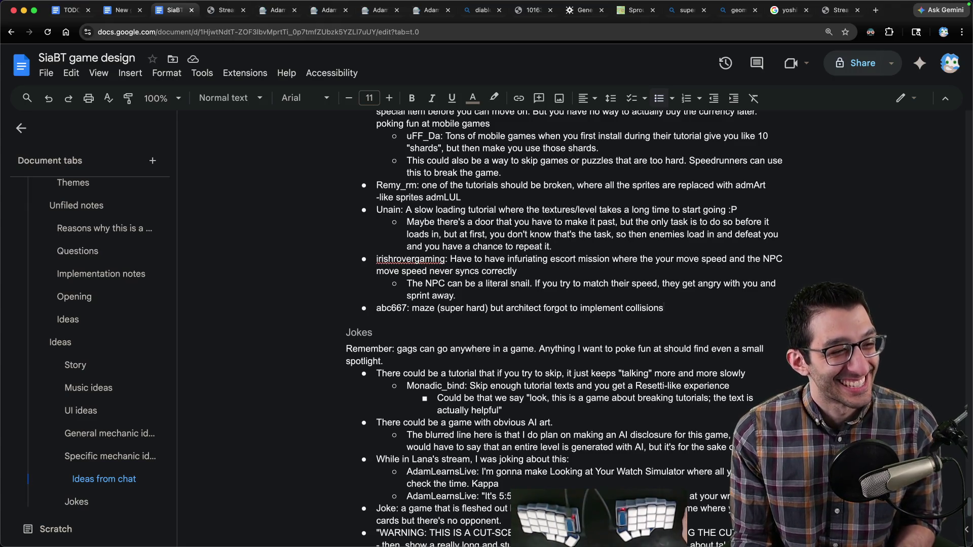
- Delete the easter-egg file joke bullet from the end of Jokes and open a blank editor note
{"action": "key", "text": "super+Tab"}
{"action": "scroll", "coordinate": [469, 348], "scroll_direction": "down", "scroll_amount": 15}
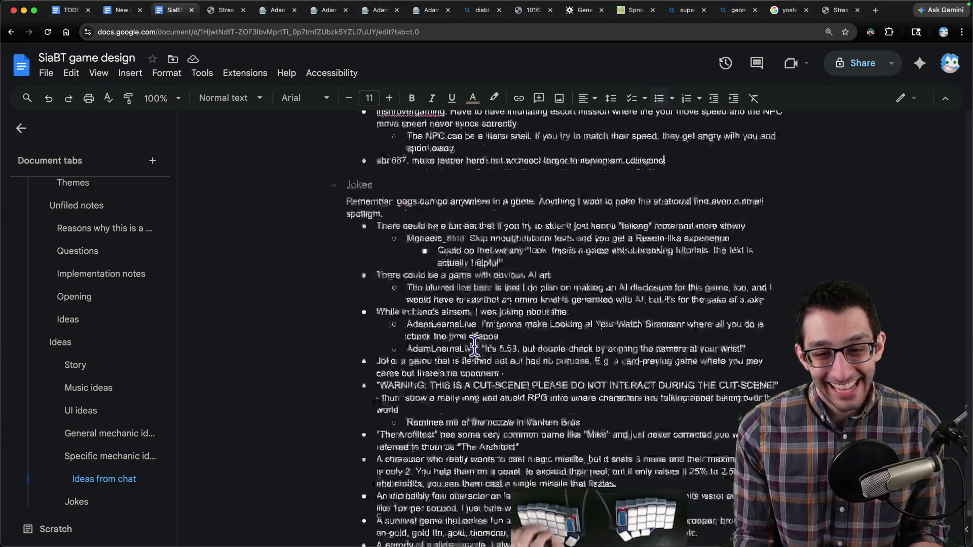
{"action": "mouse_move", "coordinate": [578, 302]}
{"action": "left_mouse_down"}
{"action": "mouse_move", "coordinate": [229, 264]}
{"action": "mouse_move", "coordinate": [230, 274]}
{"action": "left_mouse_up"}
{"action": "key", "text": "BackSpace"}
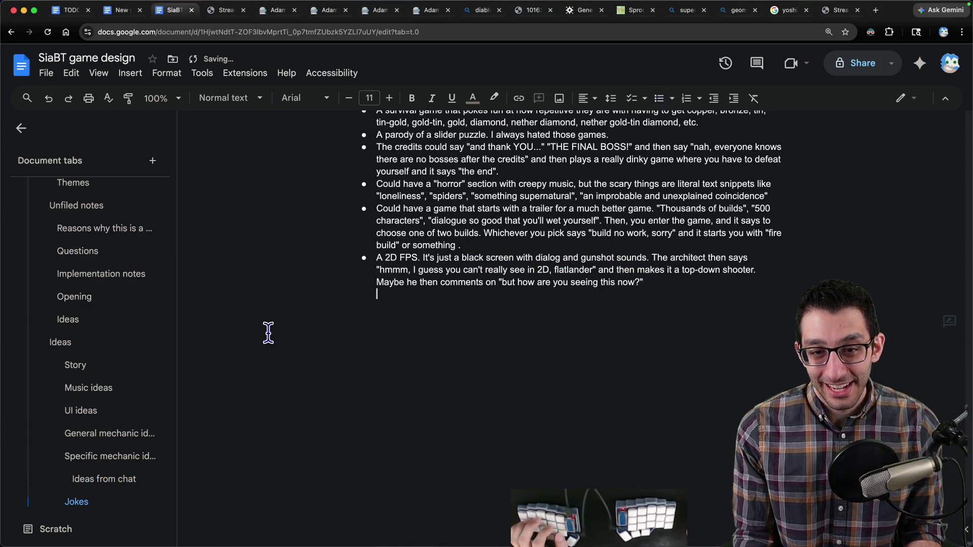
{"action": "key", "text": "super+Tab"}
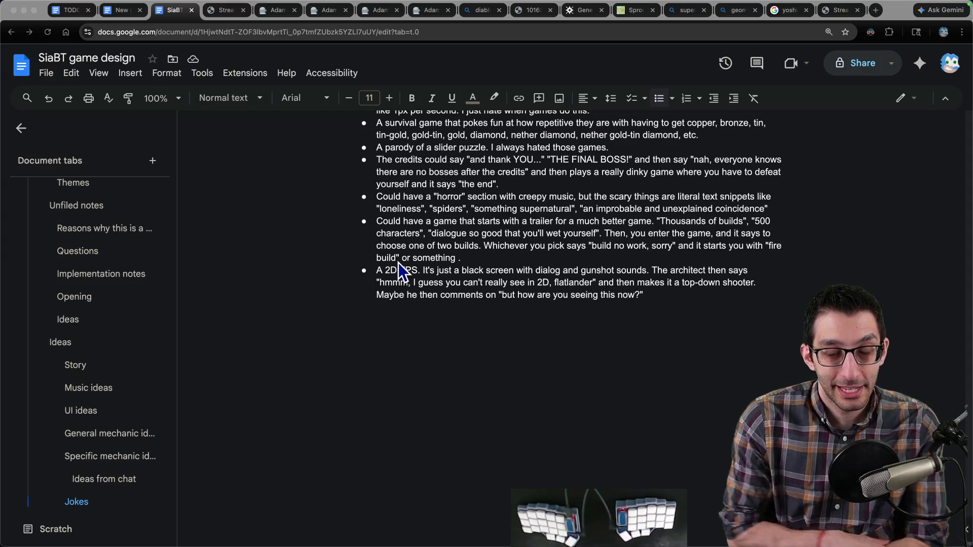
{"action": "key", "text": "super+Tab"}
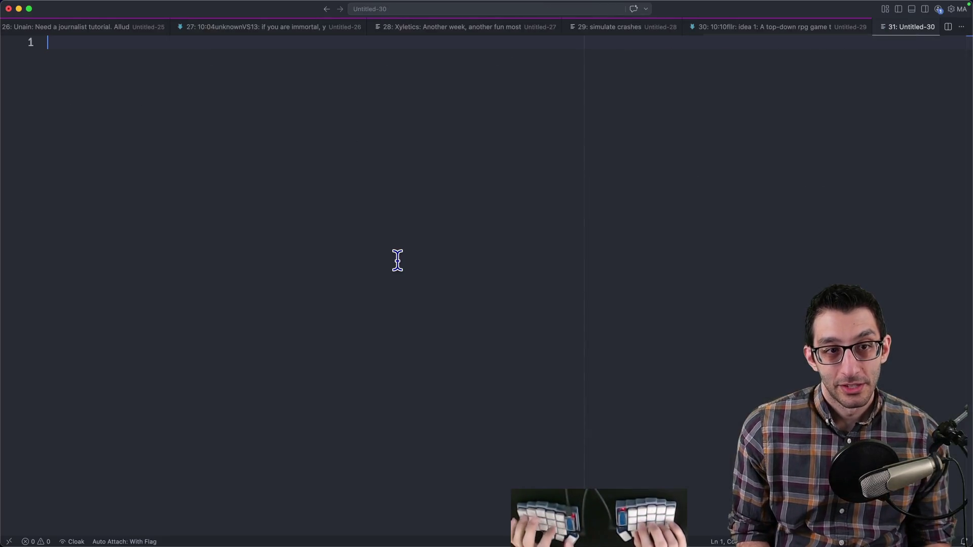
- Write a 'games' list with reasons: creative outlet, fun to make, fun to see people enjoy some
{"action": "type", "text": "games"}
{"action": "key", "text": "Return"}
{"action": "key", "text": "Tab"}
{"action": "type", "text": "creative outlet"}
{"action": "key", "text": "Return"}
{"action": "type", "text": "fun to make"}
{"action": "key", "text": "Return"}
{"action": "type", "text": "fun to s"}
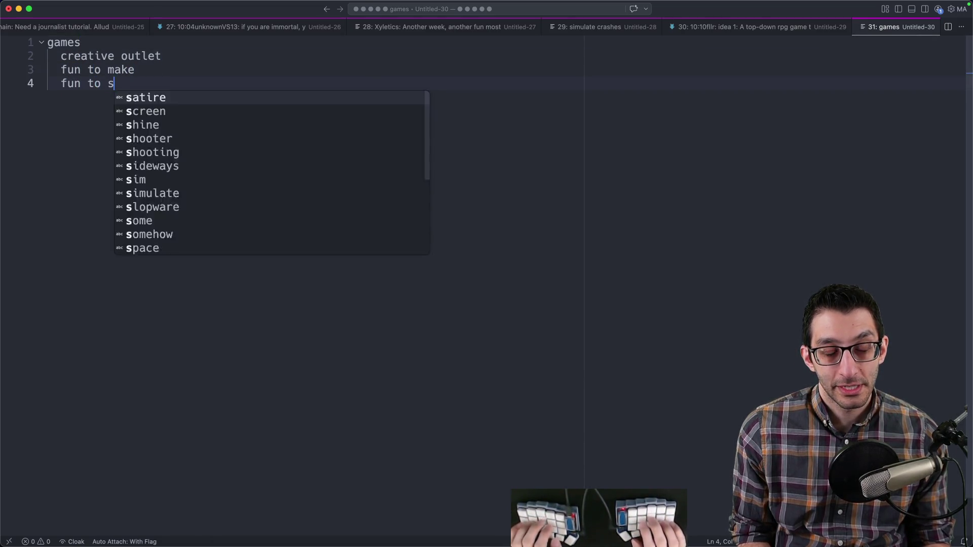
{"action": "type", "text": "ee people enjoy after "}
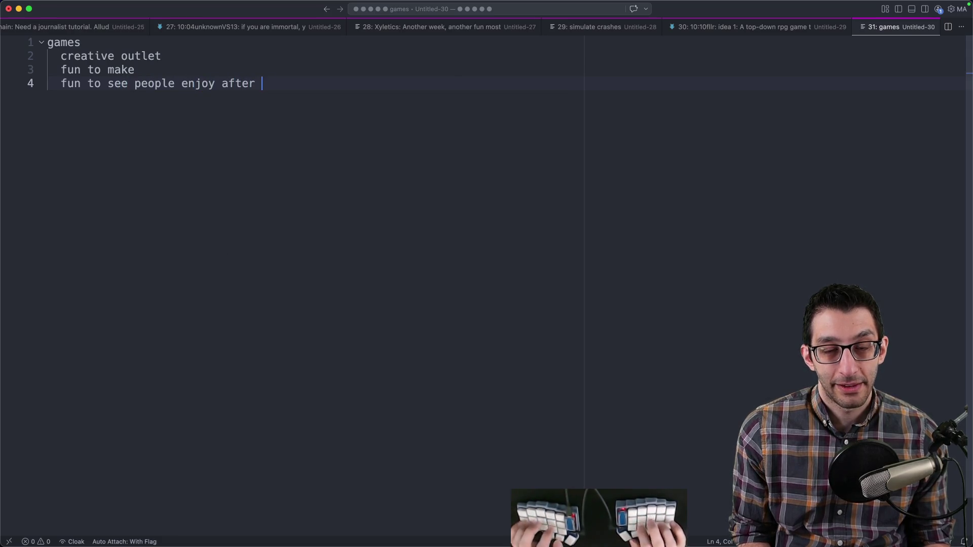
{"action": "type", "text": "having made [some them"}
{"action": "key", "text": "alt+Left"}
{"action": "type", "text": "[some of]"}
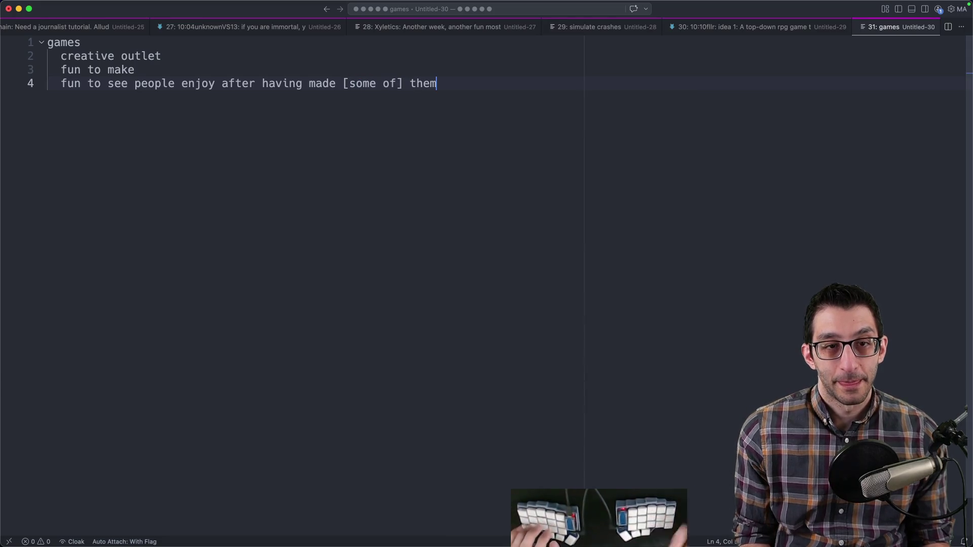
- Add a 'Skeleseller' line below the games list and bring up the New game FAQ doc
{"action": "left_click_drag", "start_coordinate": [437, 83], "coordinate": [49, 83]}
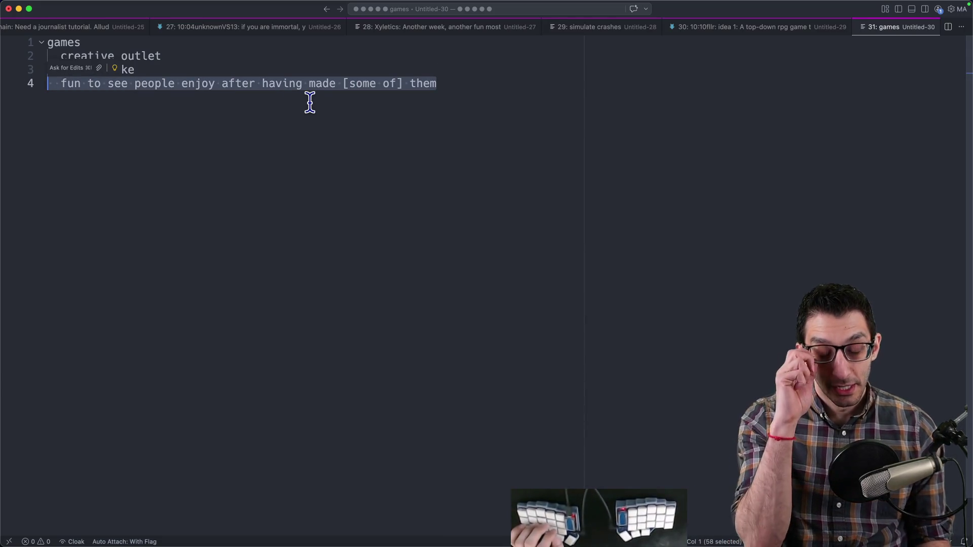
{"action": "key", "text": "shift+Up"}
{"action": "key", "text": "shift+Up"}
{"action": "mouse_move", "coordinate": [362, 122]}
{"action": "left_mouse_down"}
{"action": "mouse_move", "coordinate": [300, 91]}
{"action": "mouse_move", "coordinate": [59, 26]}
{"action": "left_mouse_up"}
{"action": "left_click", "coordinate": [406, 147]}
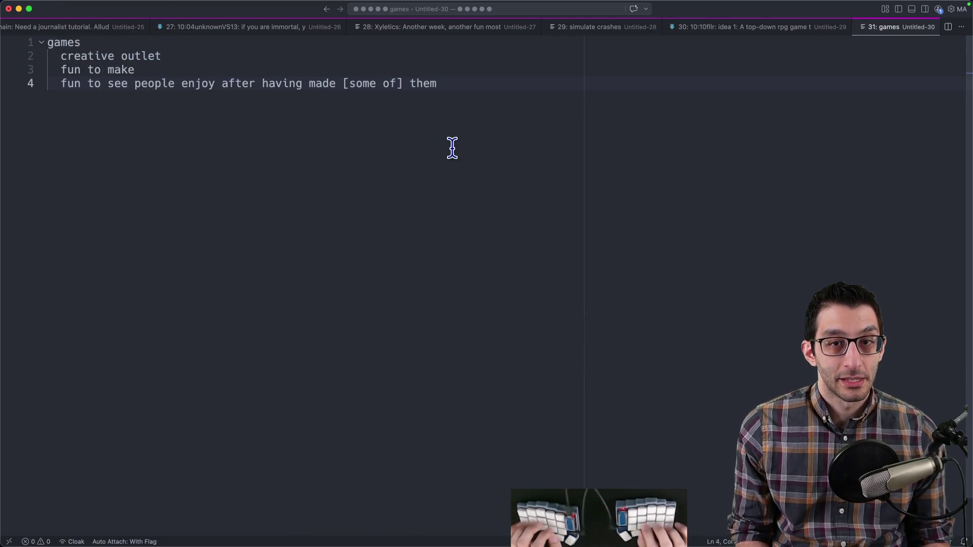
{"action": "key", "text": "Return"}
{"action": "key", "text": "Return"}
{"action": "type", "text": "Skeleseller"}
{"action": "key", "text": "shift+Tab"}
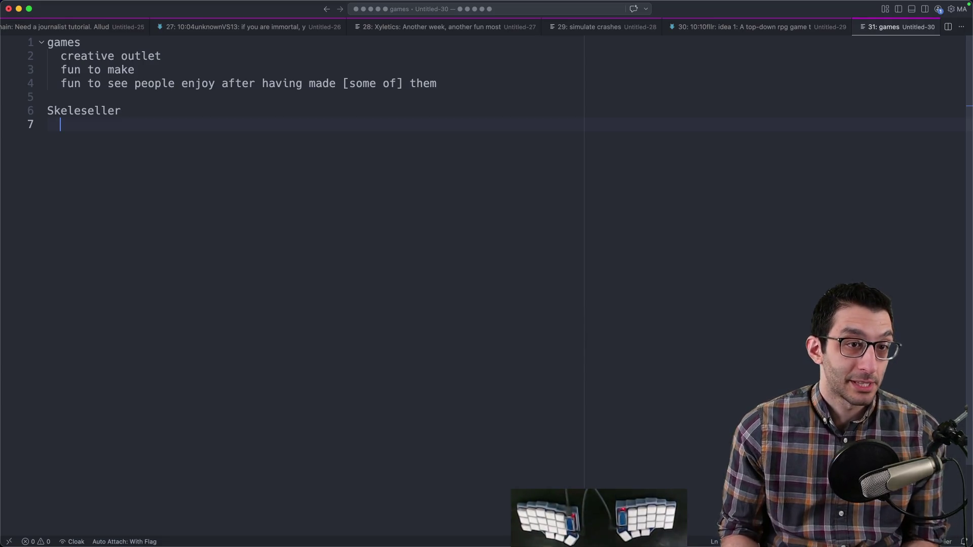
{"action": "left_click_drag", "start_coordinate": [454, 80], "coordinate": [45, 43]}
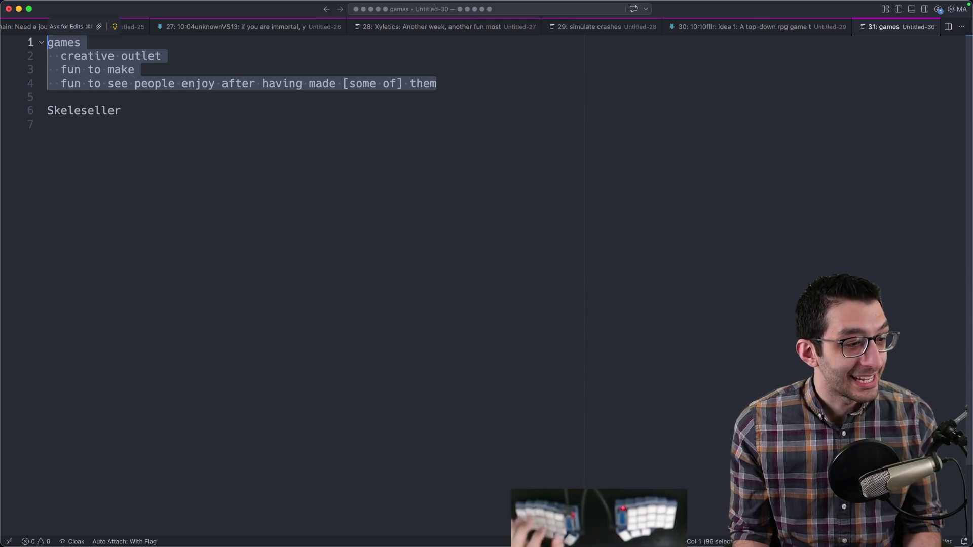
{"action": "key", "text": "super+Tab"}
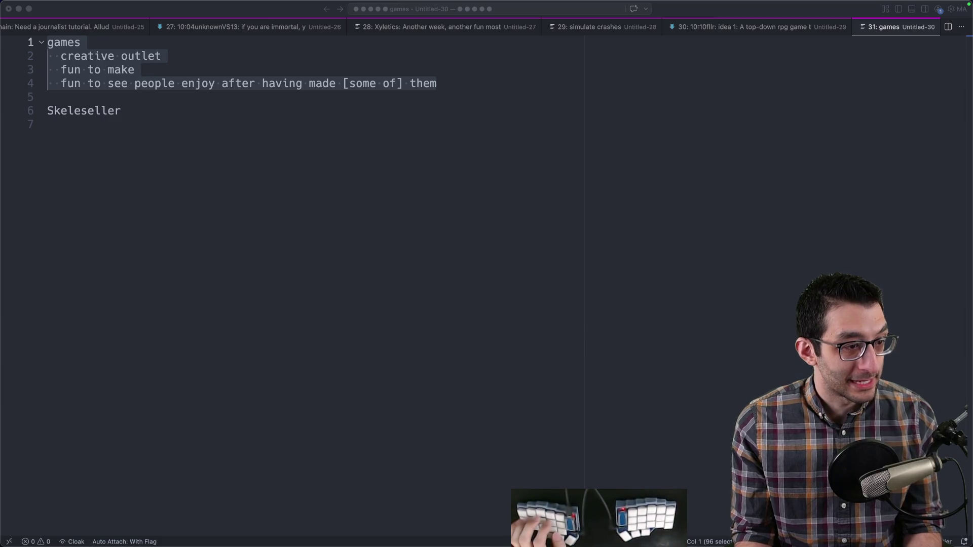
{"action": "key", "text": "super+Tab"}
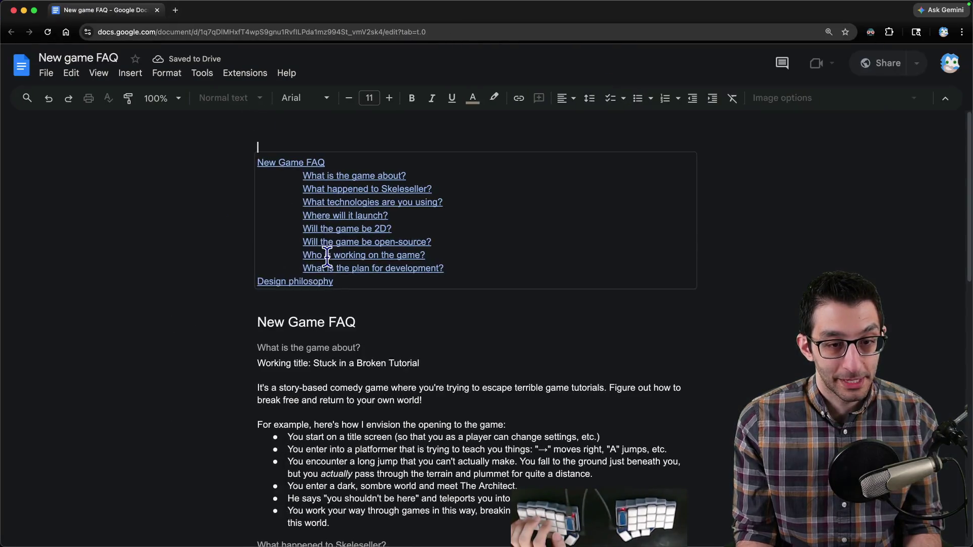
- Review the New game FAQ's opening description, then switch to the SiaBT game design window
{"action": "scroll", "coordinate": [283, 195], "scroll_direction": "down", "scroll_amount": 5}
{"action": "left_click_drag", "start_coordinate": [283, 195], "coordinate": [537, 285]}
{"action": "left_click", "coordinate": [536, 285]}
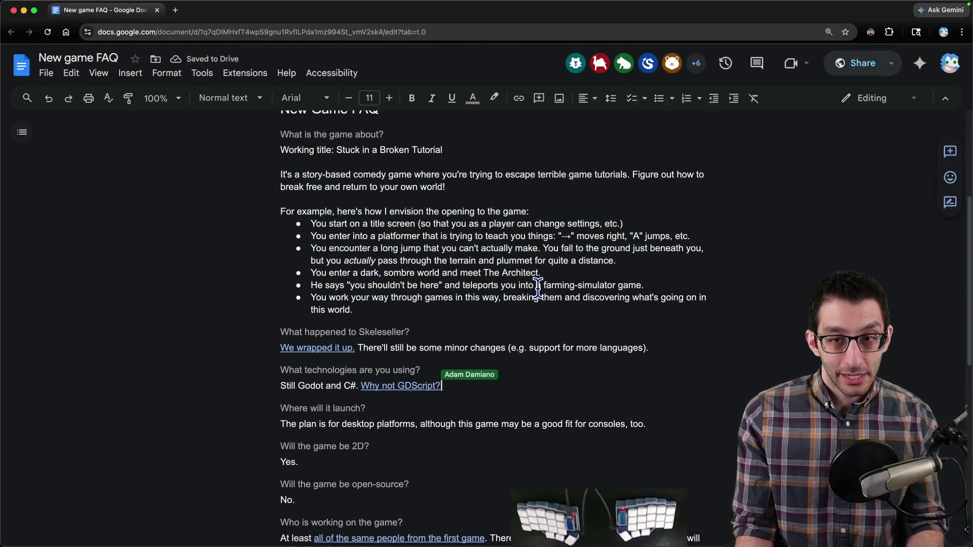
{"action": "key", "text": "super+grave"}
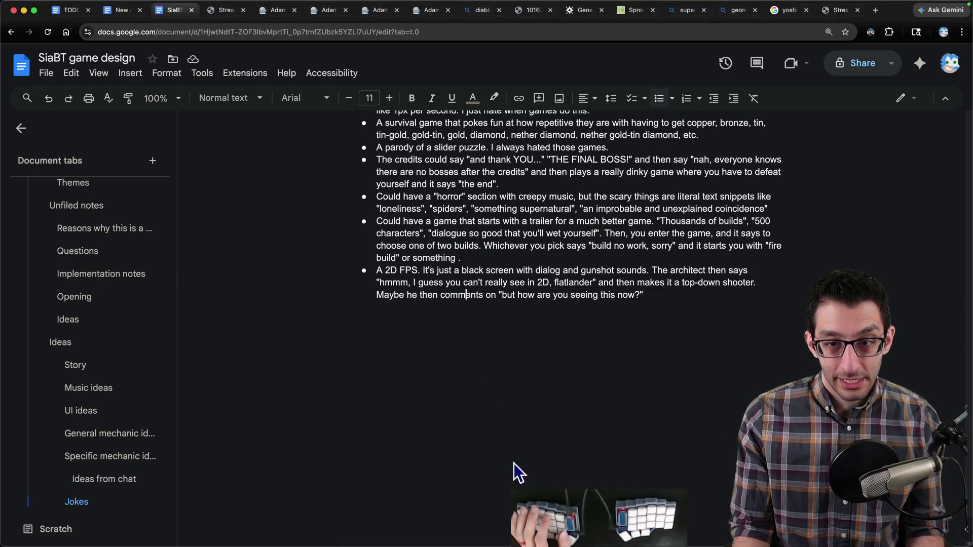
{"action": "mouse_move", "coordinate": [574, 522]}
- Start a new VS Code note titled 'Stuck in a Broken Tutorial'
{"action": "key", "text": "super+Tab"}
{"action": "key", "text": "super+n"}
{"action": "type", "text": "Stuck in a Broken Tutorial"}
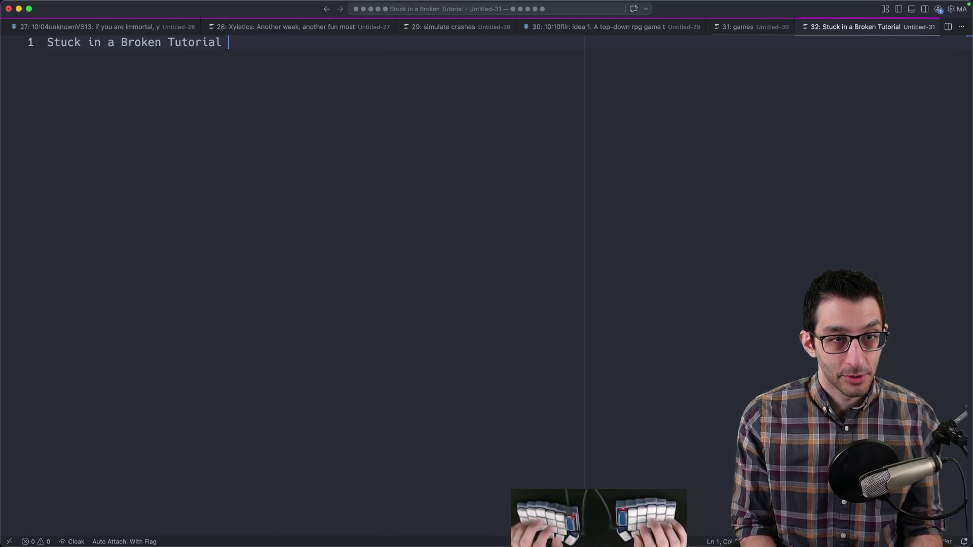
- Capture an empty editor area in CleanShot X and sketch red ground lines with the pencil
{"action": "key", "text": "Return"}
{"action": "key", "text": "Return"}
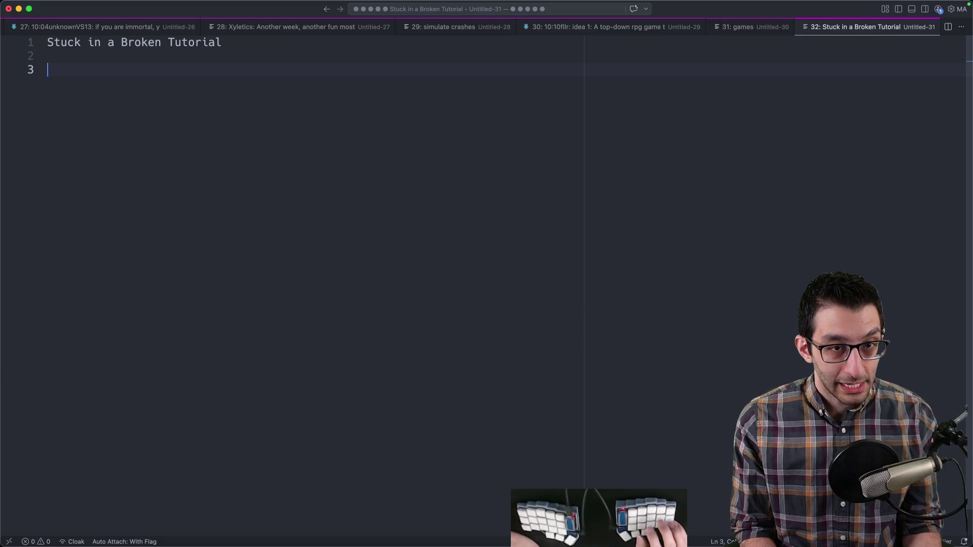
{"action": "key", "text": "super+shift+4"}
{"action": "left_click_drag", "start_coordinate": [70, 141], "coordinate": [434, 406]}
{"action": "key", "text": "p"}
{"action": "left_click_drag", "start_coordinate": [344, 323], "coordinate": [419, 323]}
{"action": "left_click_drag", "start_coordinate": [433, 272], "coordinate": [514, 267]}
{"action": "left_click_drag", "start_coordinate": [349, 199], "coordinate": [406, 198]}
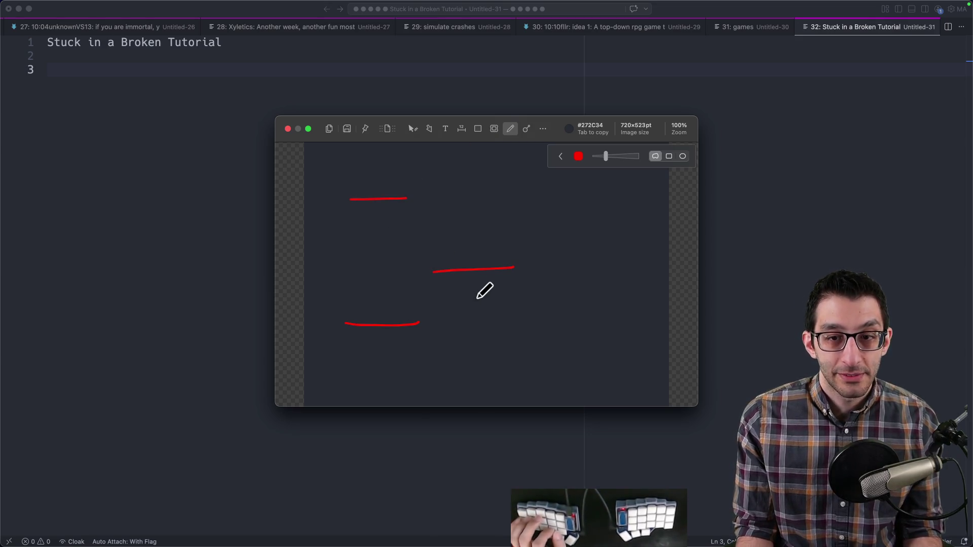
{"action": "key", "text": "super+z"}
{"action": "key", "text": "super+z"}
{"action": "key", "text": "p"}
{"action": "left_click_drag", "start_coordinate": [571, 326], "coordinate": [644, 327]}
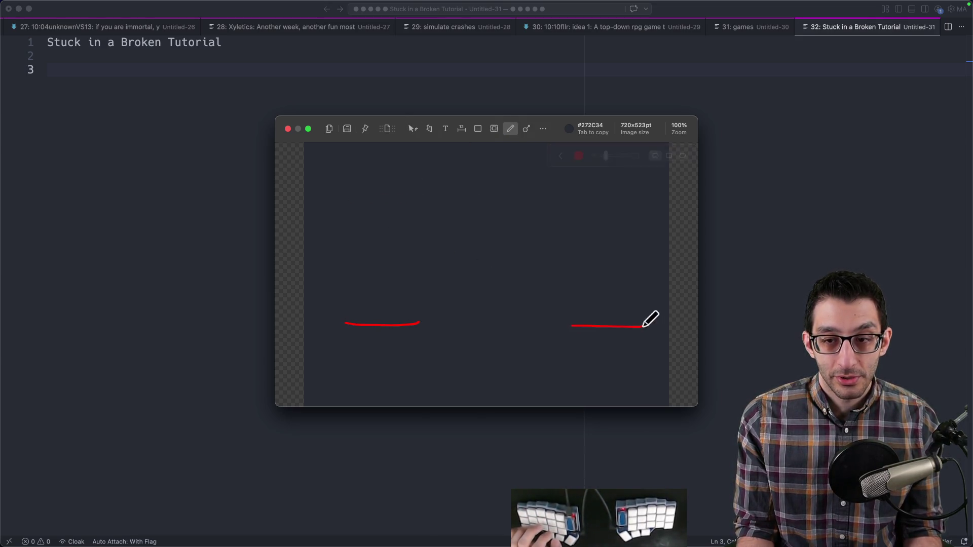
- Draw a jump arc plunging below the gap, then close the sketch and the note
{"action": "left_click_drag", "start_coordinate": [402, 310], "coordinate": [501, 290]}
{"action": "key", "text": "super+z"}
{"action": "key", "text": "super+z"}
{"action": "key", "text": "p"}
{"action": "mouse_move", "coordinate": [400, 313]}
{"action": "left_mouse_down"}
{"action": "mouse_move", "coordinate": [432, 293]}
{"action": "mouse_move", "coordinate": [475, 286]}
{"action": "mouse_move", "coordinate": [495, 319]}
{"action": "mouse_move", "coordinate": [509, 392]}
{"action": "left_mouse_up"}
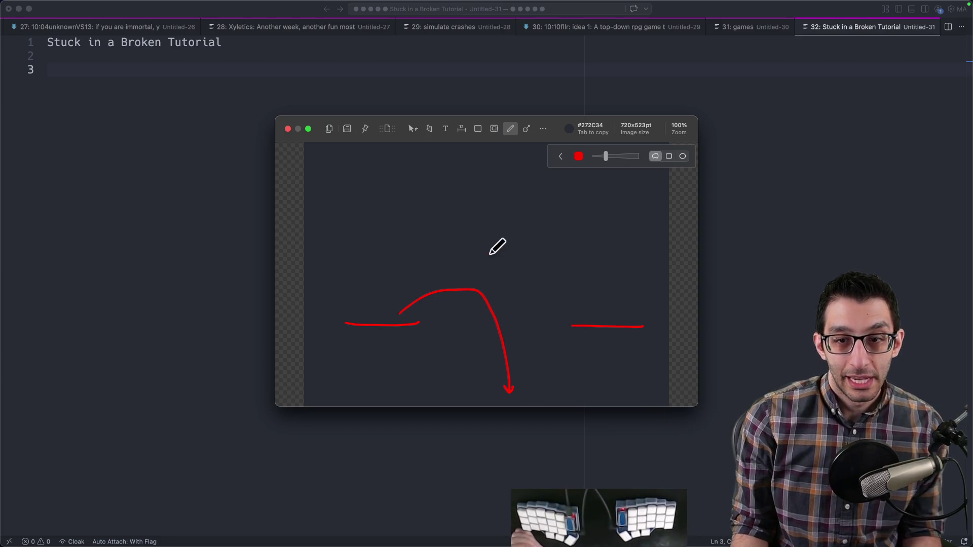
{"action": "key", "text": "Escape"}
{"action": "key", "text": "Escape"}
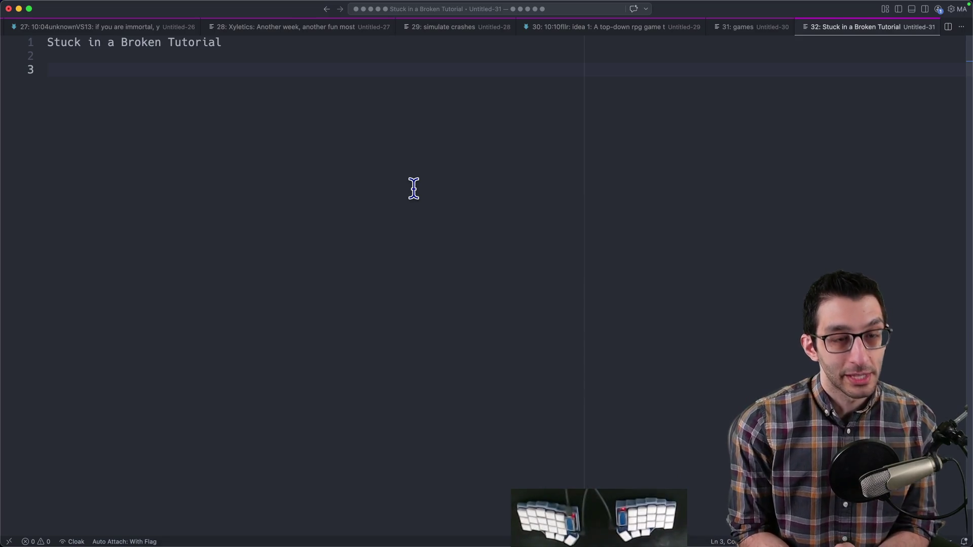
{"action": "key", "text": "super+q"}
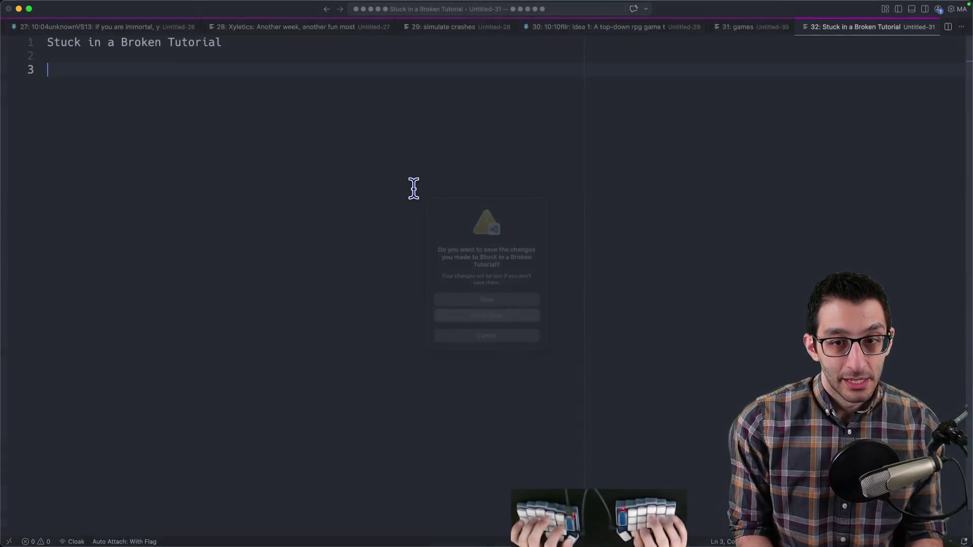
- Discard the unsaved note and browse the Ideas tab of the SiaBT game design doc
{"action": "key", "text": "super+d"}
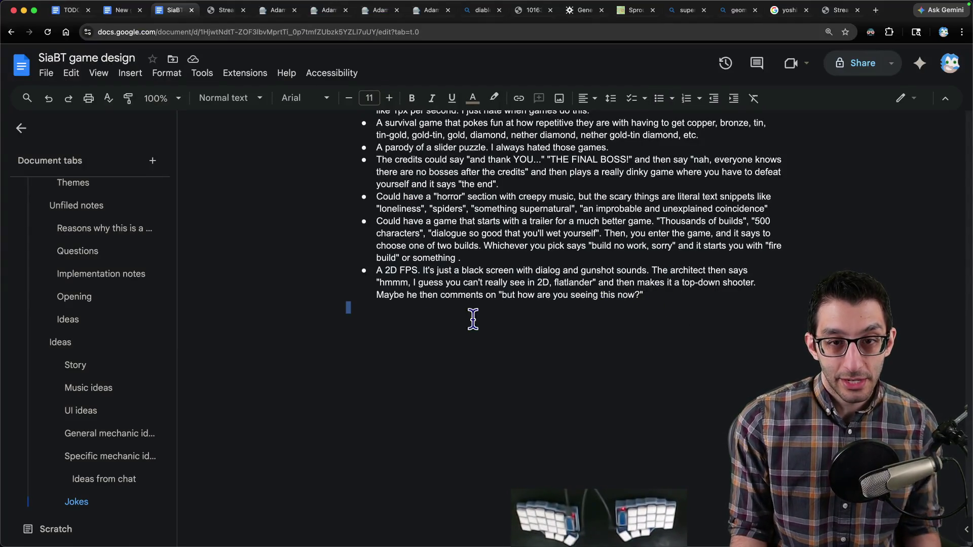
{"action": "scroll", "coordinate": [393, 313], "scroll_direction": "up", "scroll_amount": 6}
{"action": "scroll", "coordinate": [394, 312], "scroll_direction": "down", "scroll_amount": 2}
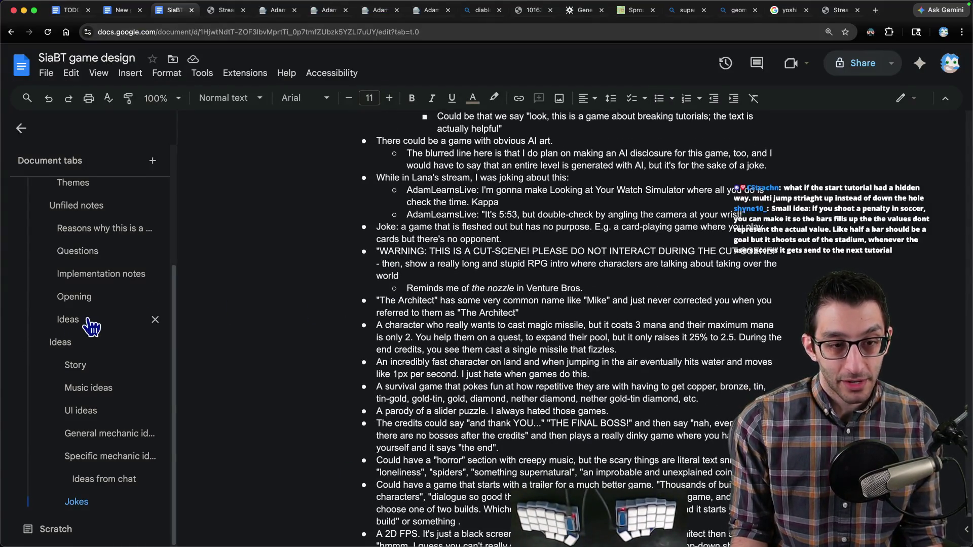
{"action": "left_click", "coordinate": [86, 321]}
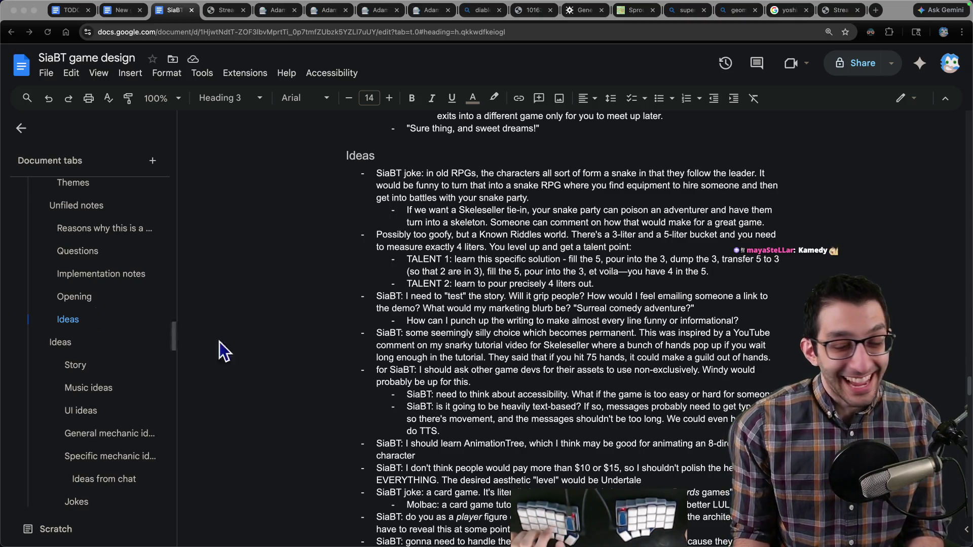
{"action": "scroll", "coordinate": [541, 347], "scroll_direction": "down", "scroll_amount": 1}
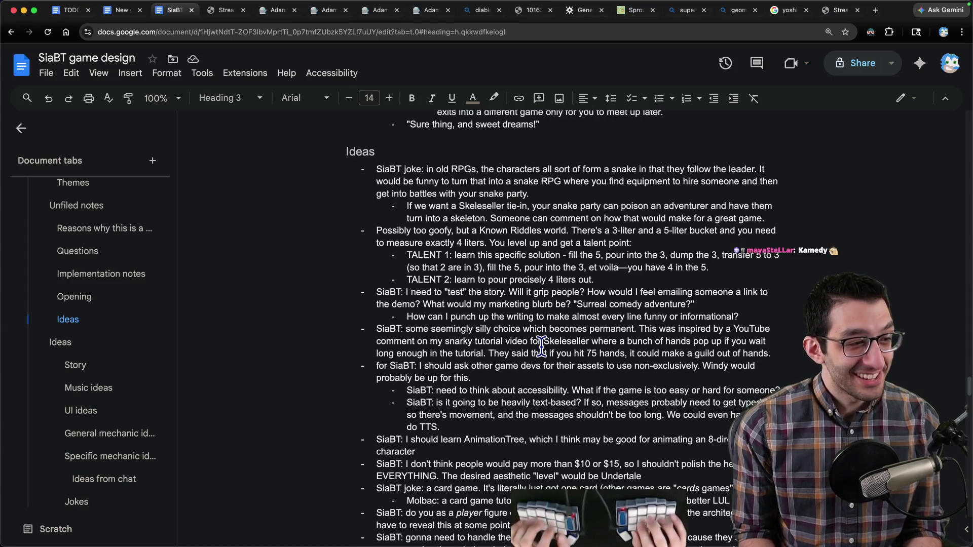
{"action": "key", "text": "super+Tab"}
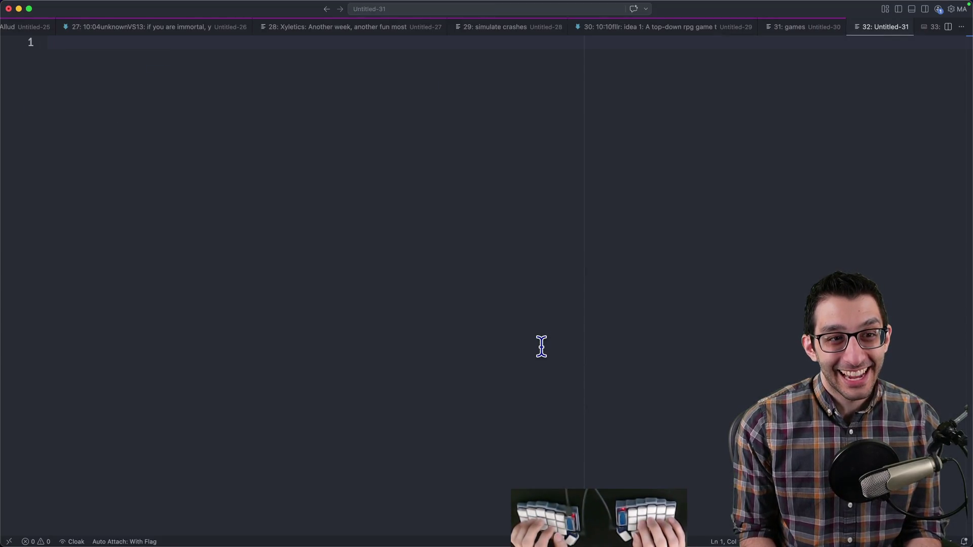
- Note 'farming simulator' with the sub-line 'you ARE the farm'
{"action": "type", "text": "farming simulator"}
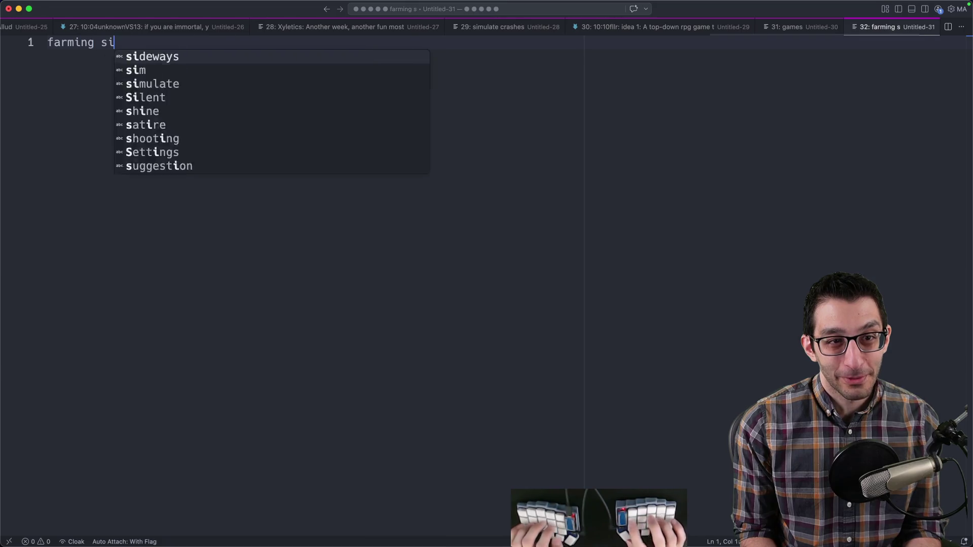
{"action": "key", "text": "Return"}
{"action": "type", "text": "you ARE the farm"}
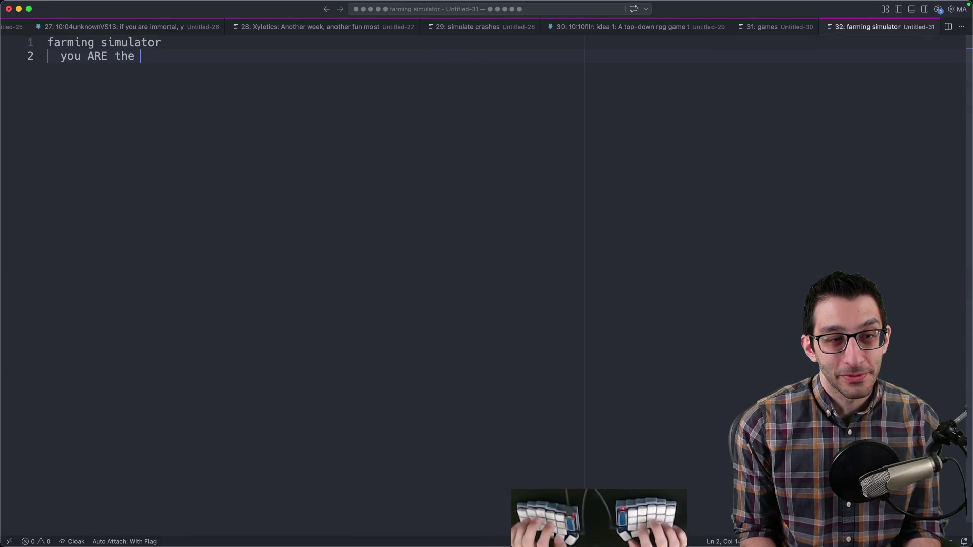
{"action": "key", "text": "Return"}
{"action": "key", "text": "Return"}
{"action": "key", "text": "Return"}
- Add 'racing game' with 'you ARE the car' and a note that racing means something different
{"action": "type", "text": "ing game"}
{"action": "key", "text": "Return"}
{"action": "key", "text": "Tab"}
{"action": "type", "text": "you ARE the car"}
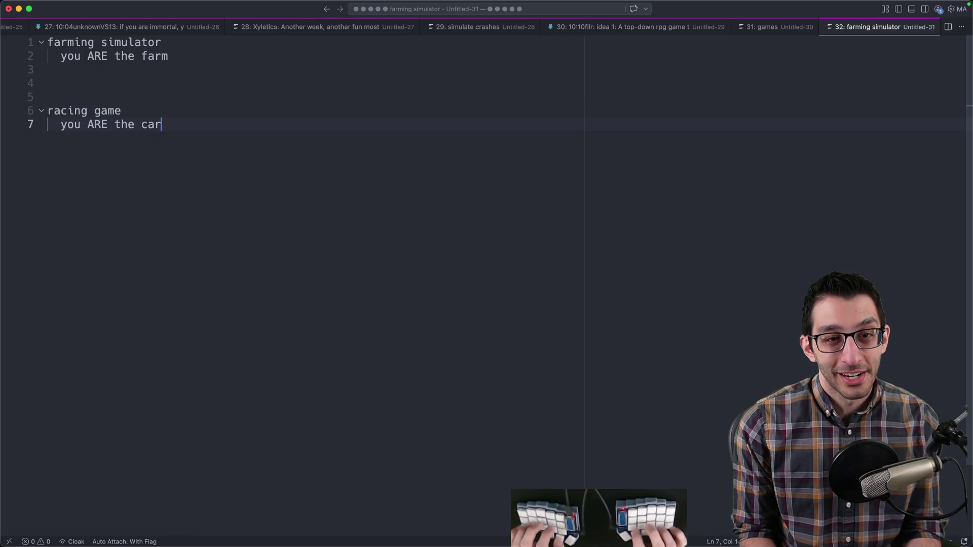
{"action": "key", "text": "Return"}
{"action": "key", "text": "Return"}
{"action": "key", "text": "Tab"}
{"action": "type", "text": "\"racing\" m"}
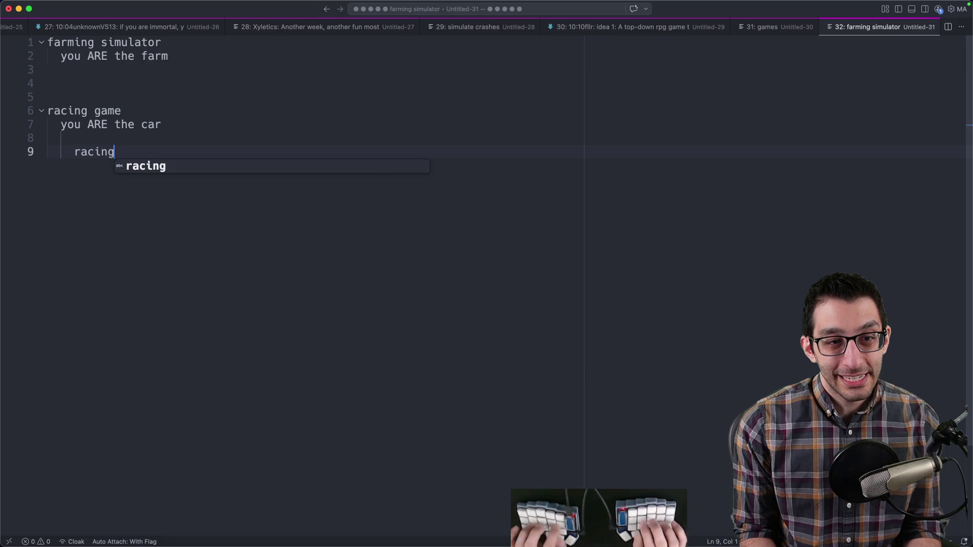
{"action": "type", "text": "eans something "}
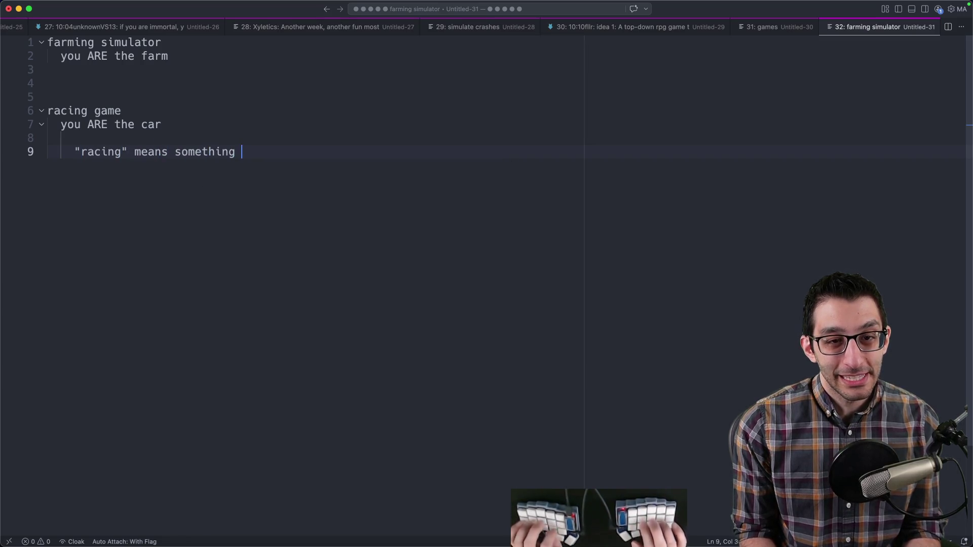
{"action": "type", "text": "different to you in that context"}
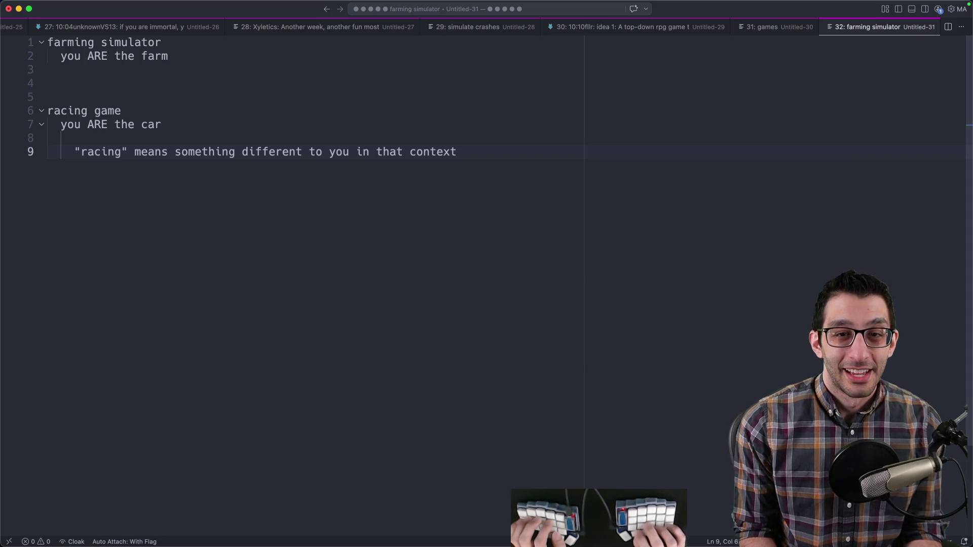
{"action": "key", "text": "super+Tab"}
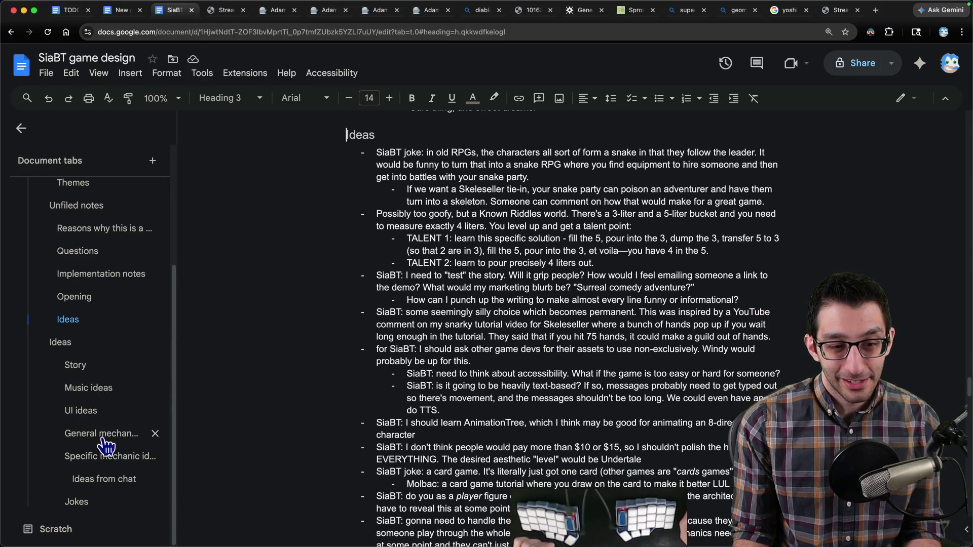
- Add a bullet atop Specific mechanic ideas saying a racing game could be interesting
{"action": "left_click", "coordinate": [84, 456]}
{"action": "scroll", "coordinate": [456, 261], "scroll_direction": "up", "scroll_amount": 3}
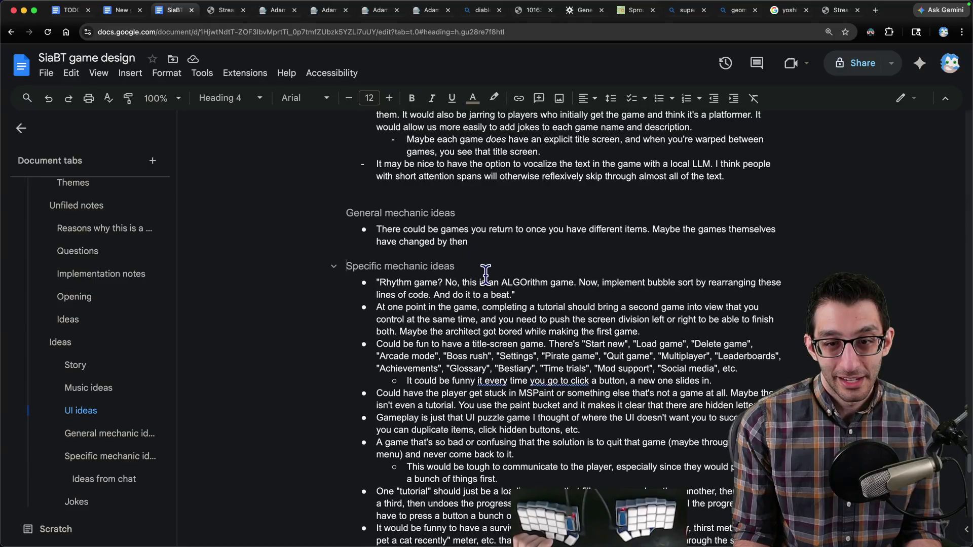
{"action": "scroll", "coordinate": [457, 262], "scroll_direction": "down", "scroll_amount": 2}
{"action": "key", "text": "Down"}
{"action": "key", "text": "Return"}
{"action": "key", "text": "Up"}
{"action": "type", "text": "I thin"}
{"action": "type", "text": "cing game could be interesting. I'm not totally su"}
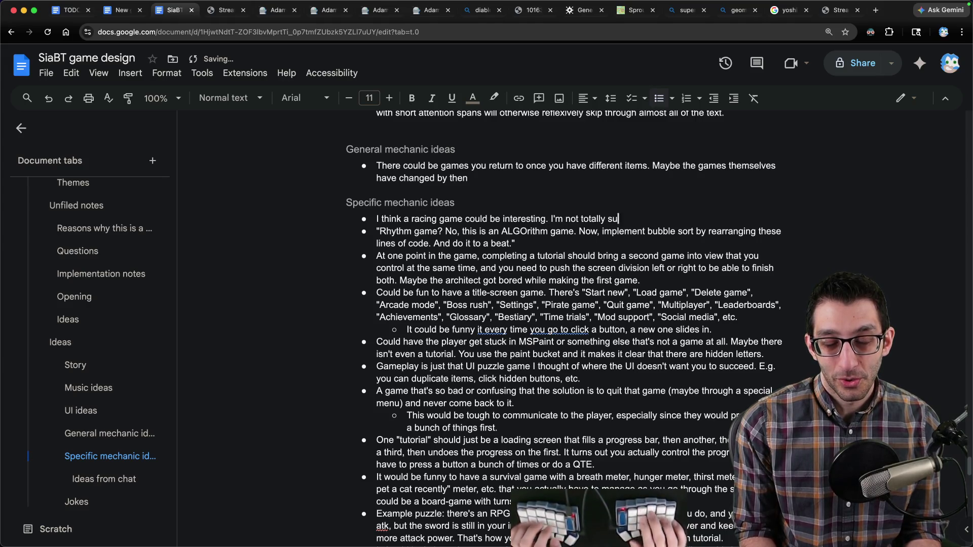
{"action": "type", "text": "re how it would manifest."}
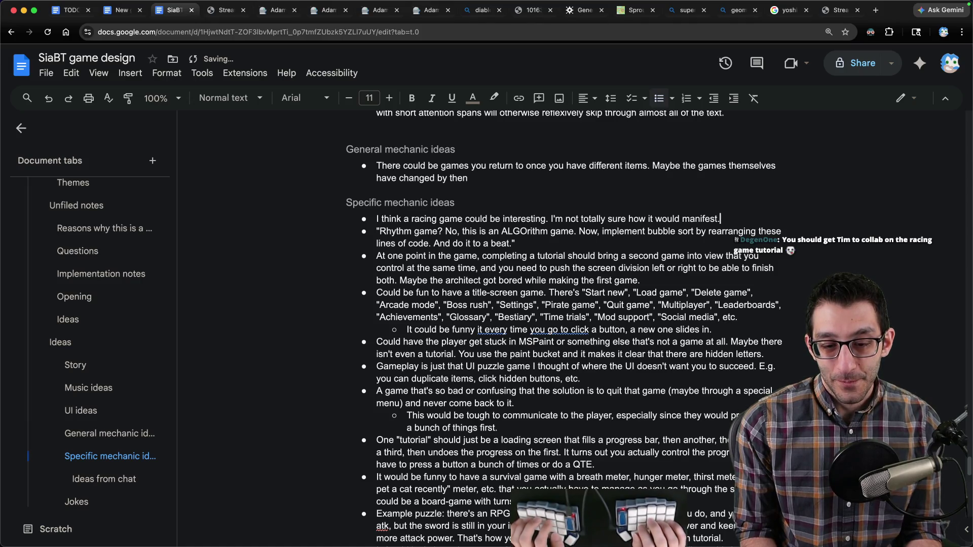
{"action": "key", "text": "super+t"}
- Search Bing images for 'super mario kart' and enlarge a SNES race screenshot
{"action": "type", "text": "super"}
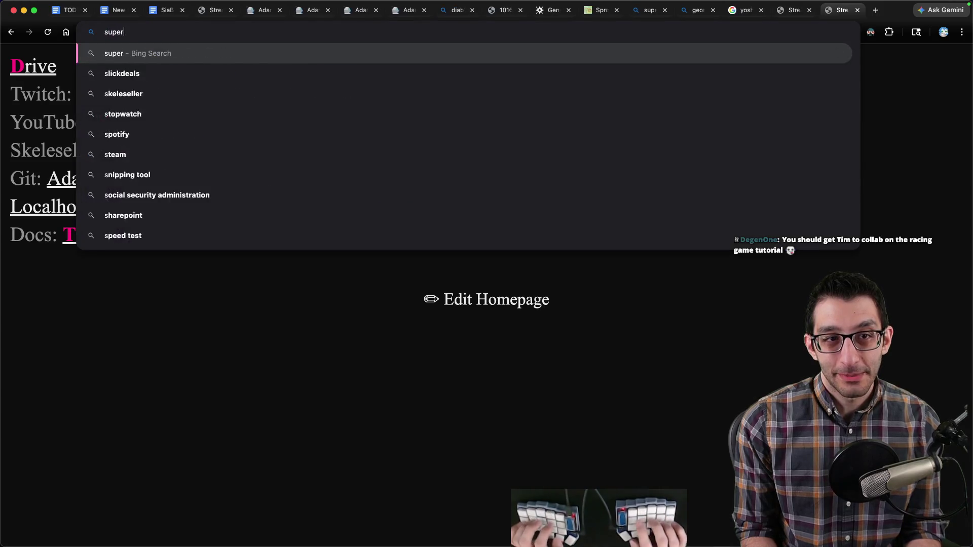
{"action": "type", "text": " mario kart"}
{"action": "key", "text": "Return"}
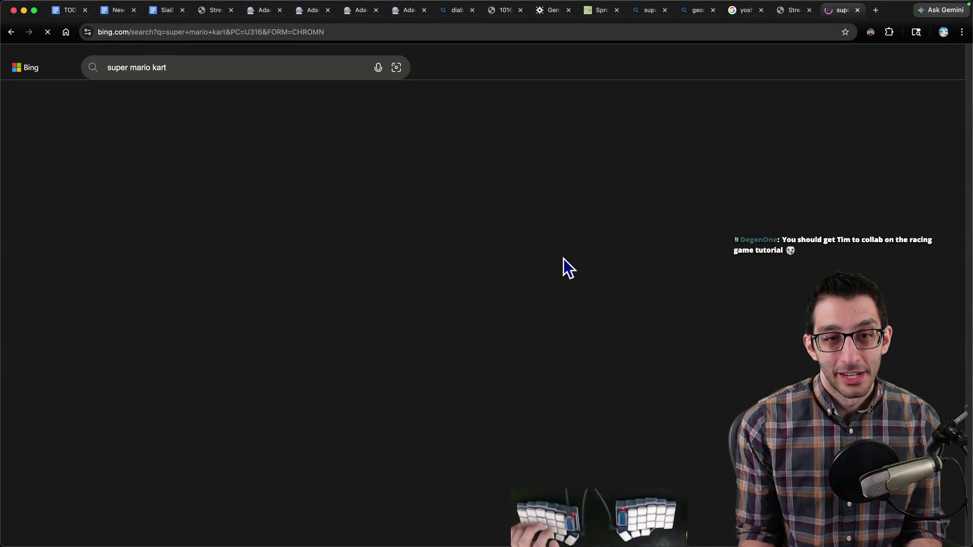
{"action": "left_click", "coordinate": [276, 99]}
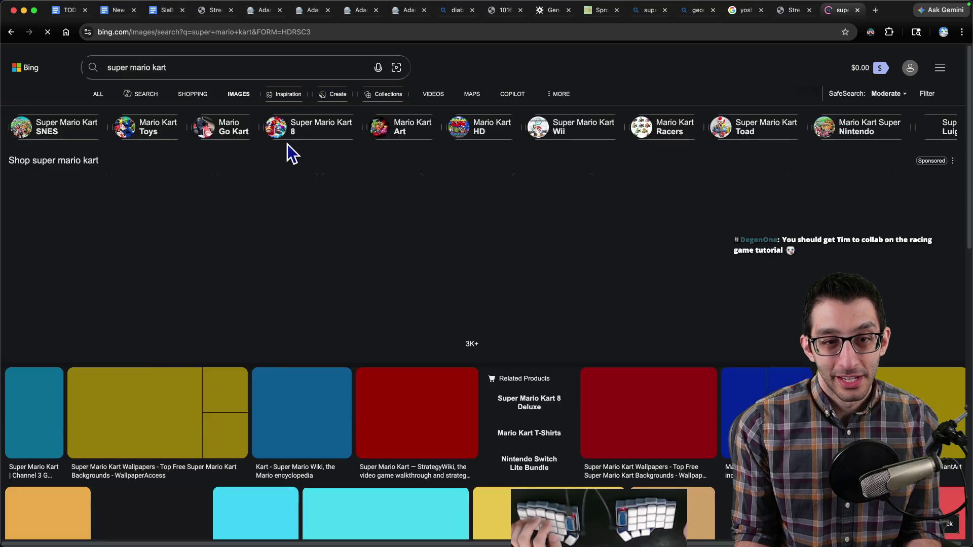
{"action": "scroll", "coordinate": [314, 144], "scroll_direction": "down", "scroll_amount": 3}
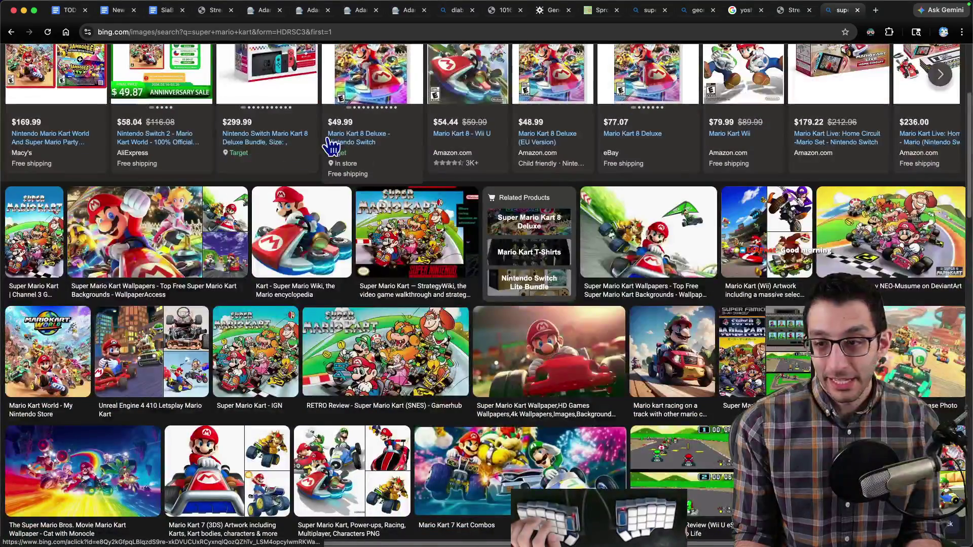
{"action": "scroll", "coordinate": [332, 146], "scroll_direction": "down", "scroll_amount": 2}
{"action": "left_click", "coordinate": [682, 370]}
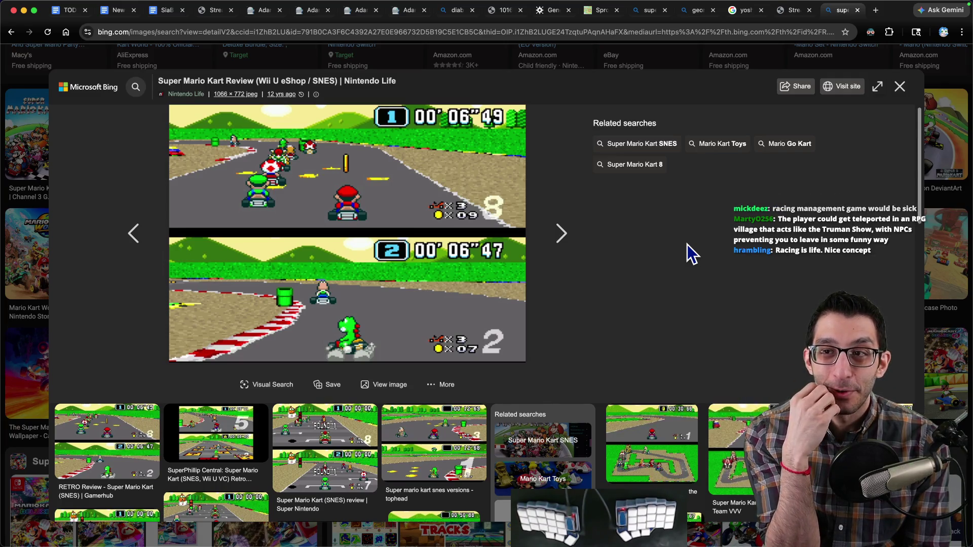
{"action": "key", "text": "super+2"}
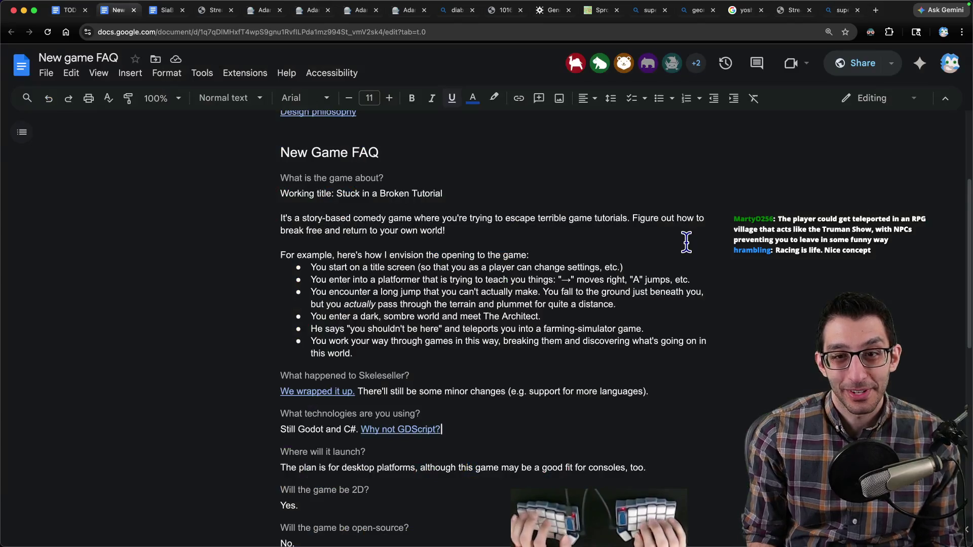
- Under the racing-game idea, add the sub-bullet 'Maybe it's a foot race, but you get a motorcycle and easily beat everybody.'
{"action": "key", "text": "super+1"}
{"action": "key", "text": "super+3"}
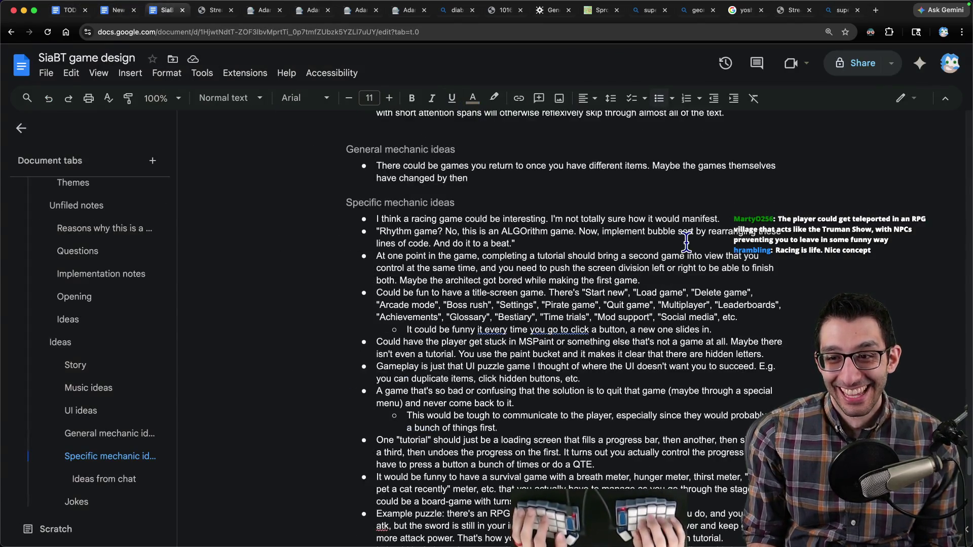
{"action": "key", "text": "Return"}
{"action": "key", "text": "Tab"}
{"action": "type", "text": "Maybe it's a"}
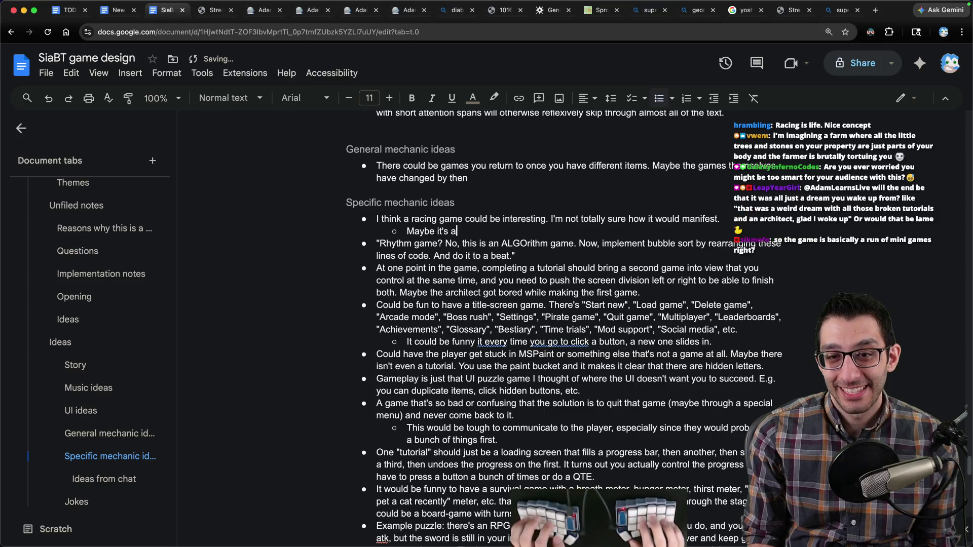
{"action": "type", "text": " foot race, but you get a"}
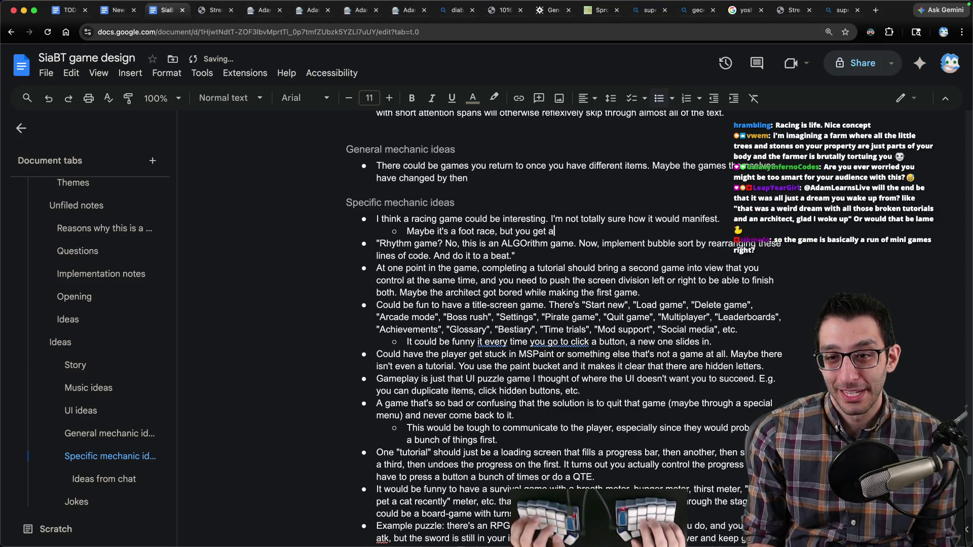
{"action": "type", "text": " motorcycle and easily beat everybody."}
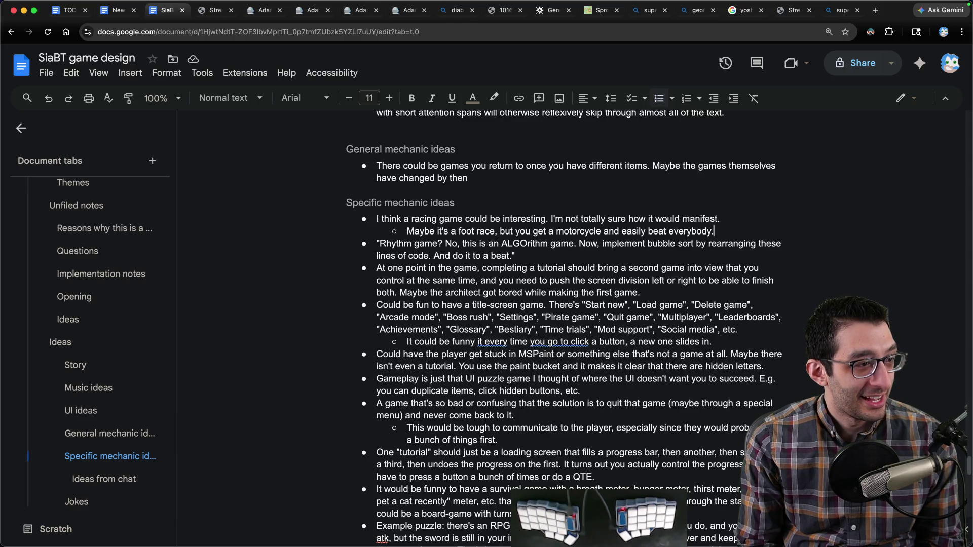
{"action": "key", "text": "super+Tab"}
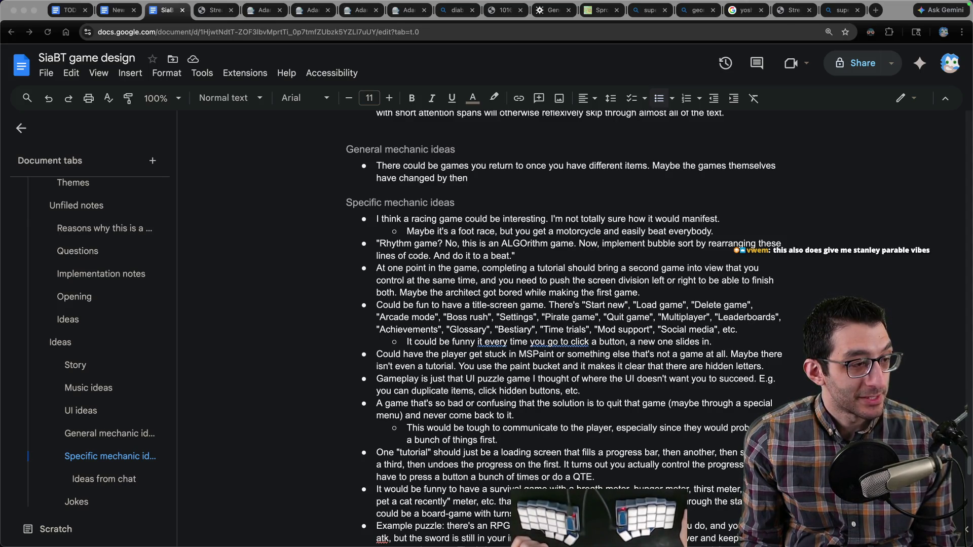
{"action": "key", "text": "super+Tab"}
- Remove the timestamp from the Truman Show village idea and add the note 'NPCs not self-aware' below it
{"action": "key", "text": "Up"}
{"action": "key", "text": "Delete"}
{"action": "key", "text": "Delete"}
{"action": "key", "text": "Delete"}
{"action": "key", "text": "Down"}
{"action": "key", "text": "Return"}
{"action": "type", "text": "NPCs not self-aware"}
- Add an 'Agents' heading listing indented 'yourself' and 'Sidekick', followed by blank lines
{"action": "key", "text": "Return"}
{"action": "key", "text": "Return"}
{"action": "type", "text": "Agents"}
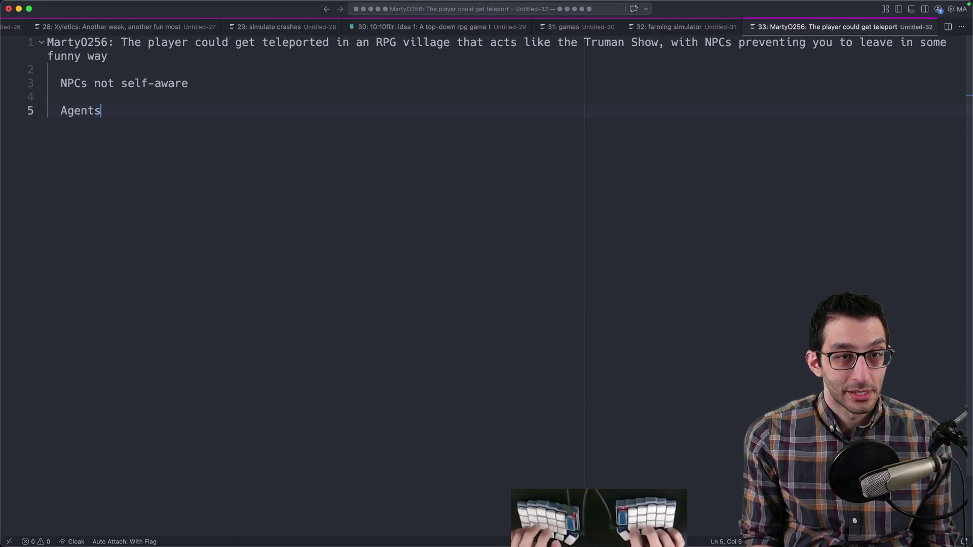
{"action": "key", "text": "Return"}
{"action": "key", "text": "Tab"}
{"action": "type", "text": "yourself "}
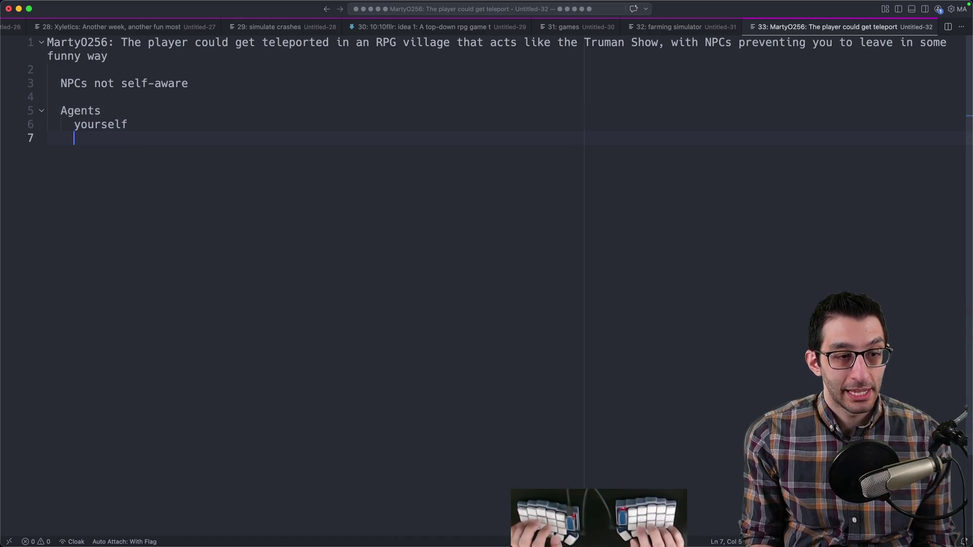
{"action": "type", "text": "Sidekick"}
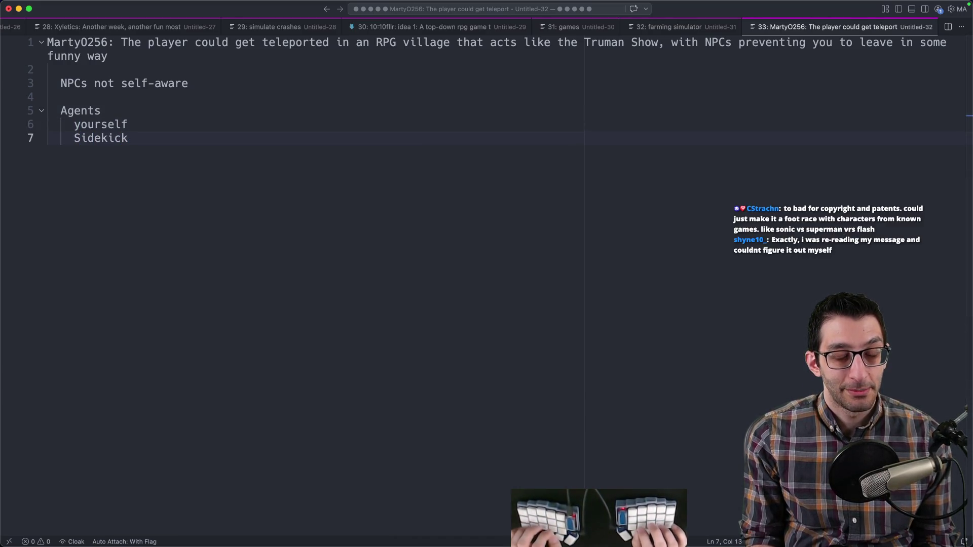
{"action": "key", "text": "shift+alt+Left"}
{"action": "key", "text": "Right"}
{"action": "key", "text": "Return"}
{"action": "key", "text": "Return"}
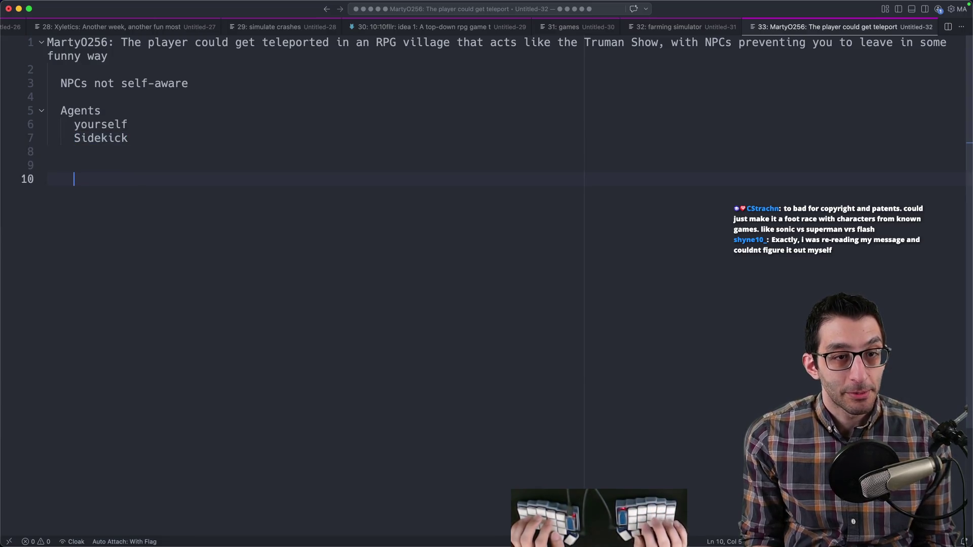
{"action": "key", "text": "shift+Up"}
{"action": "key", "text": "shift+Up"}
{"action": "key", "text": "shift+Up"}
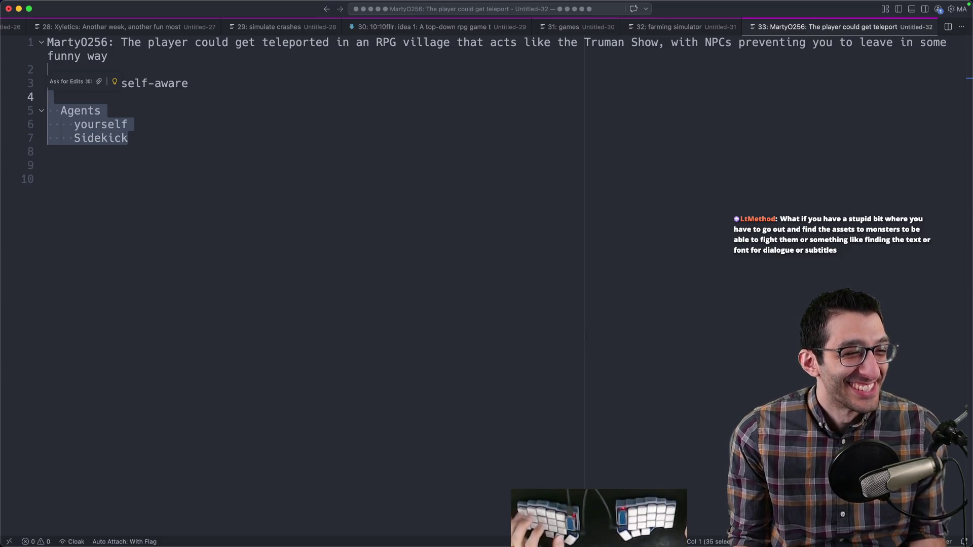
- Paste the viewer's idea of a farm made from your body's trees and stones below the notes
{"action": "left_click", "coordinate": [395, 247]}
{"action": "key", "text": "Return"}
{"action": "type", "text": "10:19vwem: i'm imagining a farm where all the little trees and stones on your property are just parts of your body and the farmer is brutally tortuing you :)"}
{"action": "key", "text": "Return"}
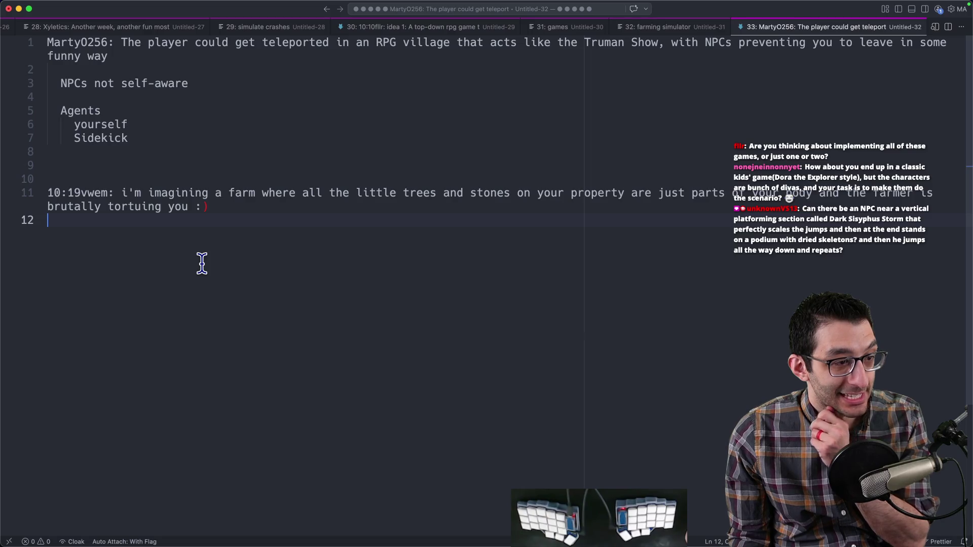
{"action": "key", "text": "super+Tab"}
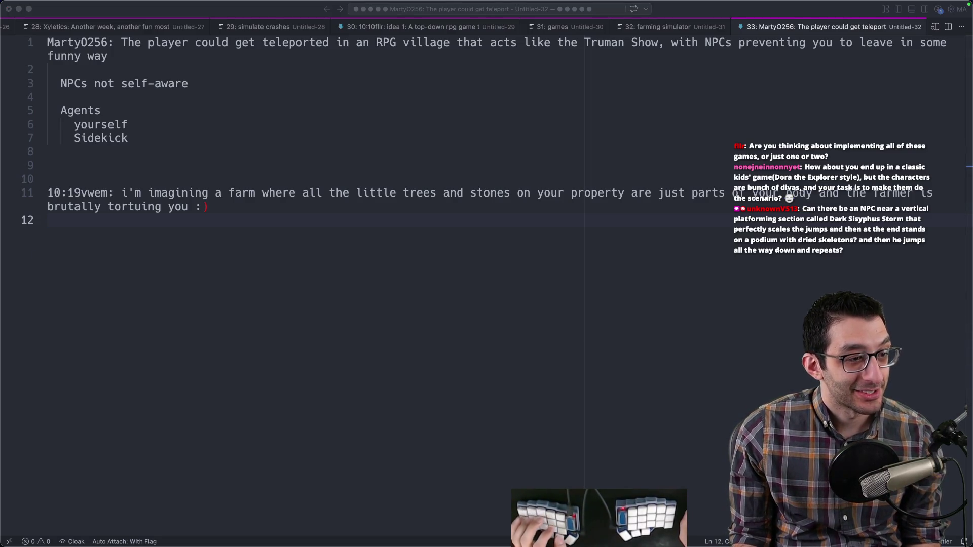
{"action": "scroll", "coordinate": [479, 253], "scroll_direction": "up", "scroll_amount": 5}
- Start a new bullet after the abc667 line at the end of the Ideas from chat list
{"action": "scroll", "coordinate": [471, 264], "scroll_direction": "down", "scroll_amount": 2}
{"action": "scroll", "coordinate": [407, 272], "scroll_direction": "up", "scroll_amount": 4}
{"action": "scroll", "coordinate": [191, 380], "scroll_direction": "down", "scroll_amount": 6}
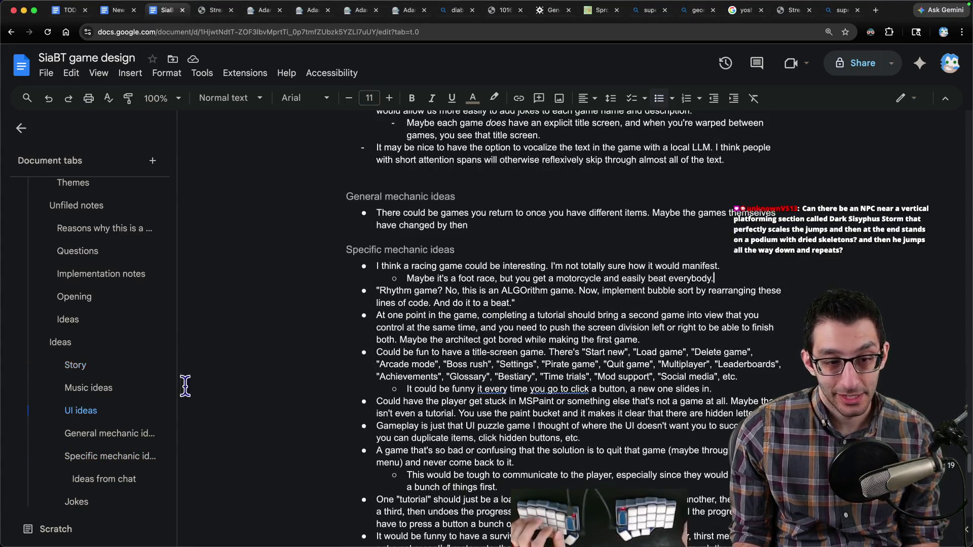
{"action": "left_click", "coordinate": [101, 479]}
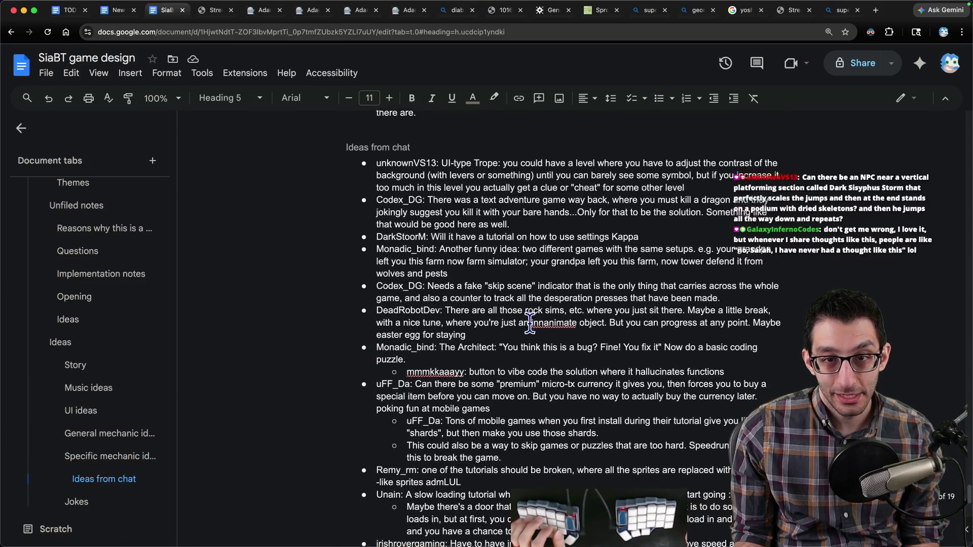
{"action": "scroll", "coordinate": [530, 323], "scroll_direction": "down", "scroll_amount": 4}
{"action": "left_click", "coordinate": [709, 373]}
{"action": "key", "text": "Return"}
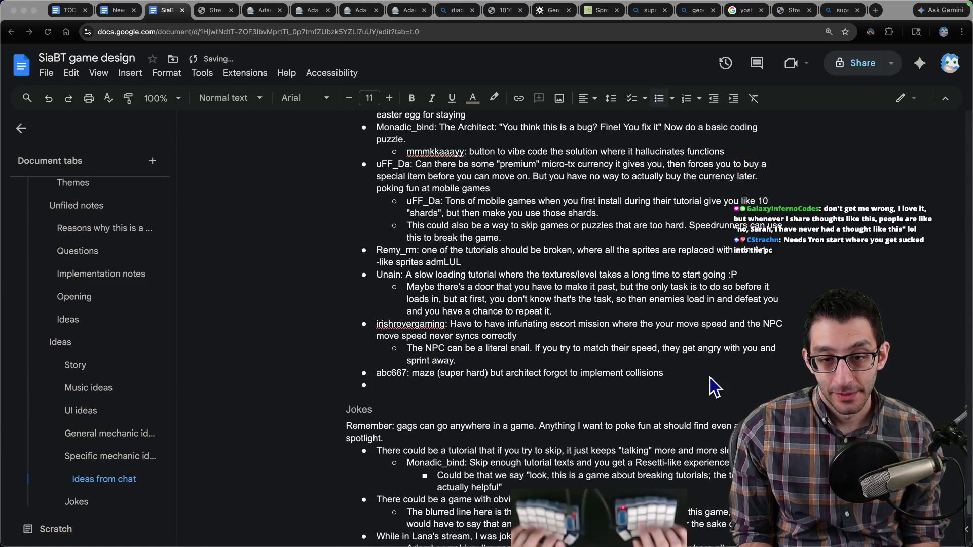
- Paste the chat idea about hunting monster assets or dialogue fonts and remove the leftover empty bullet
{"action": "key", "text": "super+space"}
{"action": "left_click", "coordinate": [438, 353]}
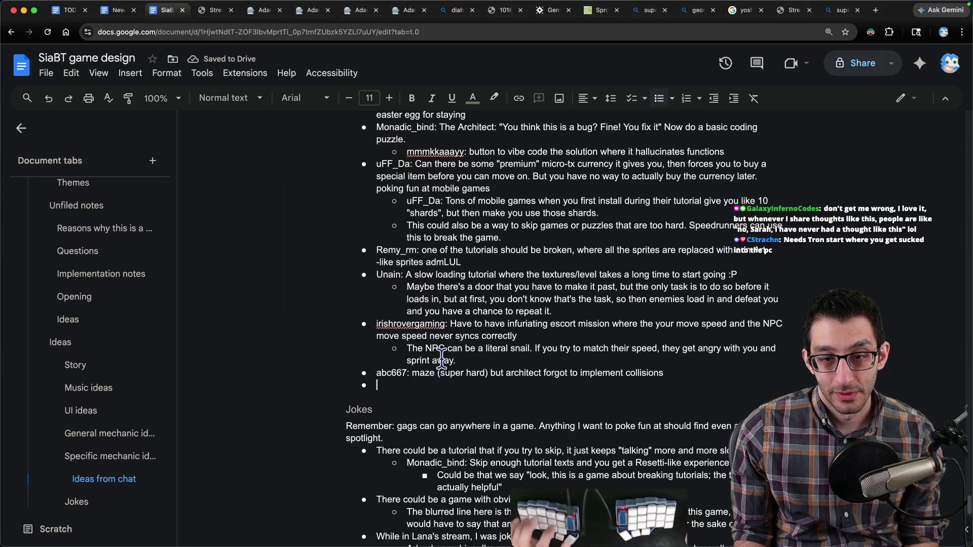
{"action": "left_click", "coordinate": [451, 387]}
{"action": "type", "text": "LtMethod: What if you have a stupid bit where you have to go out and find the assets to monsters to be able to fight them or something like finding the text or font for dialogue or subtitles"}
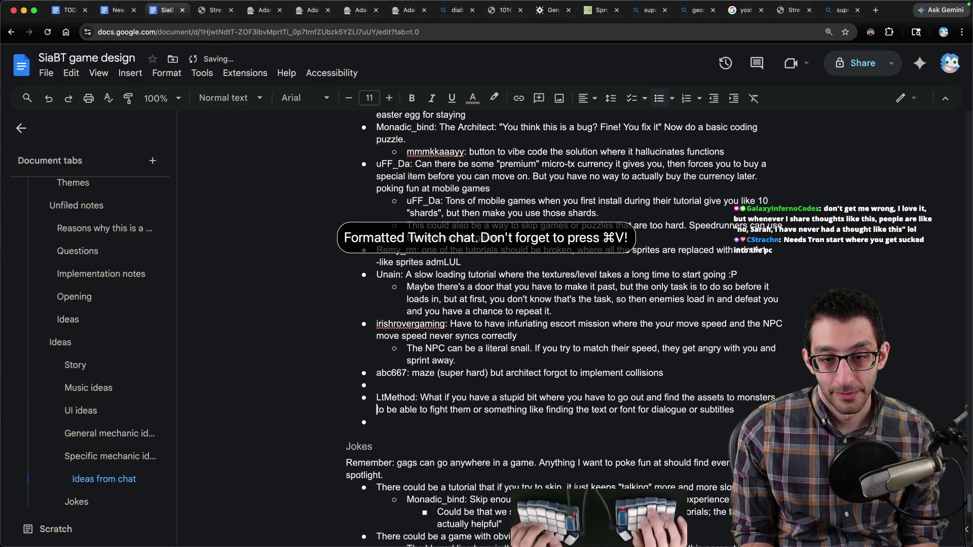
{"action": "key", "text": "Down"}
{"action": "key", "text": "Up"}
{"action": "key", "text": "BackSpace"}
{"action": "key", "text": "BackSpace"}
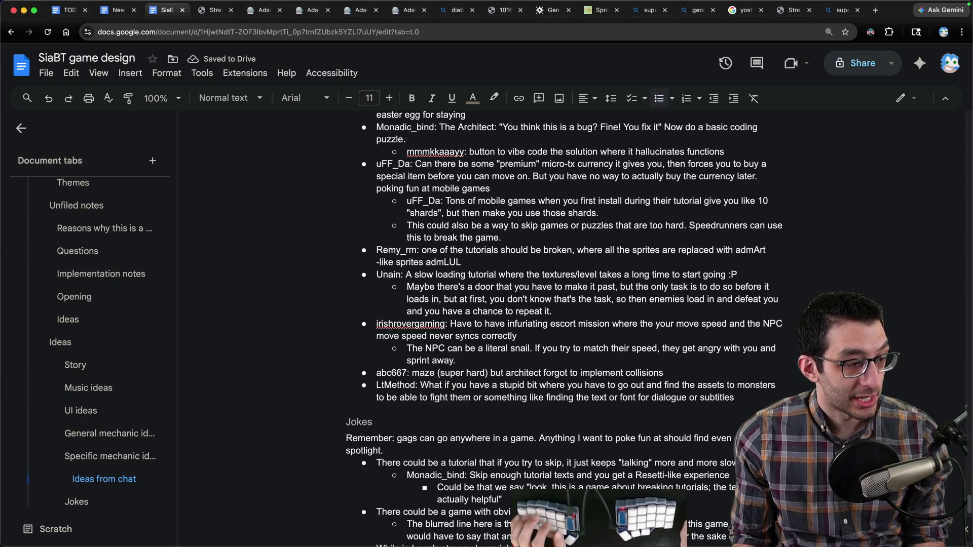
{"action": "key", "text": "super+Tab"}
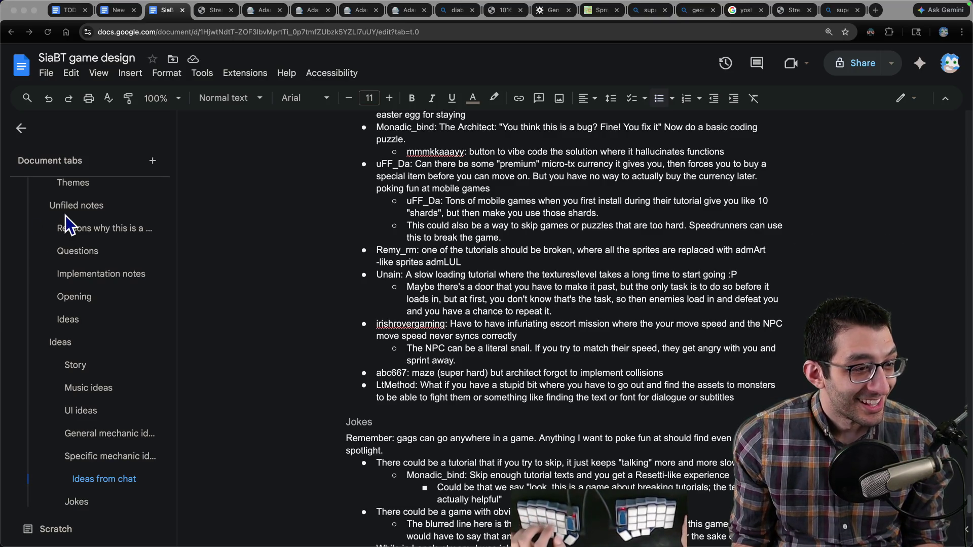
{"action": "key", "text": "super+Tab"}
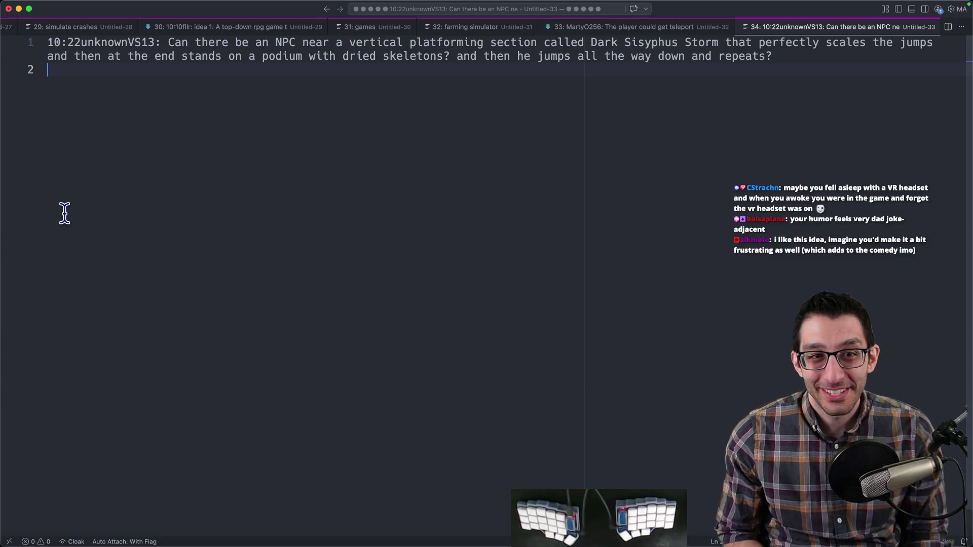
- Add blank lines under the Dark Sisyphus Storm idea and place dashes on lines 30, 24 and 18
{"action": "key", "text": "super+Tab"}
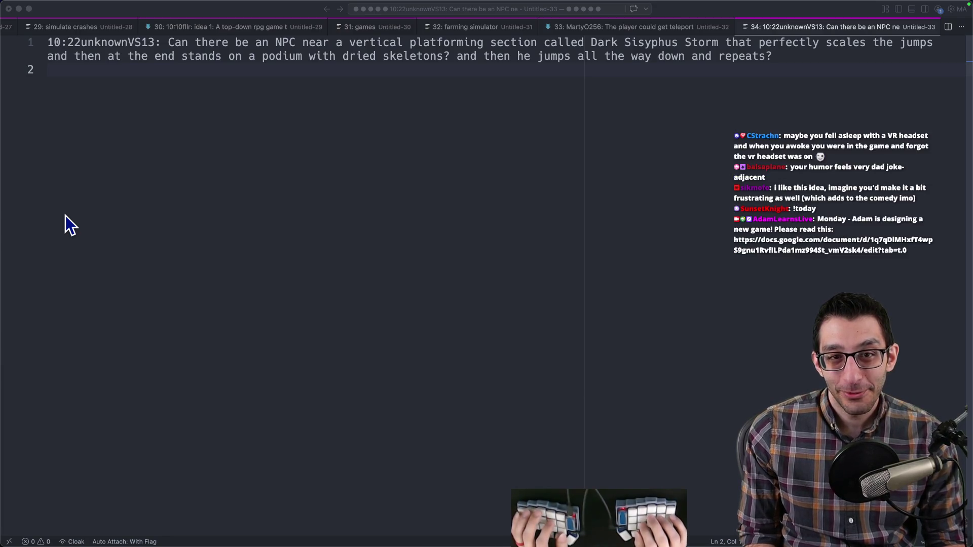
{"action": "left_click", "coordinate": [677, 223]}
{"action": "key", "text": "Return"}
{"action": "key", "text": "Return"}
{"action": "key", "text": "Return"}
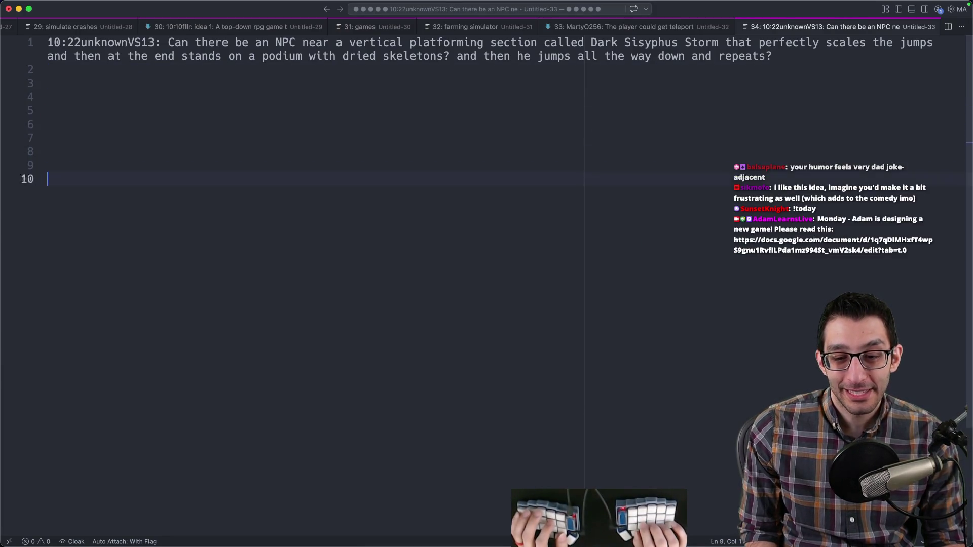
{"action": "key", "text": "Return"}
{"action": "key", "text": "Return"}
{"action": "key", "text": "Return"}
{"action": "type", "text": "-"}
{"action": "key", "text": "Up"}
{"action": "key", "text": "Up"}
{"action": "key", "text": "Up"}
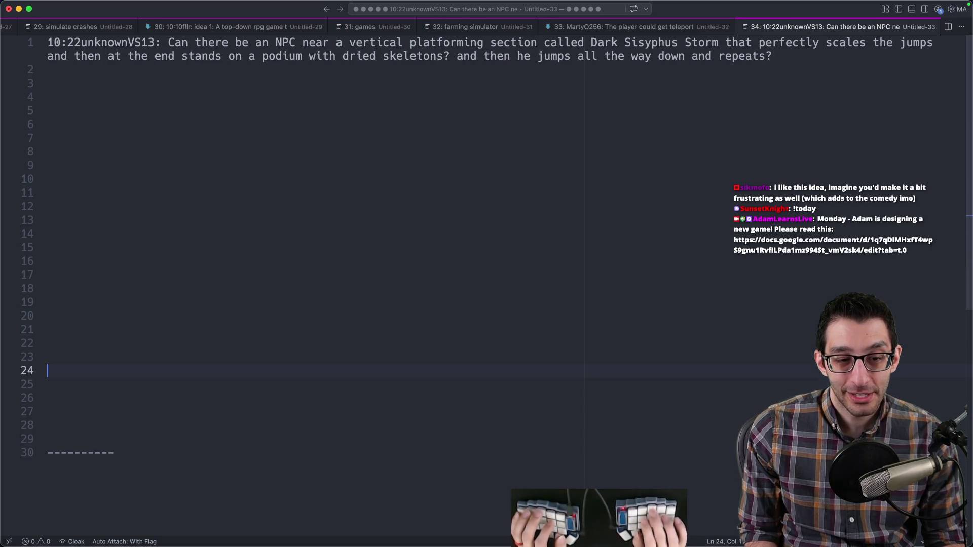
{"action": "type", "text": "---"}
{"action": "key", "text": "Up"}
{"action": "key", "text": "Up"}
{"action": "key", "text": "Up"}
{"action": "type", "text": "-"}
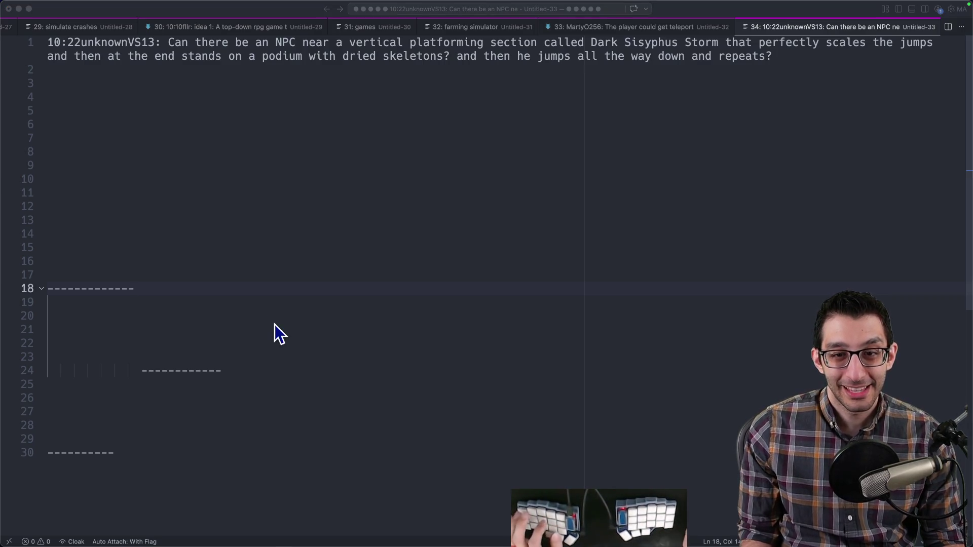
{"action": "key", "text": "super+Tab"}
- After the hidden-letters bullet, add 'Could have Jump-Royale-like game, maybe even with NPCs that jump' about climbing upward
{"action": "scroll", "coordinate": [425, 306], "scroll_direction": "down", "scroll_amount": 5}
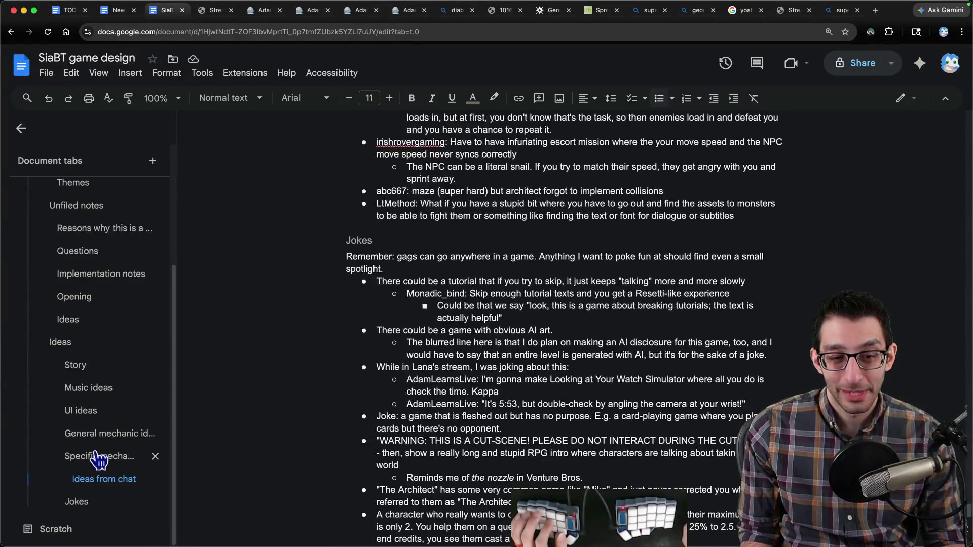
{"action": "left_click", "coordinate": [98, 456]}
{"action": "key", "text": "Return"}
{"action": "type", "text": "Could have Jump royale"}
{"action": "key", "text": "BackSpace"}
{"action": "key", "text": "BackSpace"}
{"action": "key", "text": "BackSpace"}
{"action": "type", "text": "Royale"}
{"action": "type", "text": "a"}
{"action": "key", "text": "alt+Right"}
{"action": "key", "text": "Delete"}
{"action": "type", "text": "-"}
{"action": "key", "text": "End"}
{"action": "type", "text": "-like game, maybe even with NPCs that jump, and you keep working "}
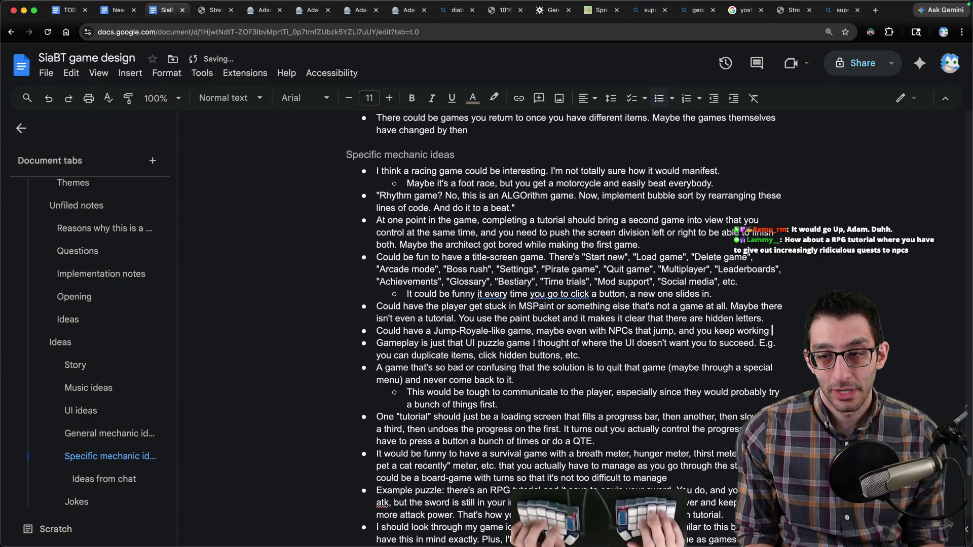
{"action": "type", "text": "your way upward and upward, but"}
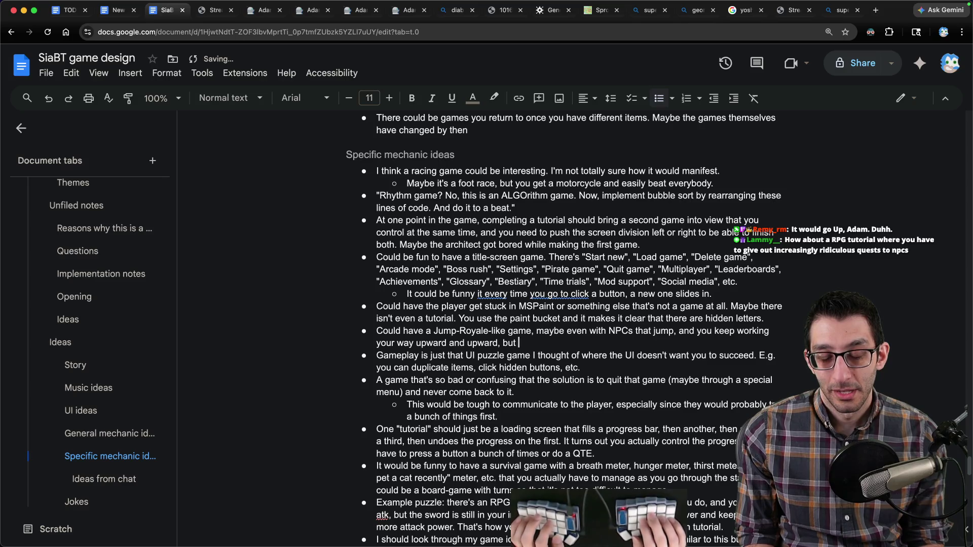
{"action": "type", "text": " there's no real end. Y"}
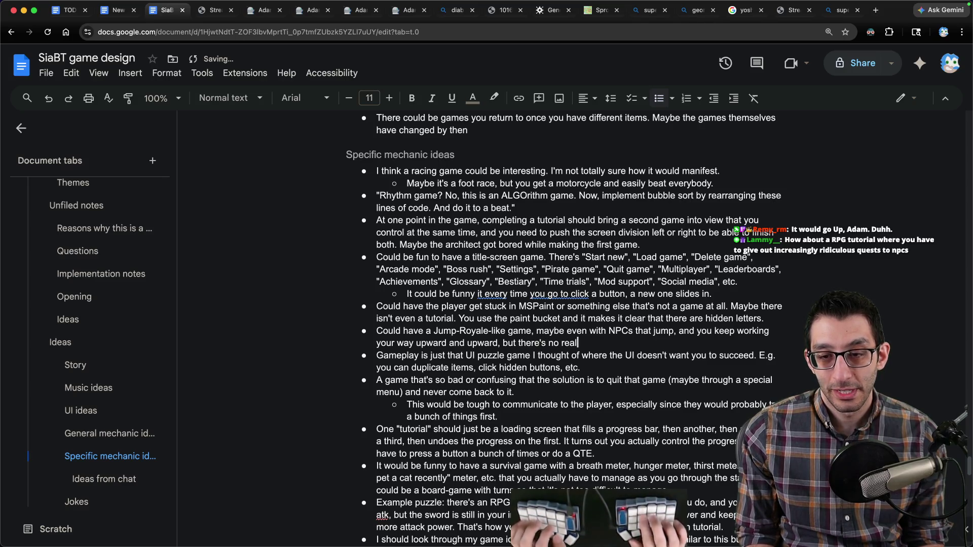
{"action": "type", "text": "ou ins"}
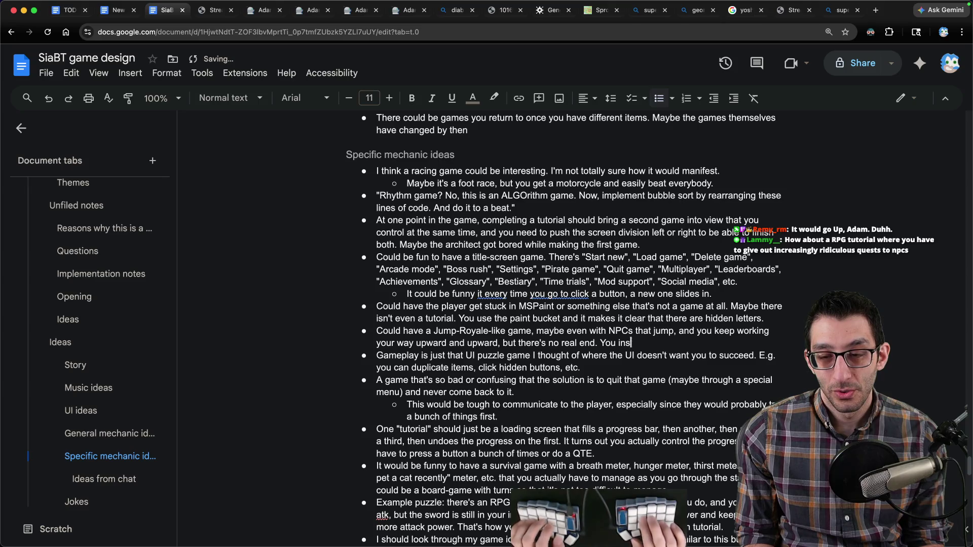
{"action": "type", "text": "tead have to take out a"}
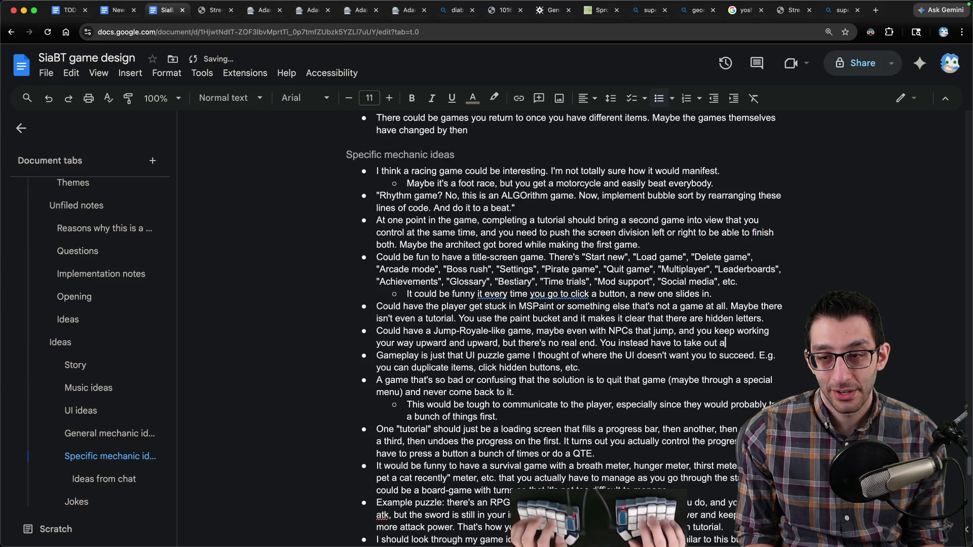
{"action": "type", "text": " pickaxe and carv"}
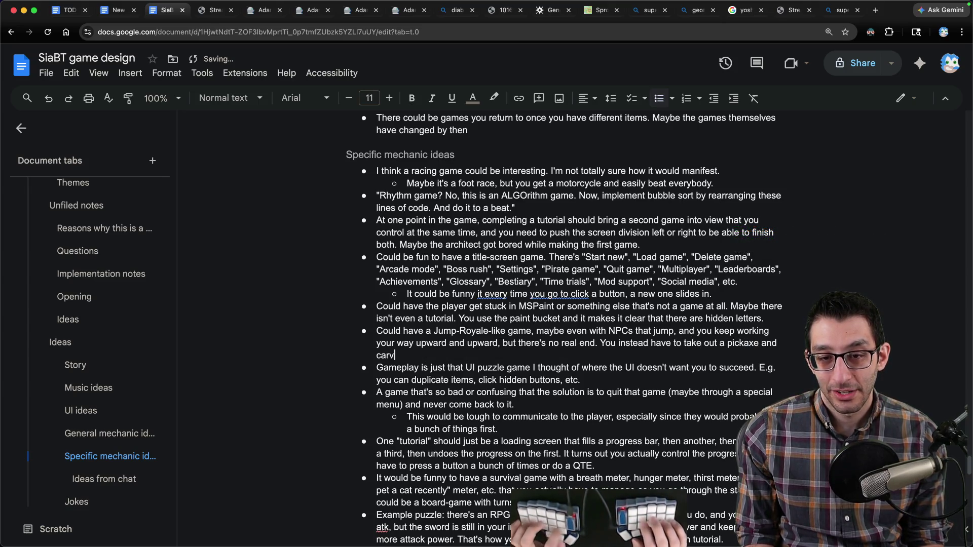
{"action": "type", "text": "e the platform from be"}
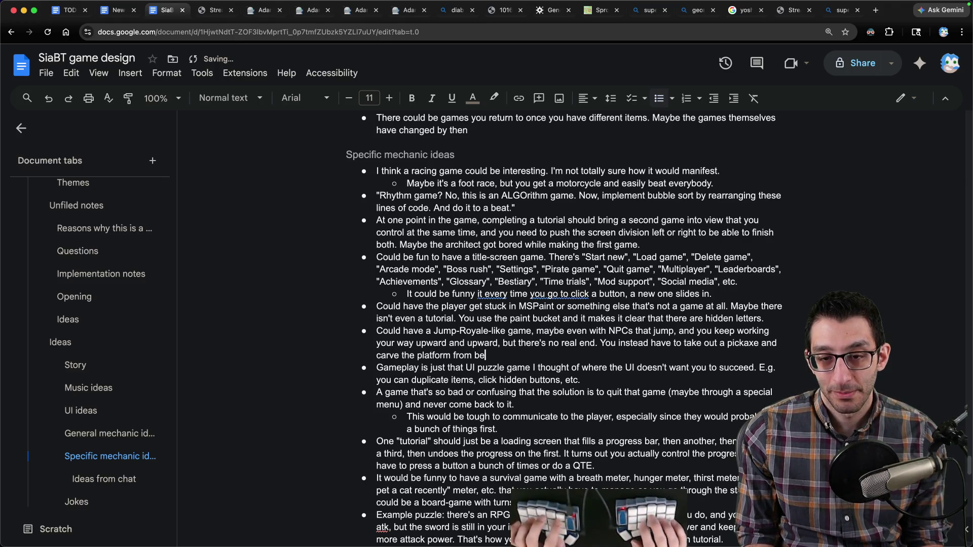
{"action": "type", "text": "neath you to build "}
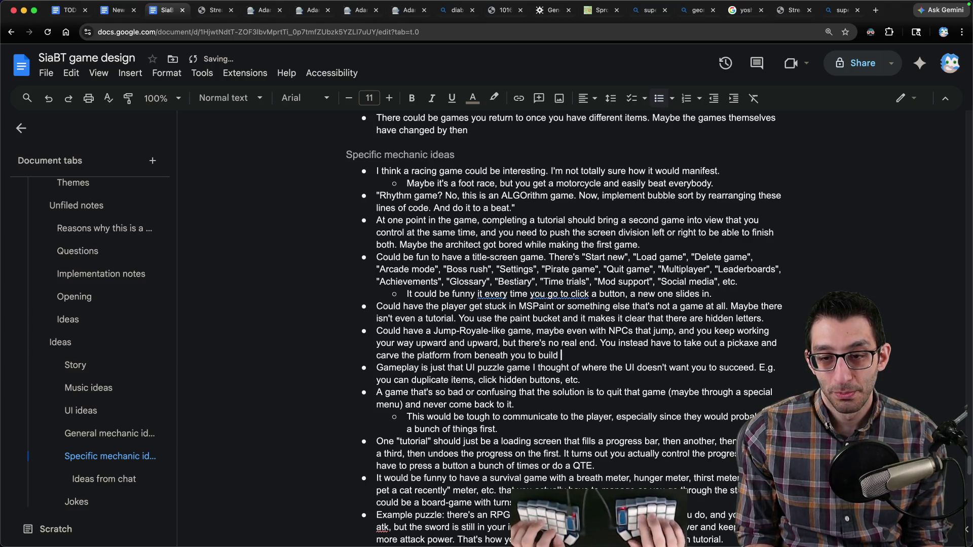
{"action": "type", "text": "something, m"}
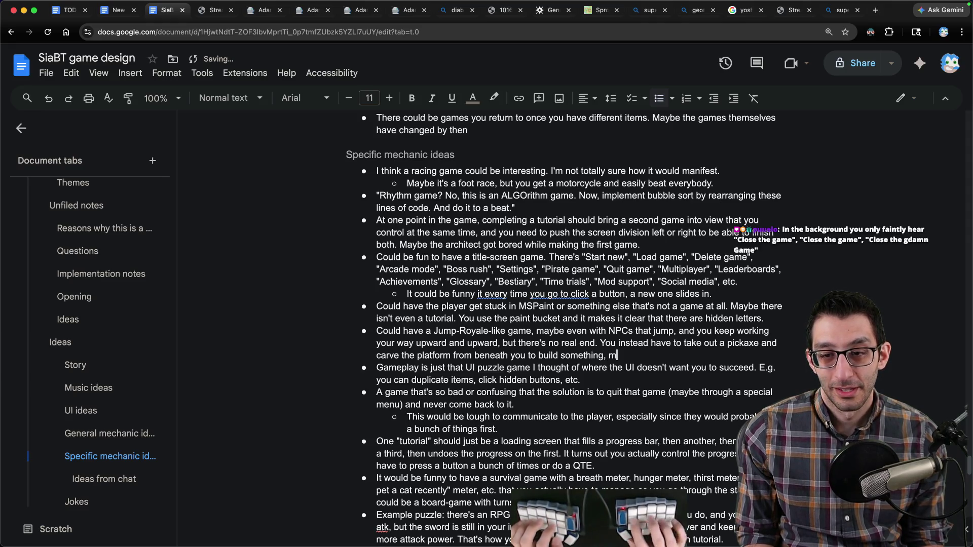
{"action": "type", "text": "aybe a jetpack."}
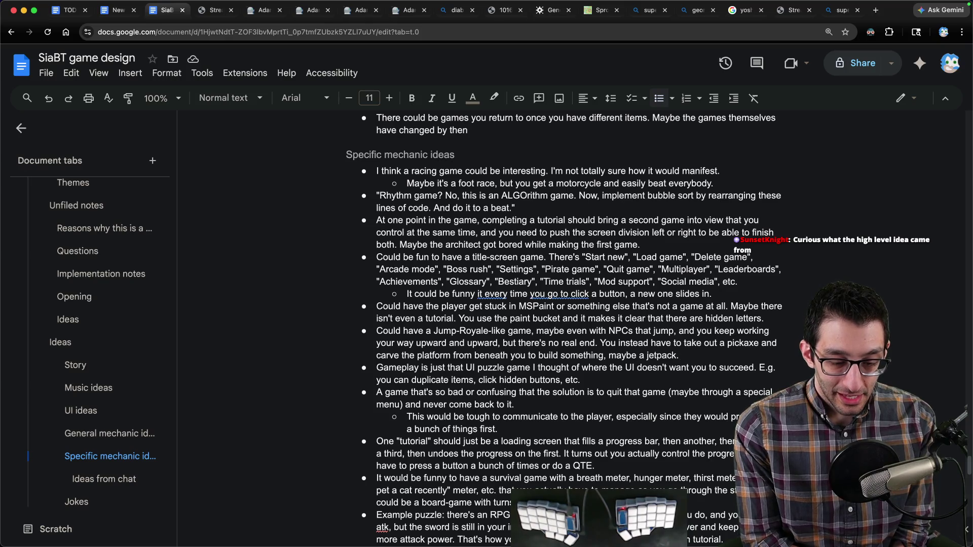
- Type the 'X games' heading with an indented 'Equivalence classes of subverted expectations' line
{"action": "key", "text": "super+Tab"}
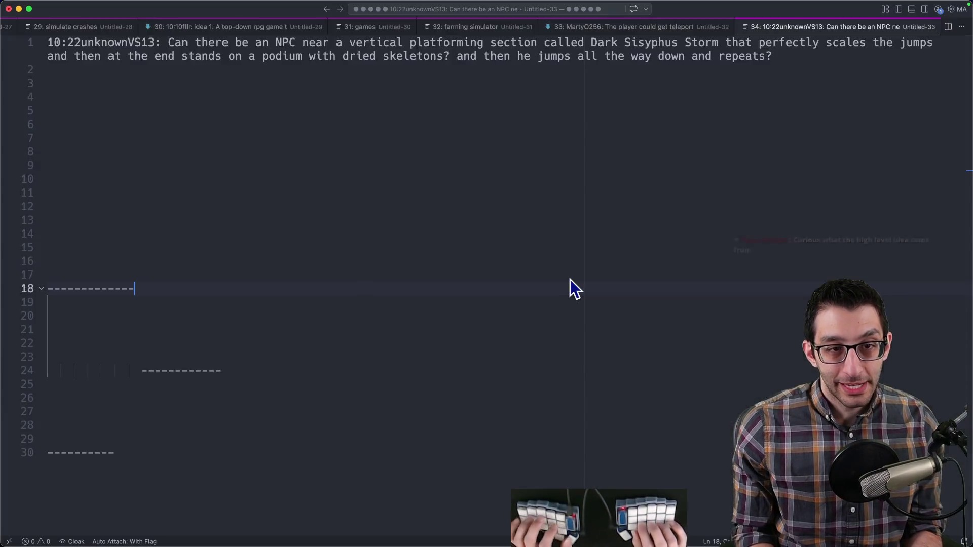
{"action": "type", "text": "X games"}
{"action": "key", "text": "Return"}
{"action": "key", "text": "Tab"}
{"action": "type", "text": "Equivalence classes of "}
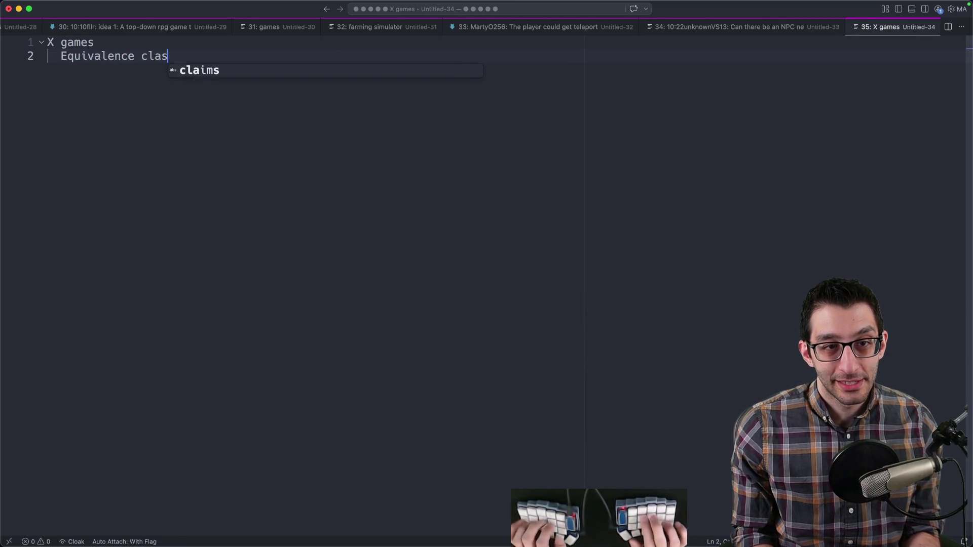
{"action": "type", "text": "subvert"}
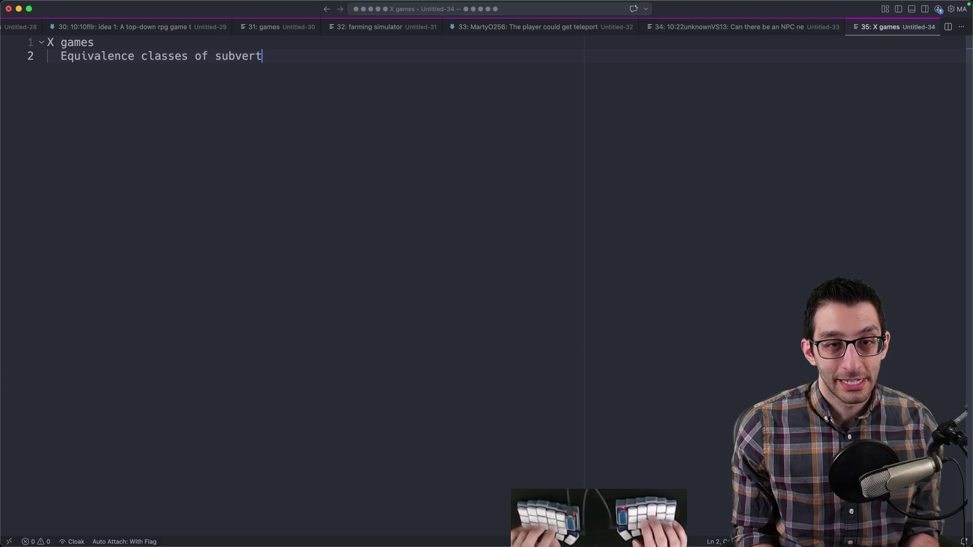
{"action": "type", "text": "ed expectations"}
- List nested examples: '- A wall lacking collision', a brute-forceable solution, and '- ...'
{"action": "key", "text": "Return"}
{"action": "key", "text": "Tab"}
{"action": "type", "text": "-"}
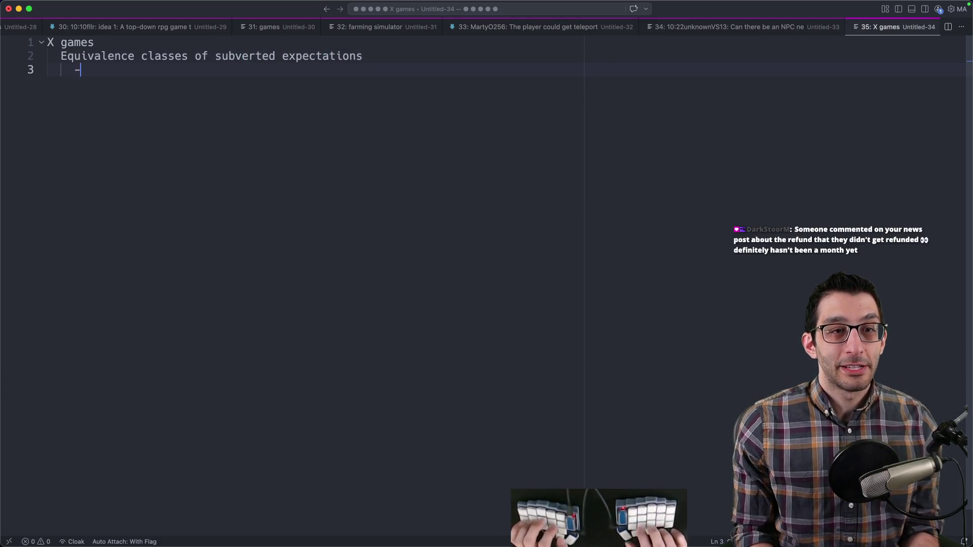
{"action": "type", "text": " A wall lacking collision"}
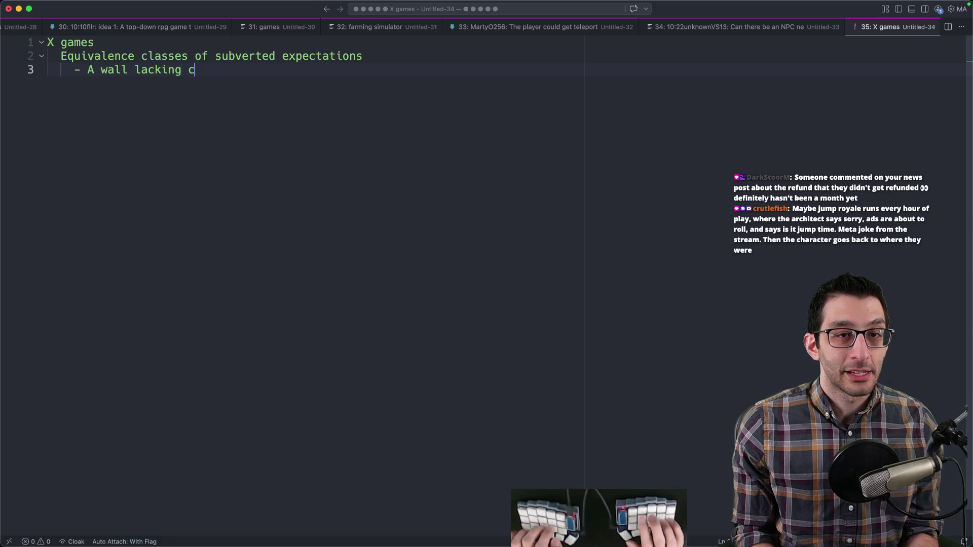
{"action": "key", "text": "Return"}
{"action": "type", "text": "- A "}
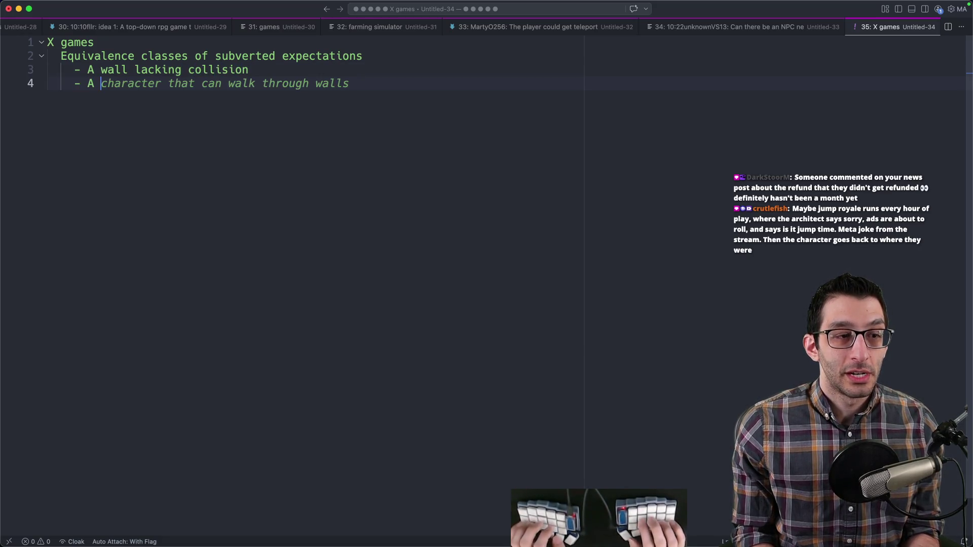
{"action": "type", "text": "solution that you ca"}
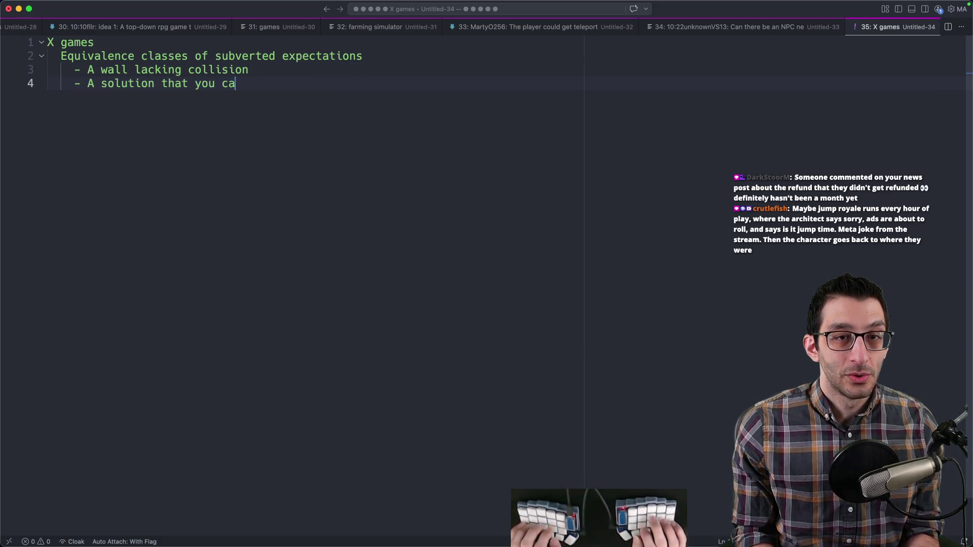
{"action": "key", "text": "BackSpace"}
{"action": "key", "text": "BackSpace"}
{"action": "type", "text": "brute-force y"}
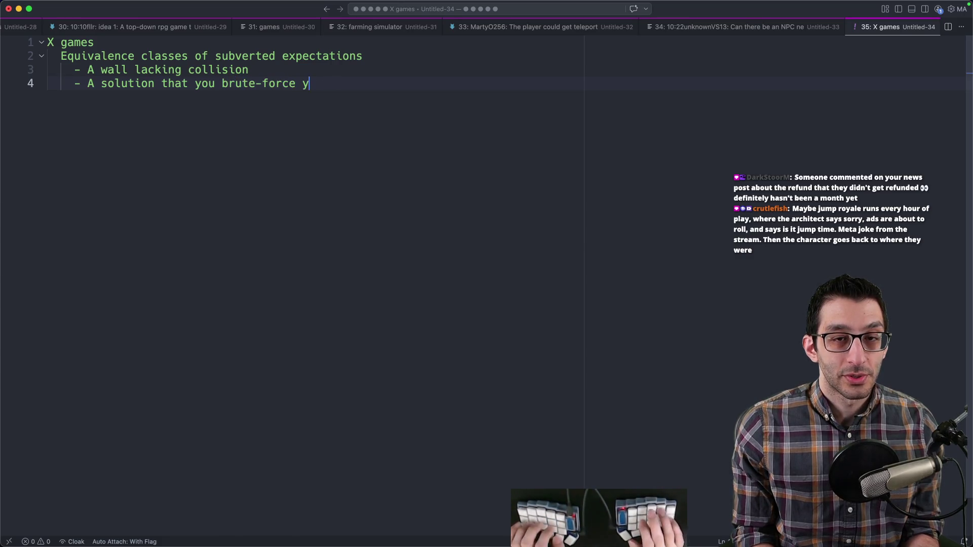
{"action": "type", "text": "our way through"}
{"action": "key", "text": "Return"}
{"action": "type", "text": "- ..."}
{"action": "key", "text": "Escape"}
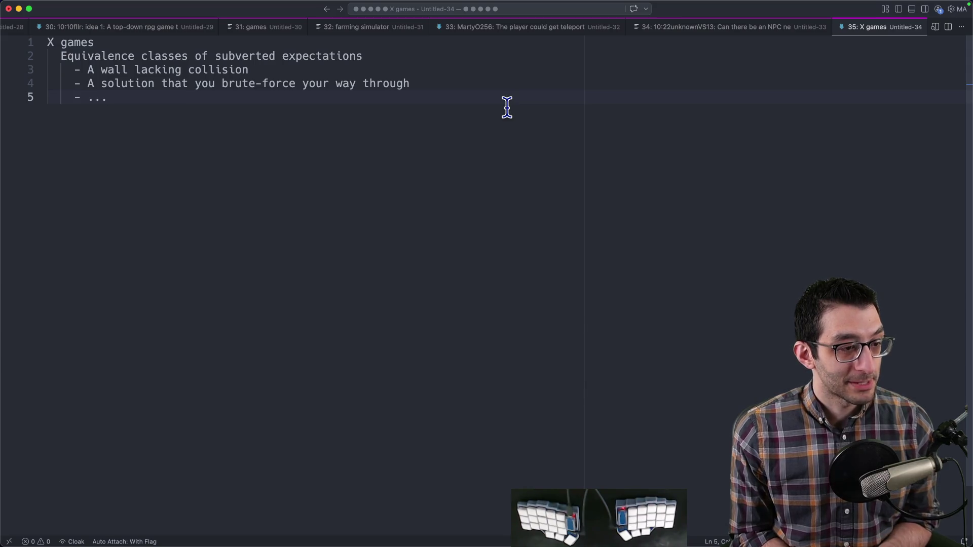
{"action": "key", "text": "super+Tab"}
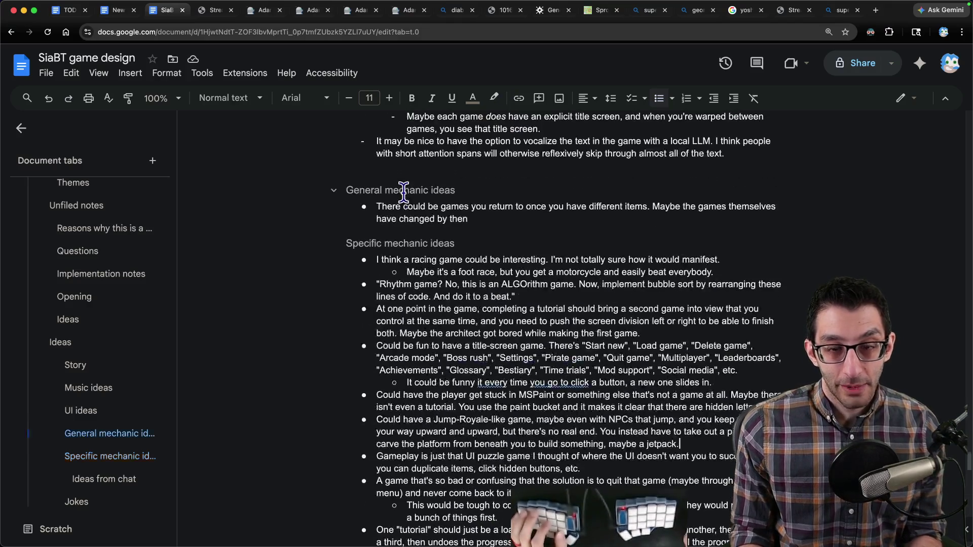
- Jump to Ideas and select the bullets from the SiaBT snake RPG joke through the AnimationTree note
{"action": "scroll", "coordinate": [400, 202], "scroll_direction": "up", "scroll_amount": 5}
{"action": "left_click", "coordinate": [68, 320]}
{"action": "left_click_drag", "start_coordinate": [383, 174], "coordinate": [604, 453]}
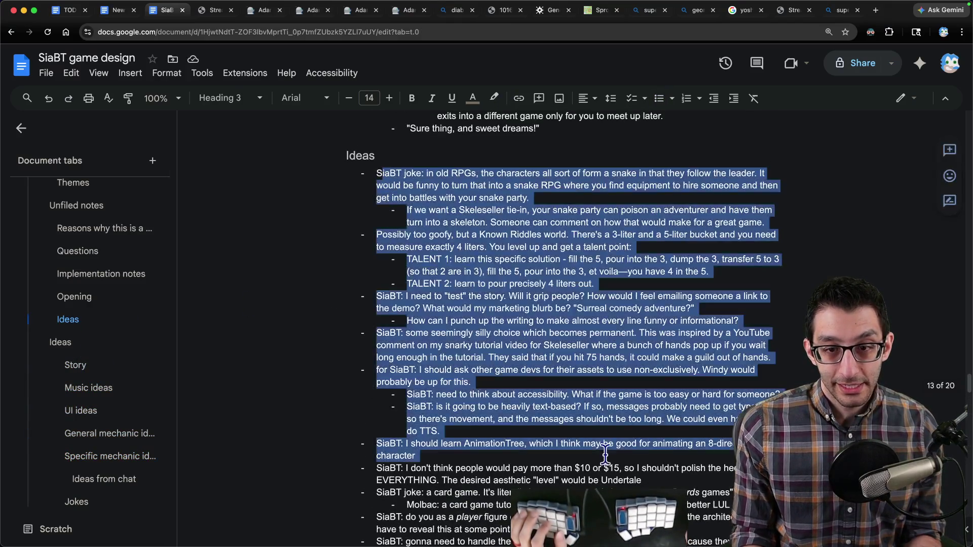
{"action": "scroll", "coordinate": [583, 431], "scroll_direction": "down", "scroll_amount": 8}
{"action": "scroll", "coordinate": [538, 403], "scroll_direction": "up", "scroll_amount": 9}
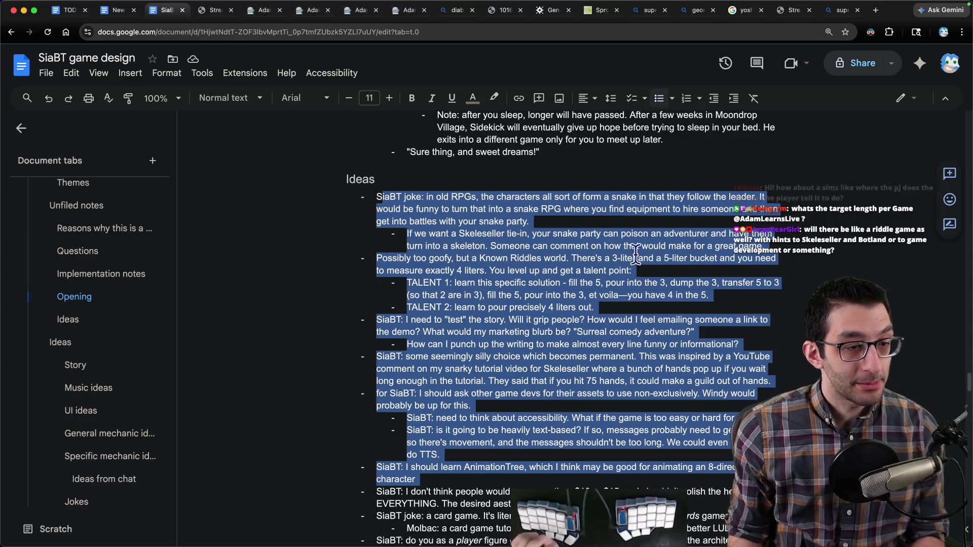
{"action": "left_click", "coordinate": [669, 234]}
- From the Skeleseller Steam notifications, open the discussion and quote the declined-refund comment in a reply
{"action": "key", "text": "super+t"}
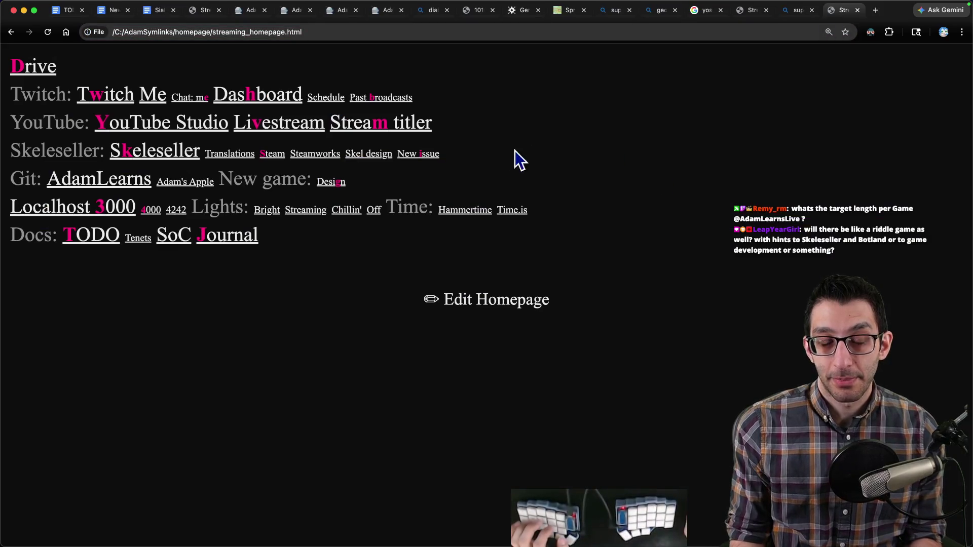
{"action": "key", "text": "s"}
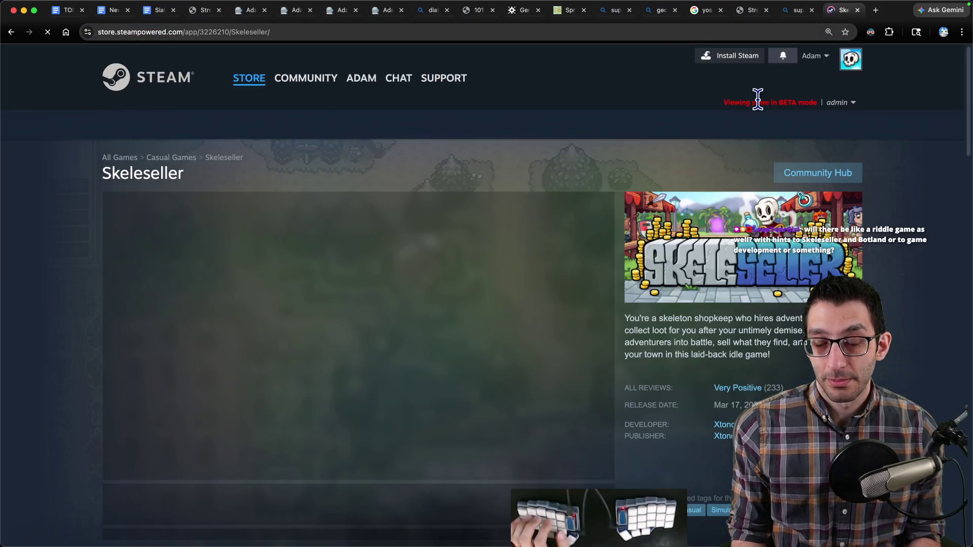
{"action": "left_click", "coordinate": [784, 56]}
{"action": "left_click", "coordinate": [710, 137]}
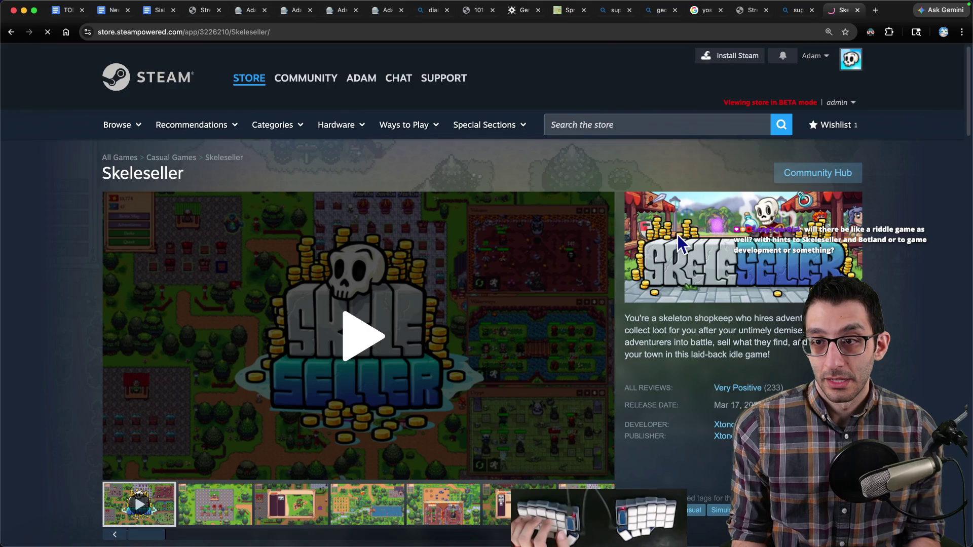
{"action": "mouse_move", "coordinate": [505, 186]}
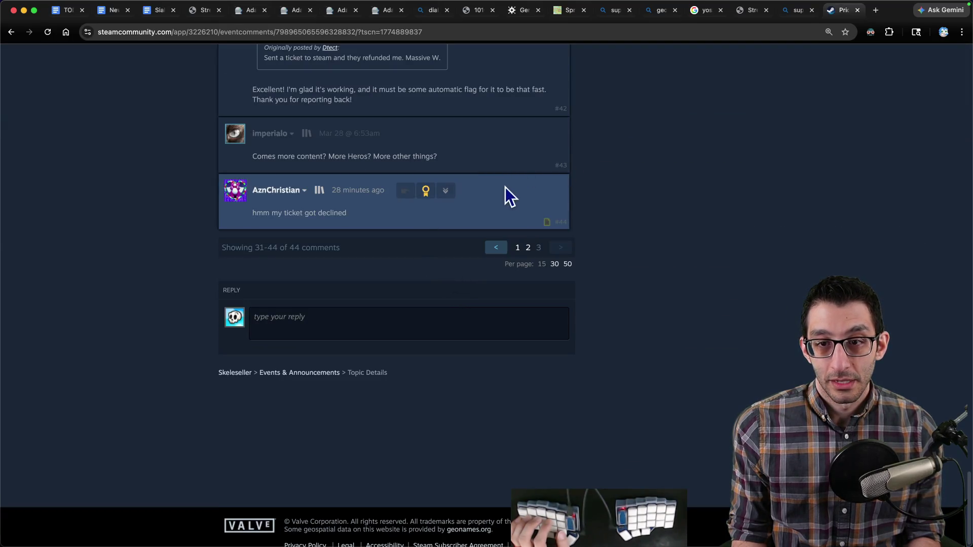
{"action": "left_click", "coordinate": [446, 192]}
{"action": "left_click", "coordinate": [405, 191]}
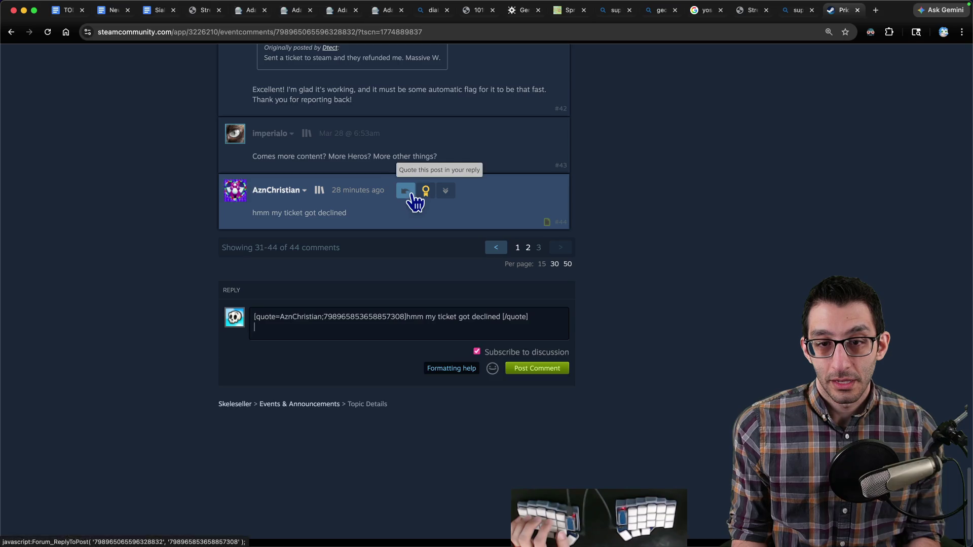
- Write and post a reply explaining the $10 full-price refund rule and two-hour playtime limit, then close the tab
{"action": "type", "text": "Did y"}
{"action": "type", "text": " full prices"}
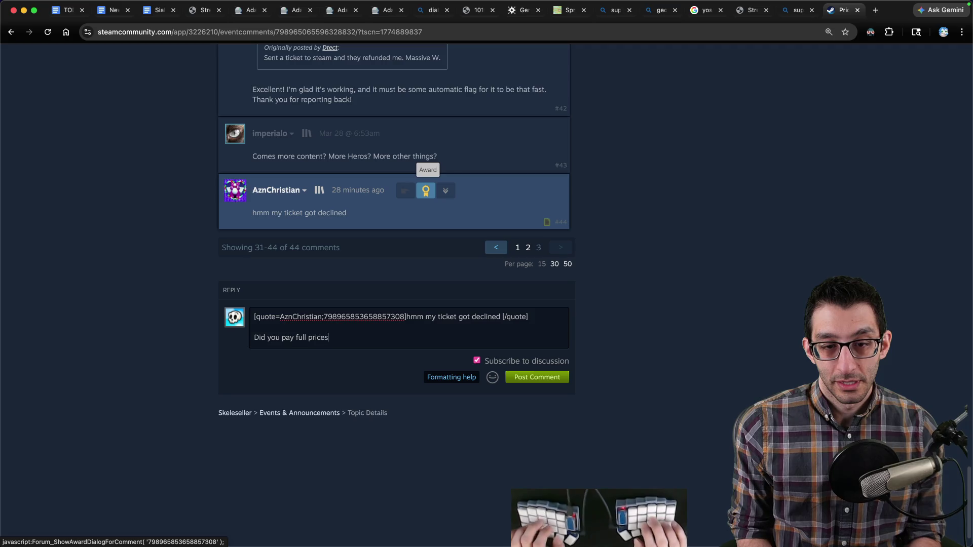
{"action": "type", "text": "? I don't remembe"}
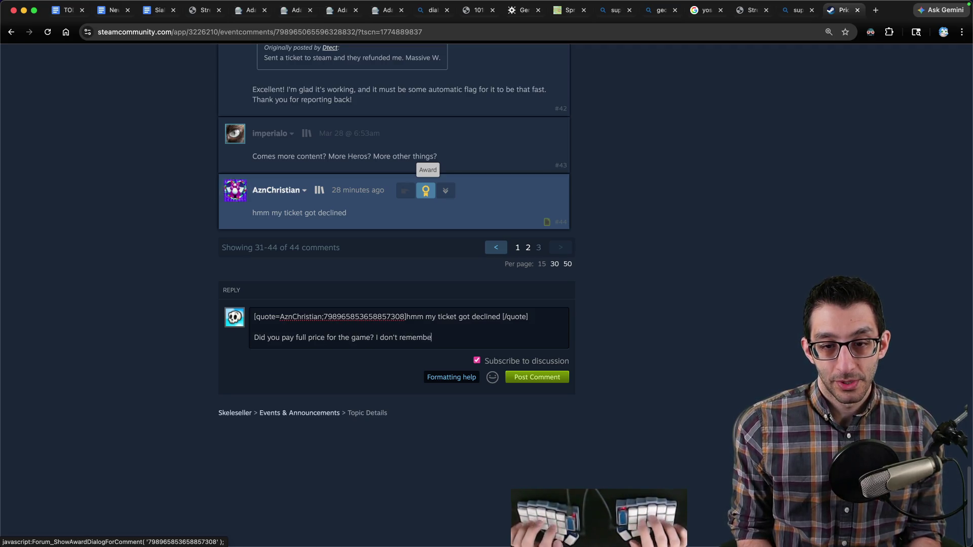
{"action": "type", "text": "value"}
{"action": "type", "text": "s, but in USD, it wa"}
{"action": "type", "text": "s $10 origina"}
{"action": "type", "text": "lly. If your play"}
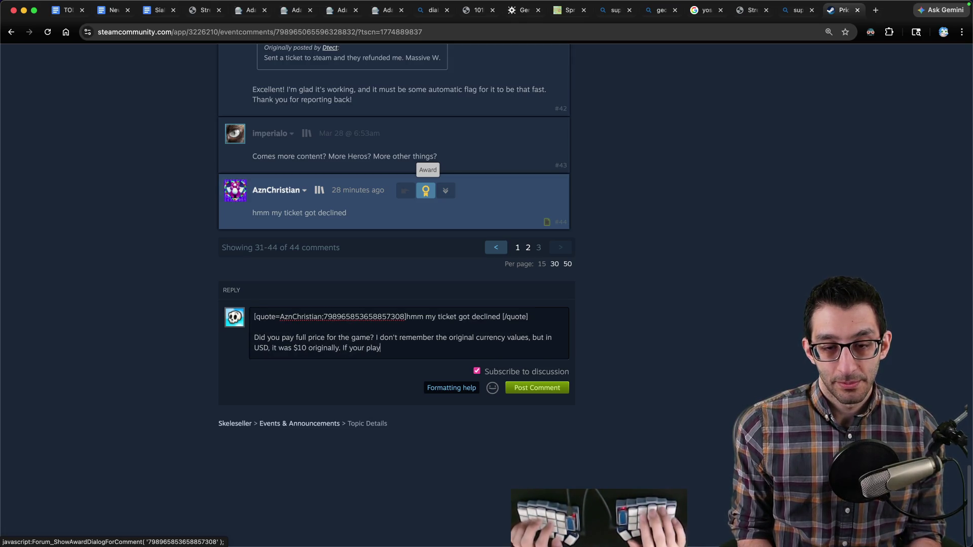
{"action": "key", "text": "BackSpace"}
{"action": "key", "text": "BackSpace"}
{"action": "key", "text": "BackSpace"}
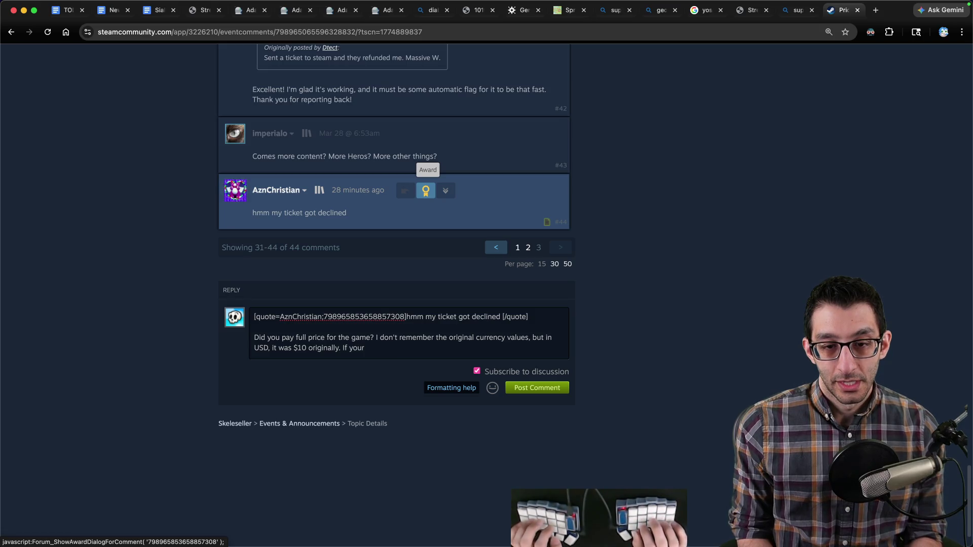
{"action": "key", "text": "BackSpace"}
{"action": "key", "text": "BackSpace"}
{"action": "key", "text": "BackSpace"}
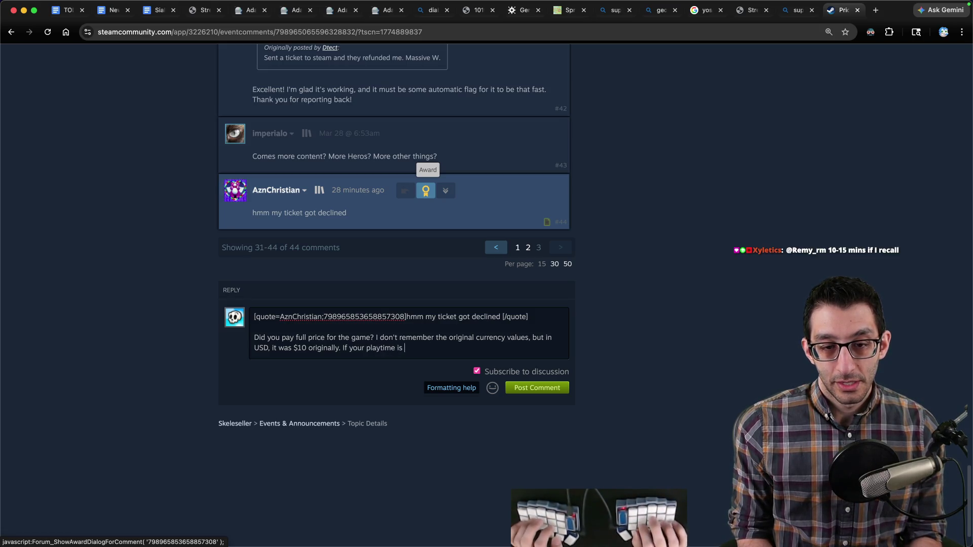
{"action": "type", "text": "If you paid"}
{"action": "type", "text": "ount, then"}
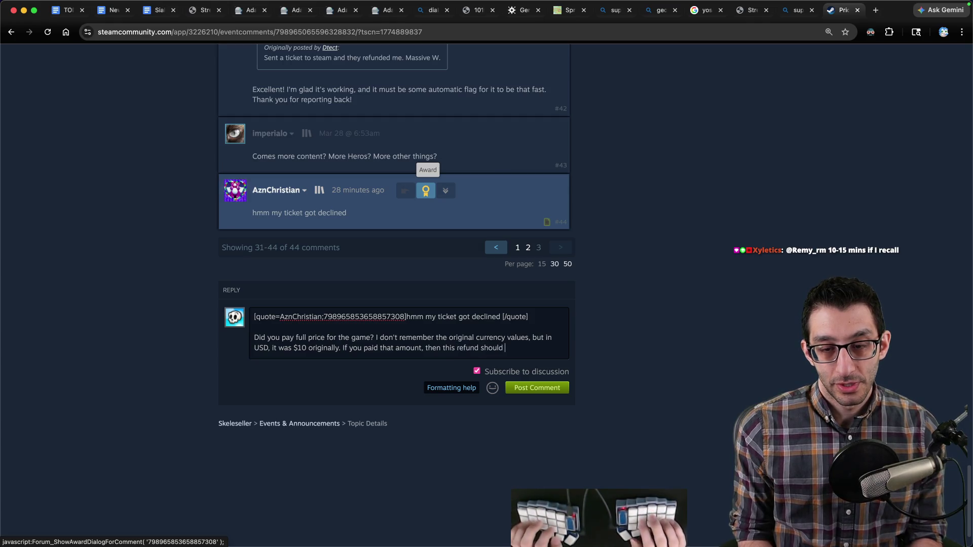
{"action": "type", "text": "I"}
{"action": "type", "text": "ou [i]c"}
{"action": "type", "text": "idn't[/i], then "}
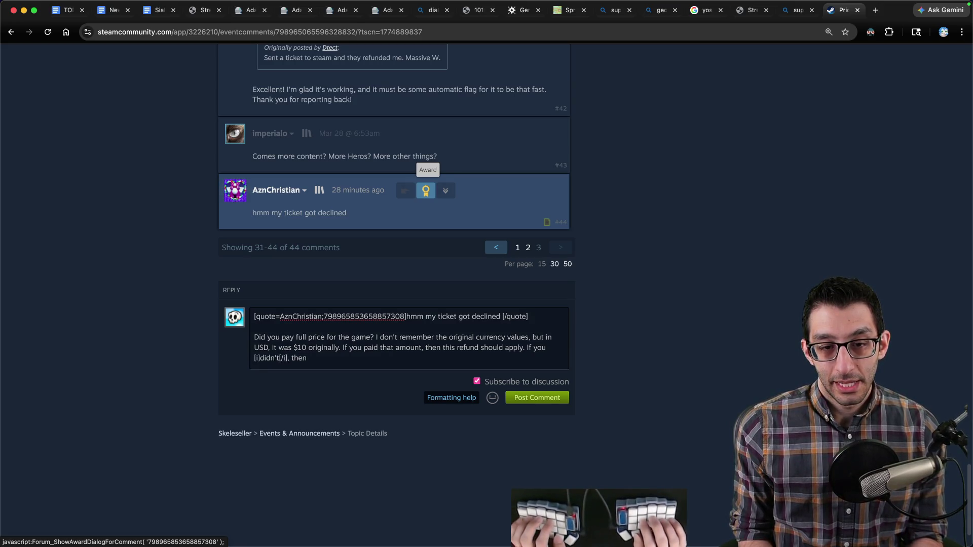
{"action": "type", "text": "our play"}
{"action": "type", "text": "time would need to be u"}
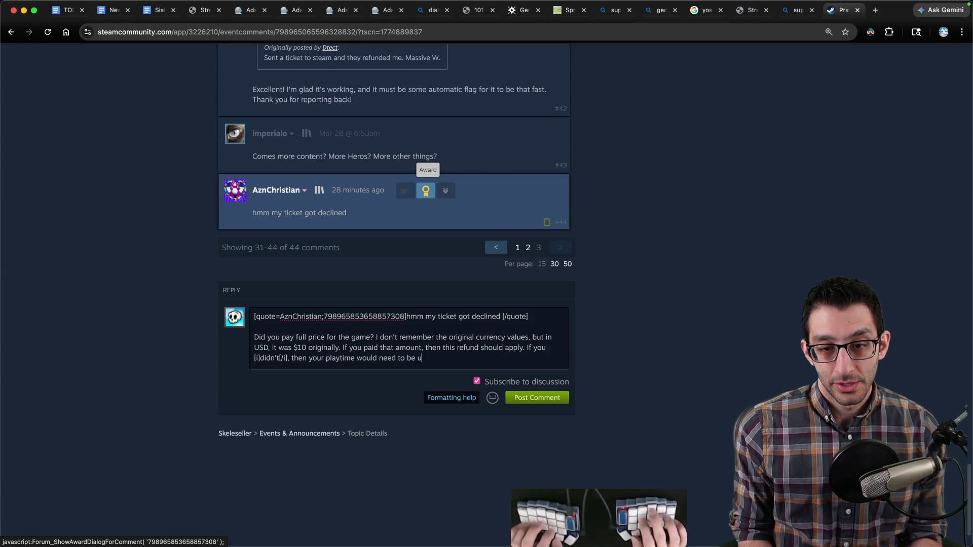
{"action": "type", "text": "ours."}
{"action": "key", "text": "Return"}
{"action": "key", "text": "Return"}
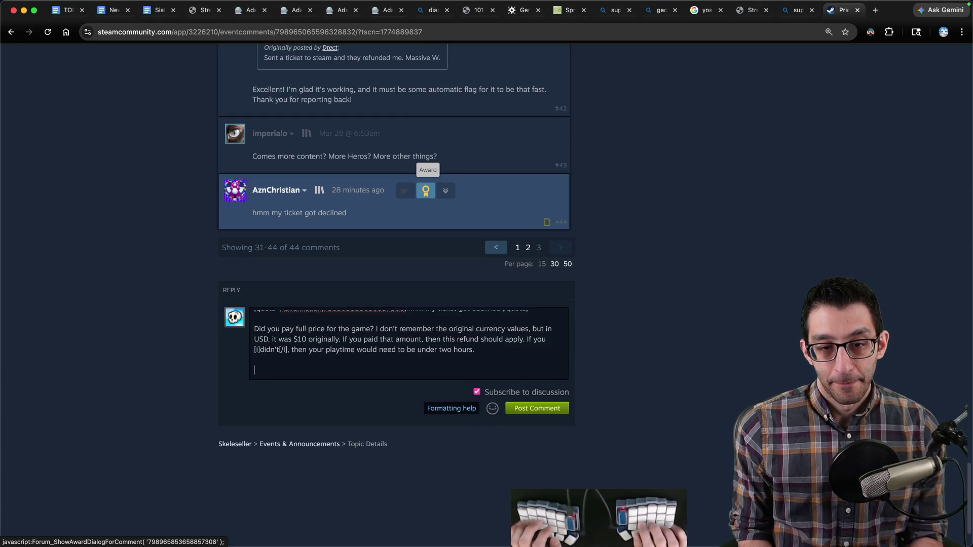
{"action": "type", "text": "I don't have insight into the refund "}
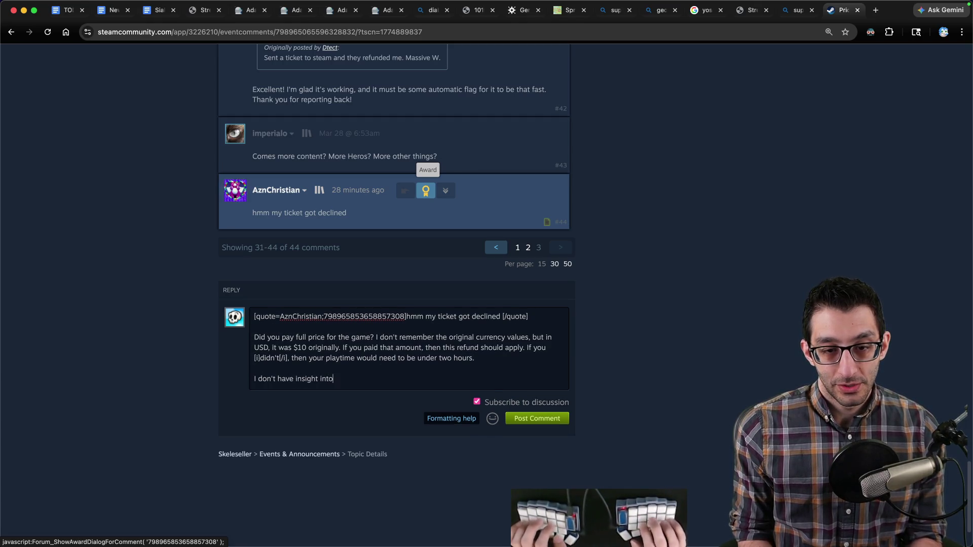
{"action": "type", "text": "process more than that because this is something th"}
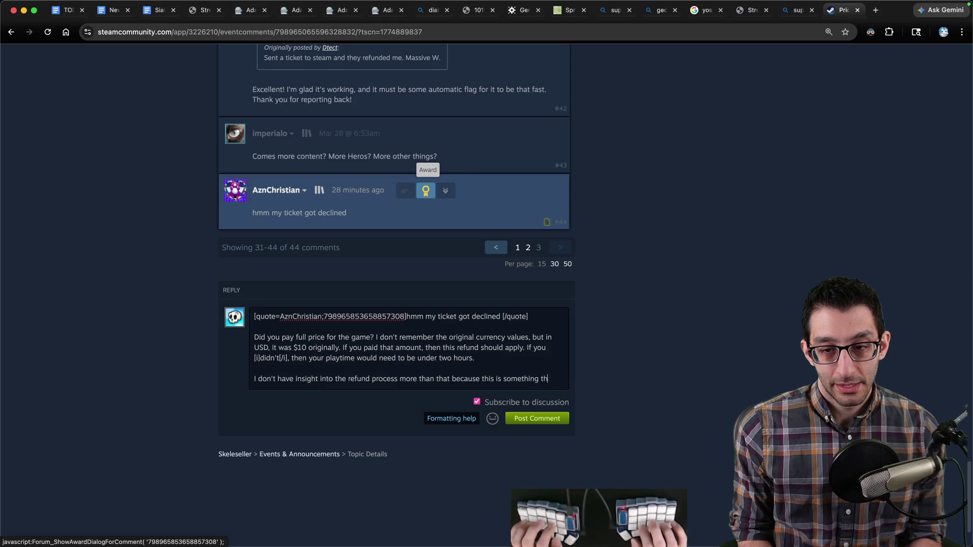
{"action": "type", "text": "at Valve set up for this scenario to accommodate people upset by the price decrease."}
{"action": "left_click", "coordinate": [532, 435]}
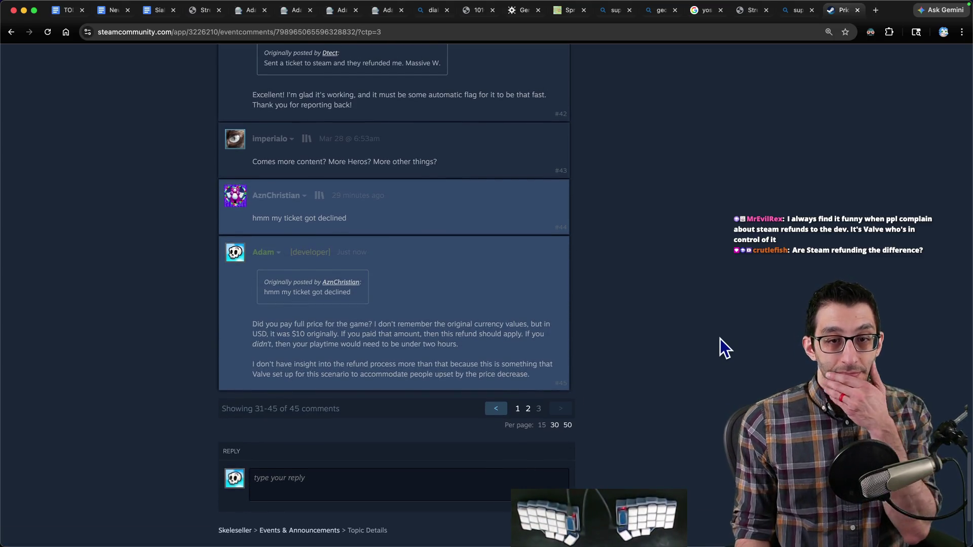
{"action": "key", "text": "super+w"}
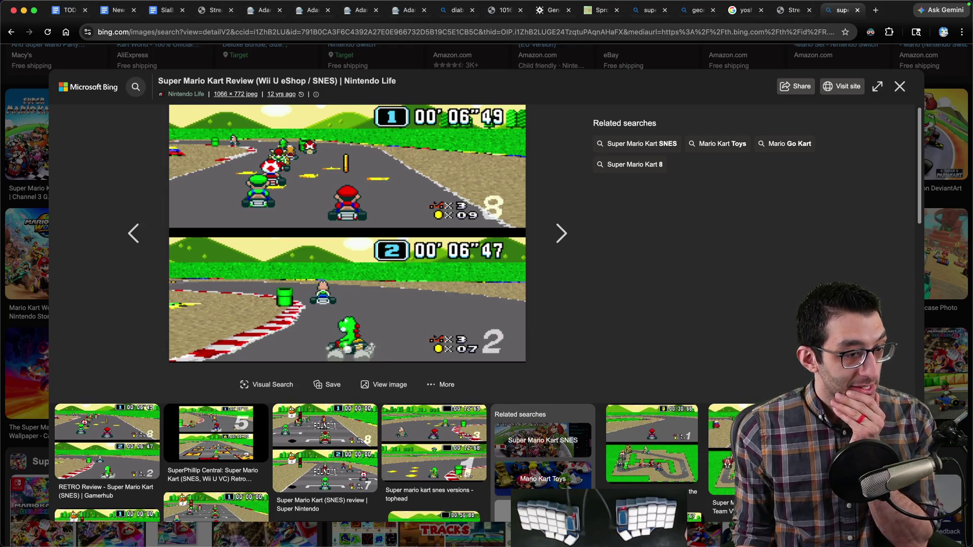
- Return to the SiaBT game design doc's Ideas list and place the caret in 'test' of the 'I need to test the story' bullet
{"action": "left_click", "coordinate": [119, 15]}
{"action": "left_click", "coordinate": [70, 13]}
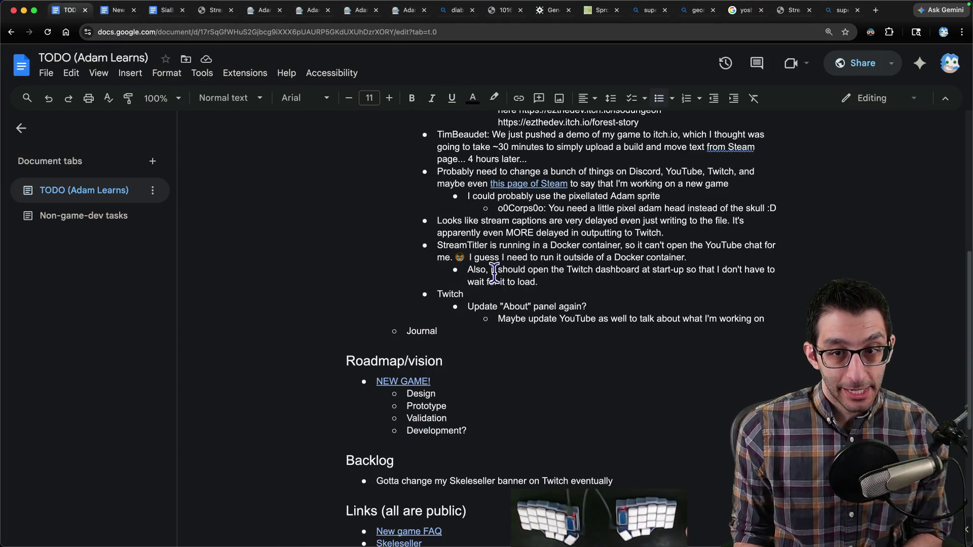
{"action": "left_click", "coordinate": [163, 13]}
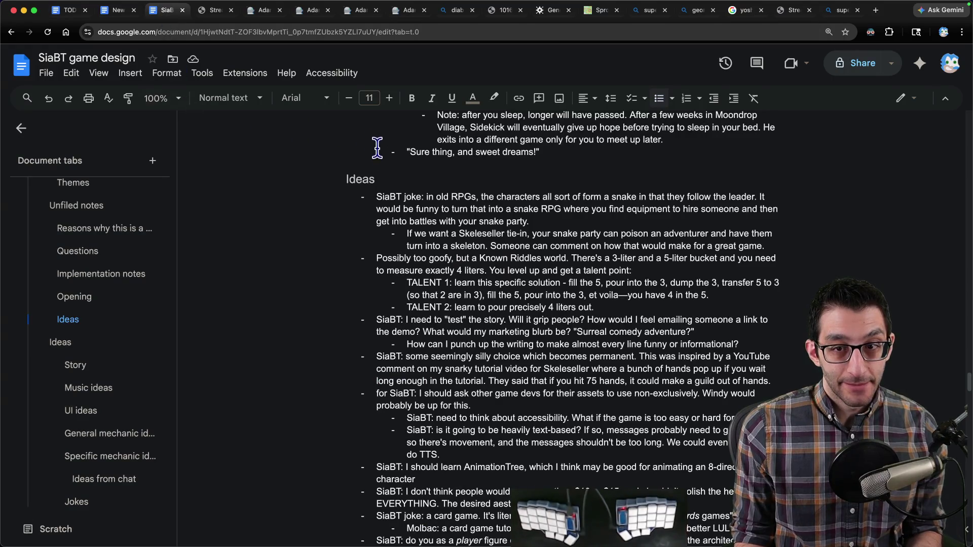
{"action": "left_click_drag", "start_coordinate": [370, 200], "coordinate": [654, 541]}
{"action": "scroll", "coordinate": [558, 446], "scroll_direction": "down", "scroll_amount": 4}
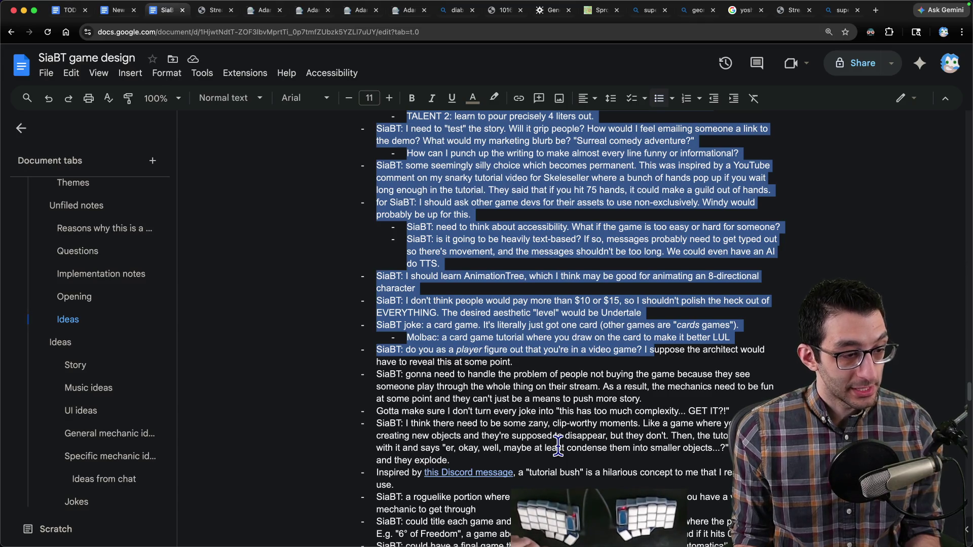
{"action": "scroll", "coordinate": [425, 210], "scroll_direction": "up", "scroll_amount": 3}
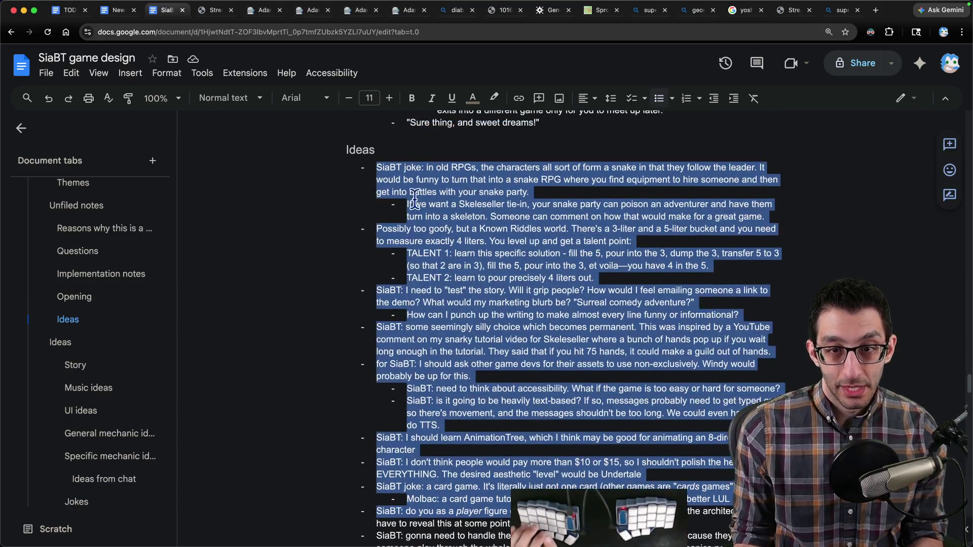
{"action": "left_click_drag", "start_coordinate": [376, 168], "coordinate": [384, 170]}
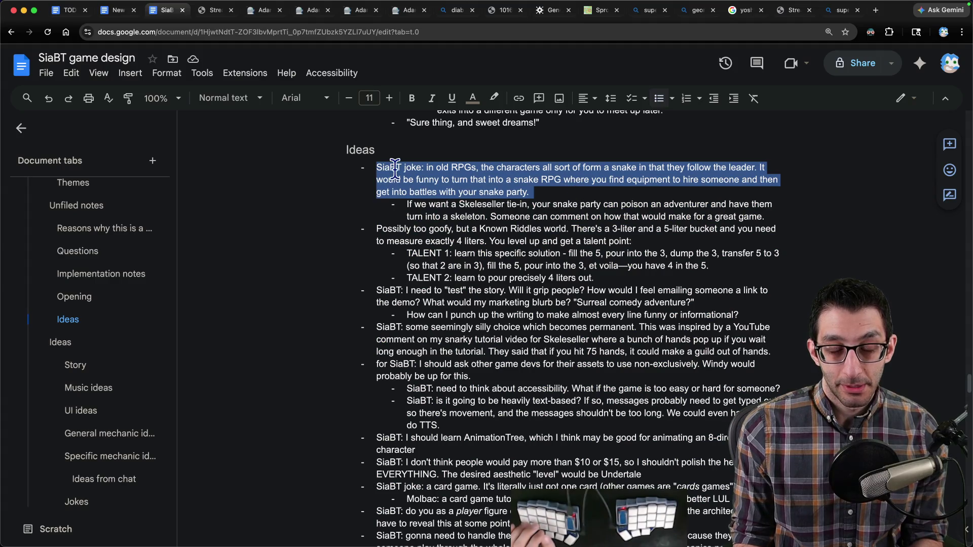
{"action": "left_click", "coordinate": [381, 169]}
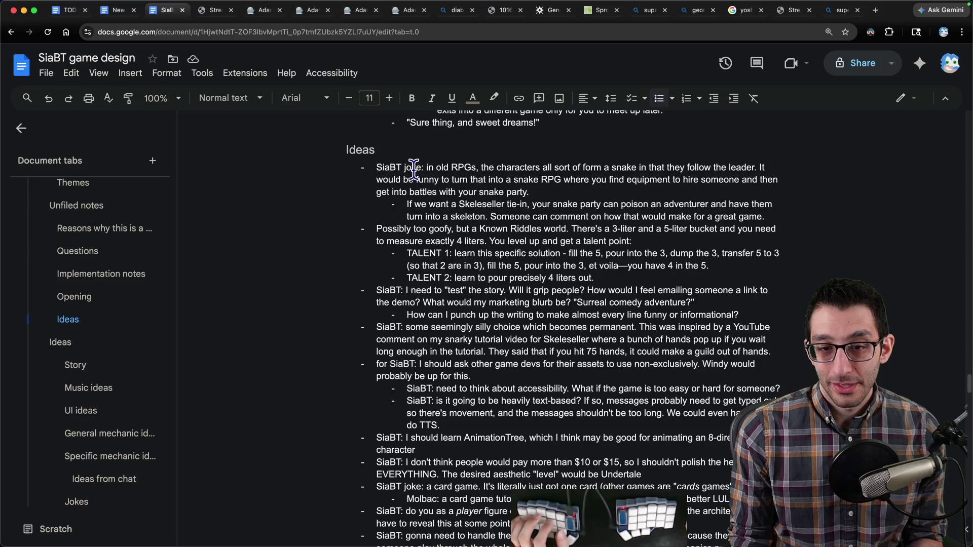
{"action": "scroll", "coordinate": [414, 169], "scroll_direction": "down", "scroll_amount": 2}
{"action": "mouse_move", "coordinate": [376, 171]}
{"action": "left_mouse_down"}
{"action": "mouse_move", "coordinate": [495, 186]}
{"action": "mouse_move", "coordinate": [493, 233]}
{"action": "left_mouse_up"}
{"action": "left_click", "coordinate": [461, 234]}
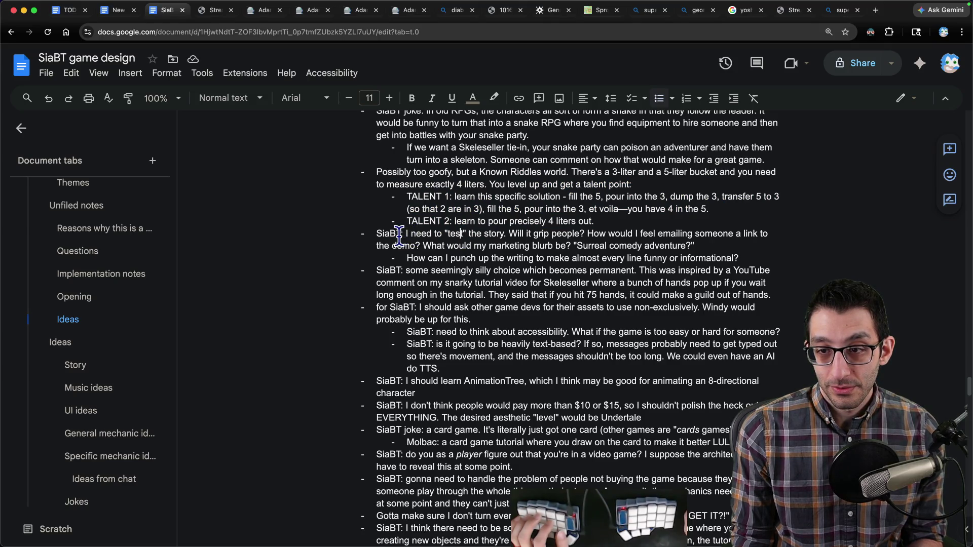
- Cut the test-the-story bullet and its sub-bullet out of the Ideas list
{"action": "type", "text": "t"}
{"action": "triple_click", "coordinate": [399, 235]}
{"action": "key", "text": "shift+Down"}
{"action": "key", "text": "BackSpace"}
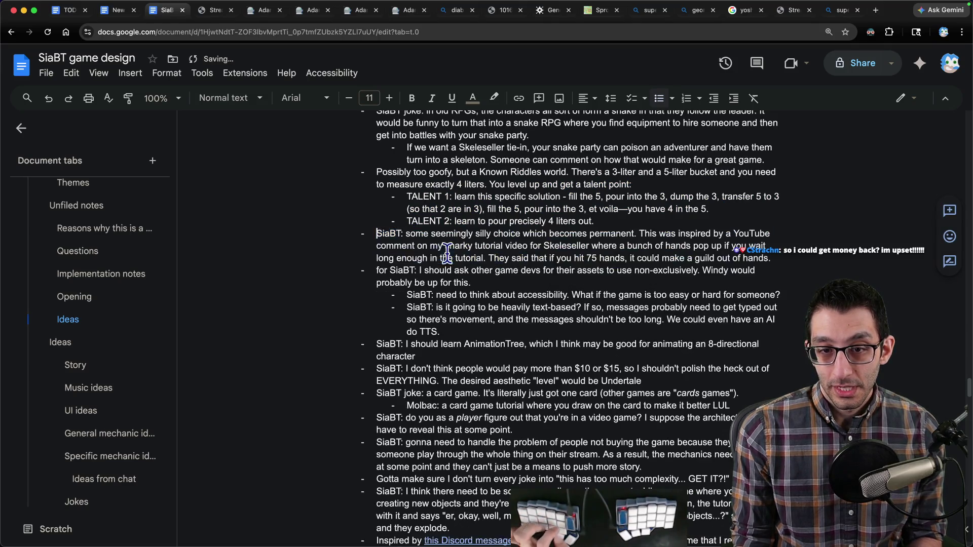
- In the Questions tab, delete the SiaBT prefix from the moved story-testing note
{"action": "left_click", "coordinate": [93, 253]}
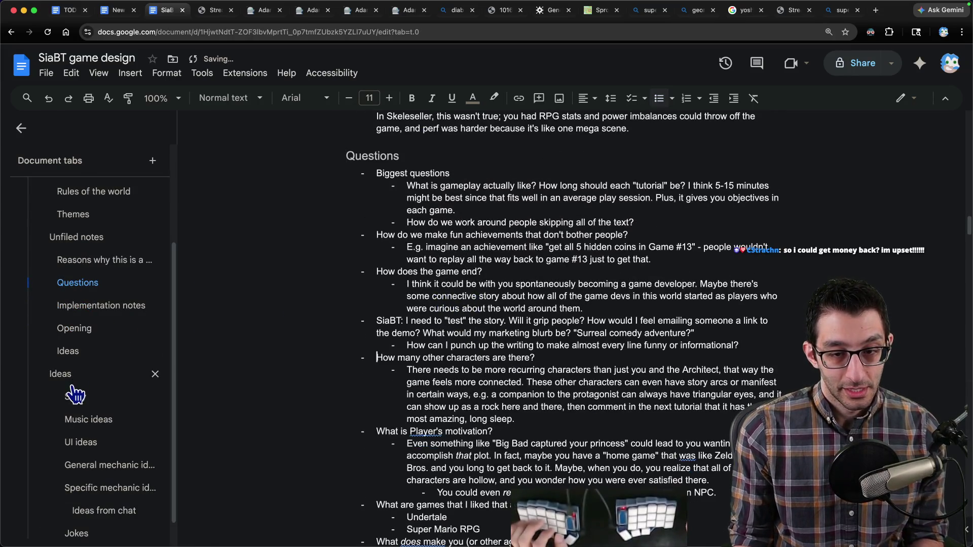
{"action": "left_click", "coordinate": [86, 356]}
{"action": "scroll", "coordinate": [432, 252], "scroll_direction": "down", "scroll_amount": 3}
{"action": "key", "text": "super+bracketleft"}
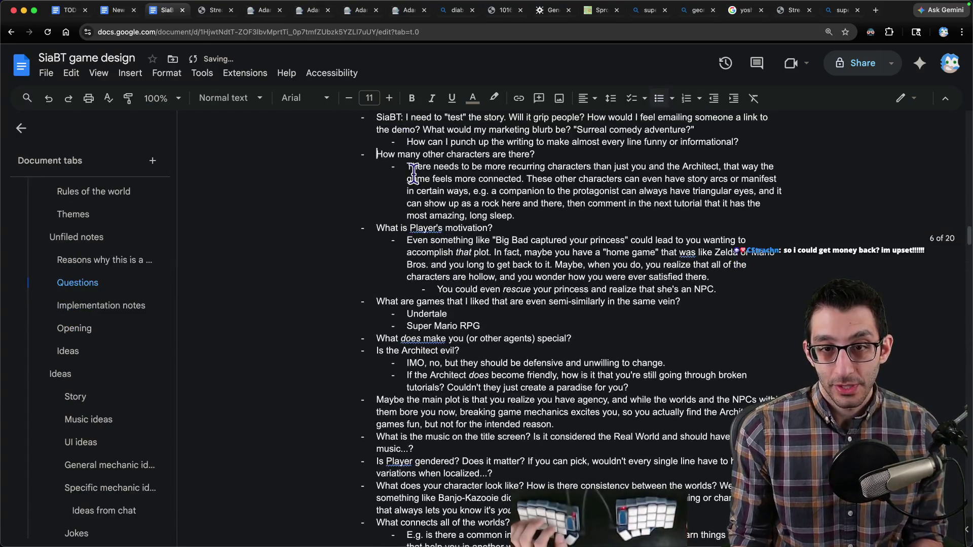
{"action": "key", "text": "Delete"}
{"action": "key", "text": "Delete"}
{"action": "key", "text": "Delete"}
- Return to Ideas and review the card-game joke and player-figures-out-it's-a-game ideas
{"action": "left_click", "coordinate": [86, 416]}
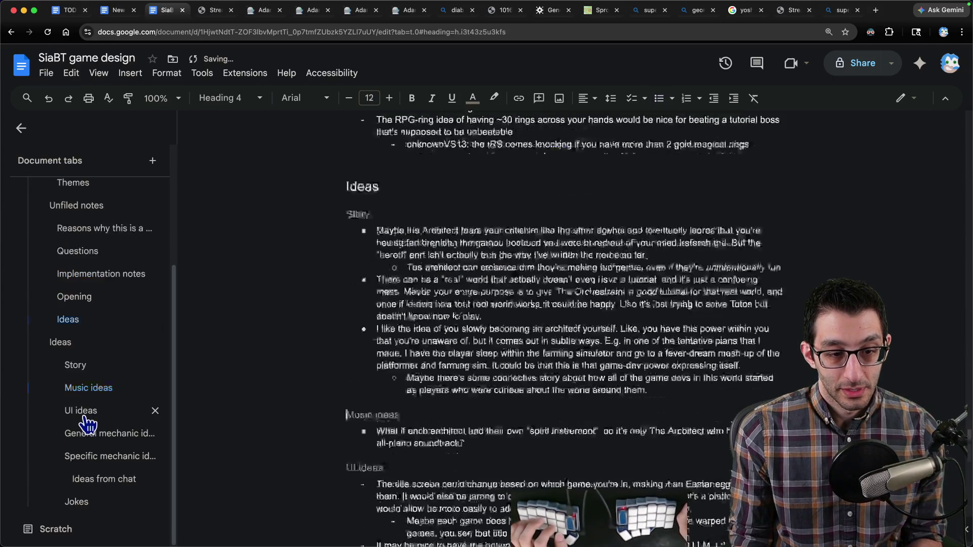
{"action": "left_click", "coordinate": [94, 324]}
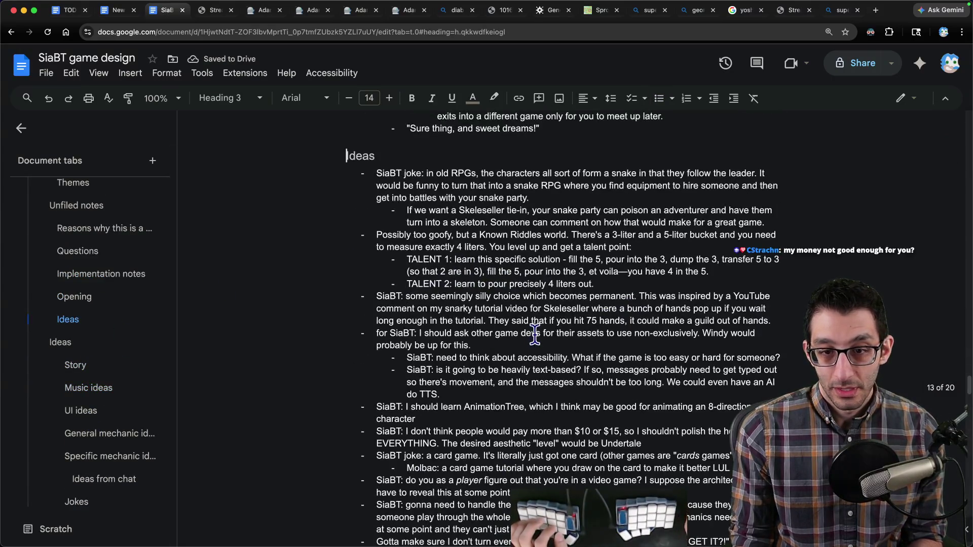
{"action": "scroll", "coordinate": [498, 316], "scroll_direction": "down", "scroll_amount": 5}
{"action": "scroll", "coordinate": [498, 317], "scroll_direction": "down", "scroll_amount": 3}
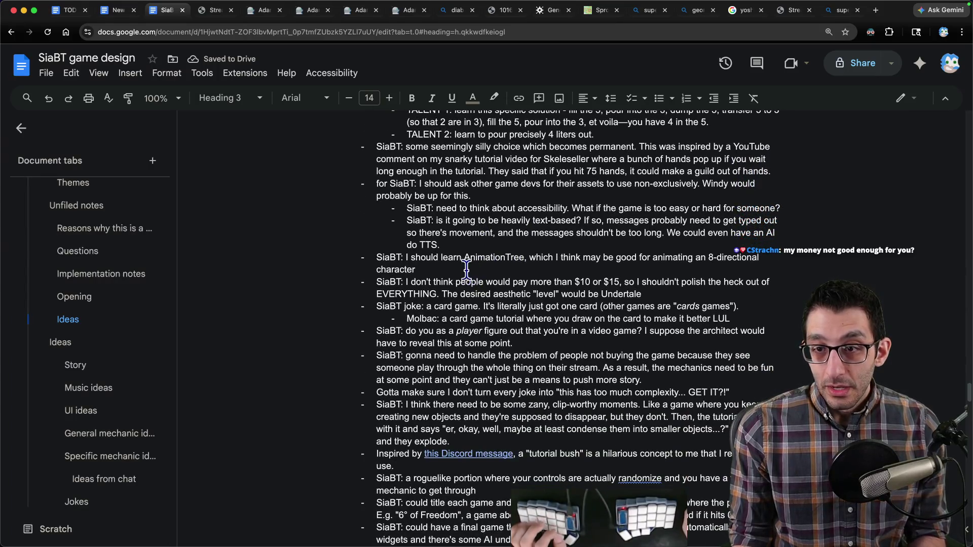
{"action": "scroll", "coordinate": [423, 256], "scroll_direction": "down", "scroll_amount": 3}
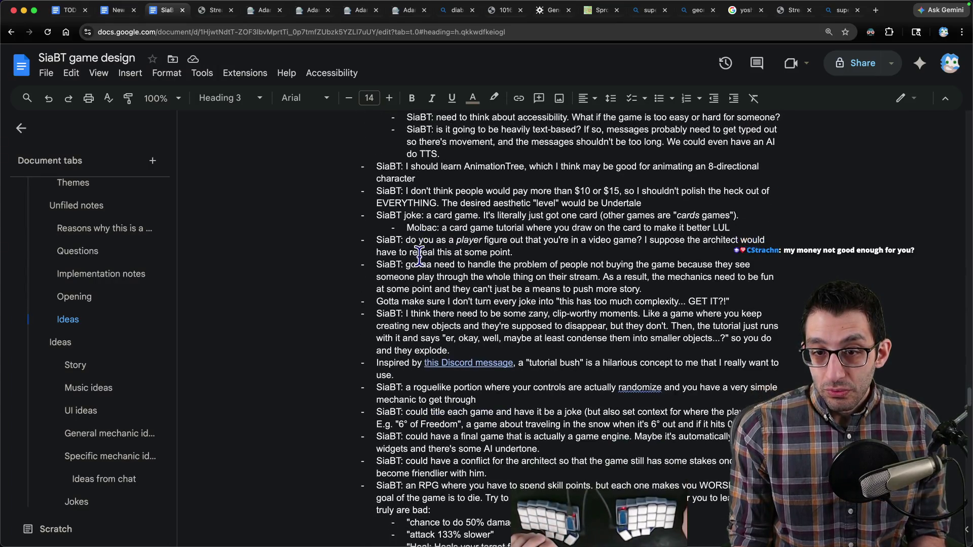
{"action": "triple_click", "coordinate": [398, 214]}
{"action": "left_click_drag", "start_coordinate": [384, 240], "coordinate": [416, 250]}
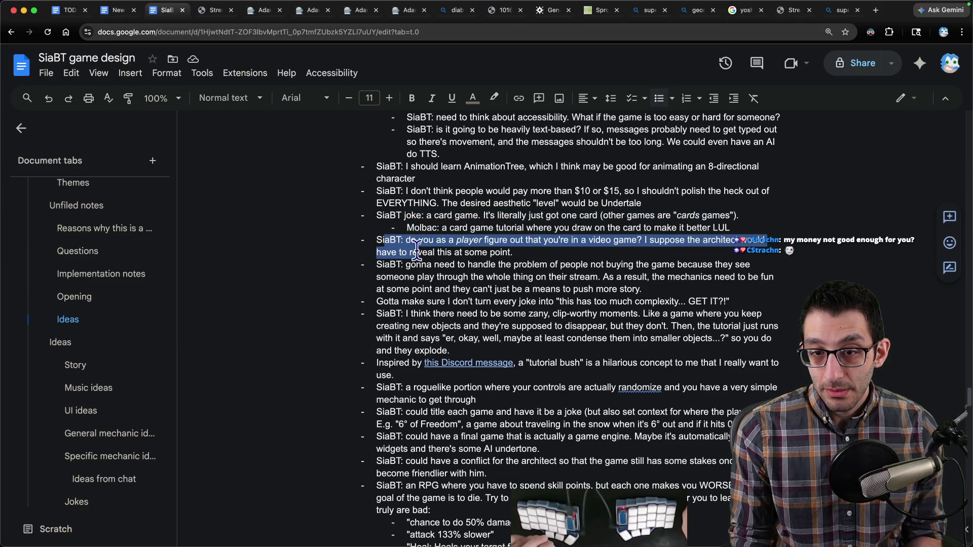
- Review the do-you-as-a-player, people-not-buying, 'Gotta make sure' and zany clip-worthy paragraphs
{"action": "scroll", "coordinate": [414, 252], "scroll_direction": "down", "scroll_amount": 2}
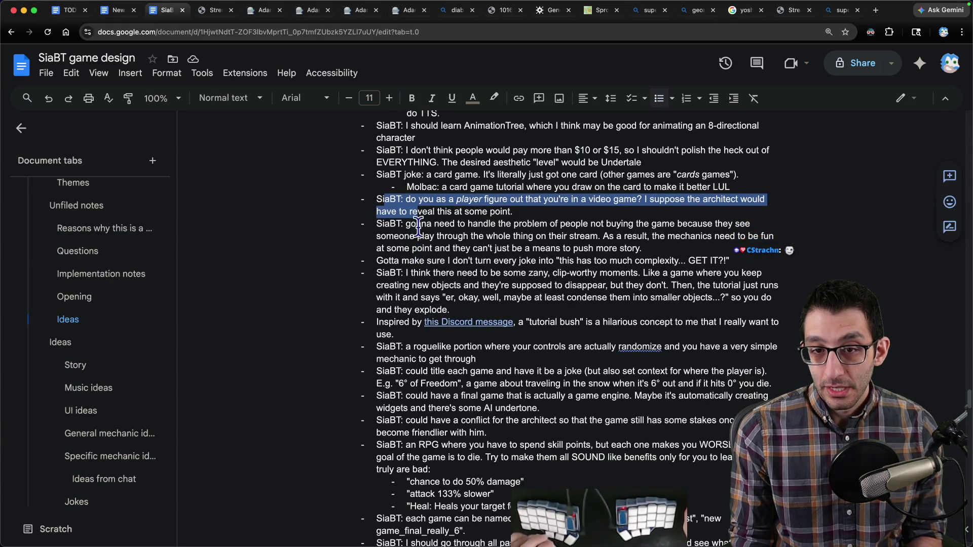
{"action": "triple_click", "coordinate": [427, 203]}
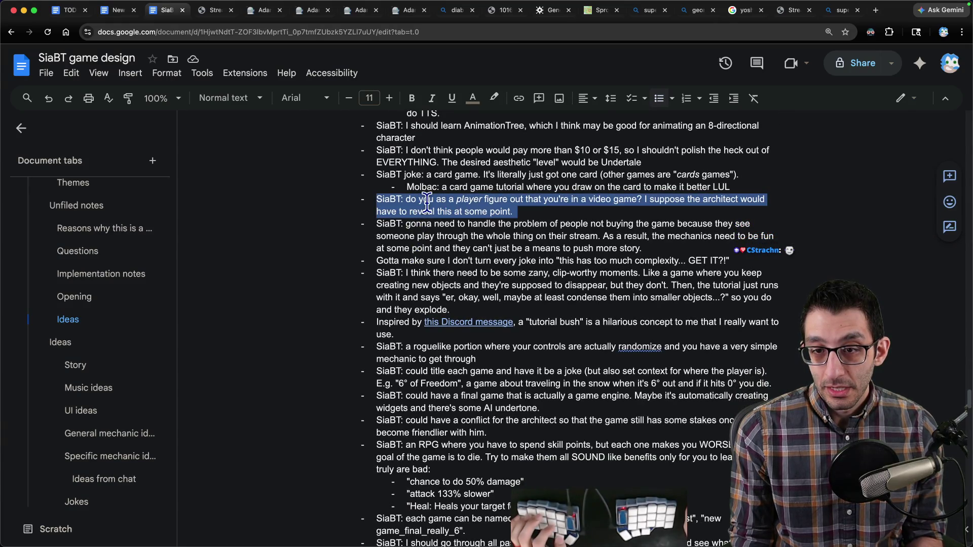
{"action": "triple_click", "coordinate": [434, 229]}
{"action": "triple_click", "coordinate": [418, 261]}
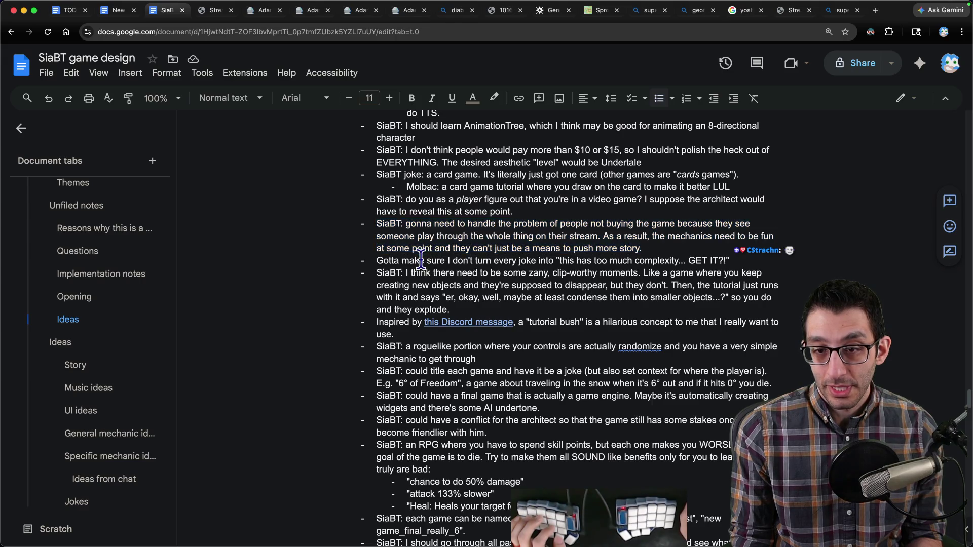
{"action": "triple_click", "coordinate": [421, 276]}
{"action": "scroll", "coordinate": [530, 289], "scroll_direction": "down", "scroll_amount": 5}
{"action": "scroll", "coordinate": [535, 290], "scroll_direction": "down", "scroll_amount": 3}
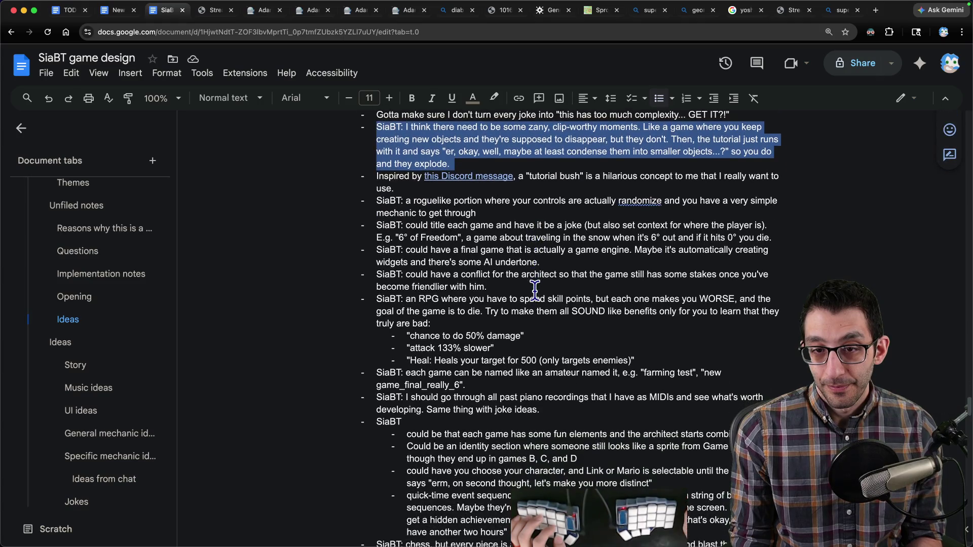
- Accept the spelling fix changing 'randomize' to 'randomized' in the roguelike portion idea
{"action": "double_click", "coordinate": [537, 176]}
{"action": "left_click", "coordinate": [578, 176], "text": "shift"}
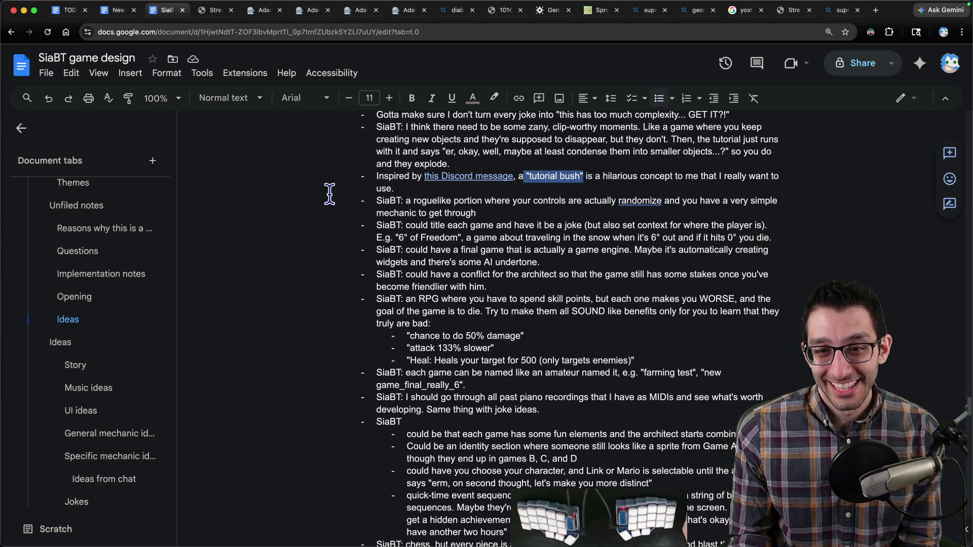
{"action": "mouse_move", "coordinate": [405, 202]}
{"action": "left_mouse_down"}
{"action": "mouse_move", "coordinate": [484, 203]}
{"action": "mouse_move", "coordinate": [477, 217]}
{"action": "left_mouse_up"}
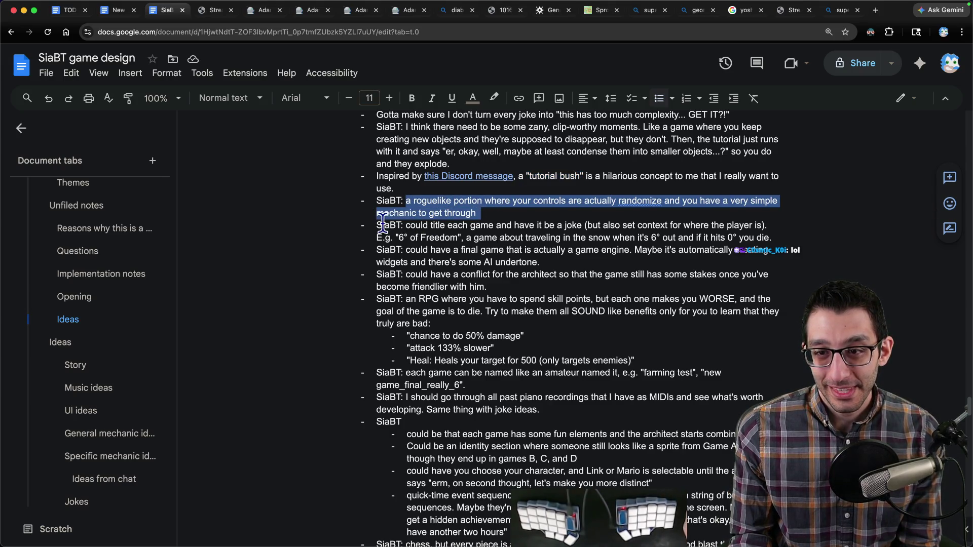
{"action": "left_click", "coordinate": [640, 202]}
{"action": "left_click", "coordinate": [646, 188]}
- Select the architect-conflict bullet and move it down below the RPG item
{"action": "mouse_move", "coordinate": [403, 226]}
{"action": "left_mouse_down"}
{"action": "mouse_move", "coordinate": [437, 226]}
{"action": "mouse_move", "coordinate": [449, 240]}
{"action": "left_mouse_up"}
{"action": "mouse_move", "coordinate": [403, 274]}
{"action": "left_mouse_down"}
{"action": "mouse_move", "coordinate": [455, 288]}
{"action": "mouse_move", "coordinate": [436, 283]}
{"action": "left_mouse_up"}
{"action": "triple_click", "coordinate": [436, 282]}
{"action": "scroll", "coordinate": [558, 243], "scroll_direction": "down", "scroll_amount": 4}
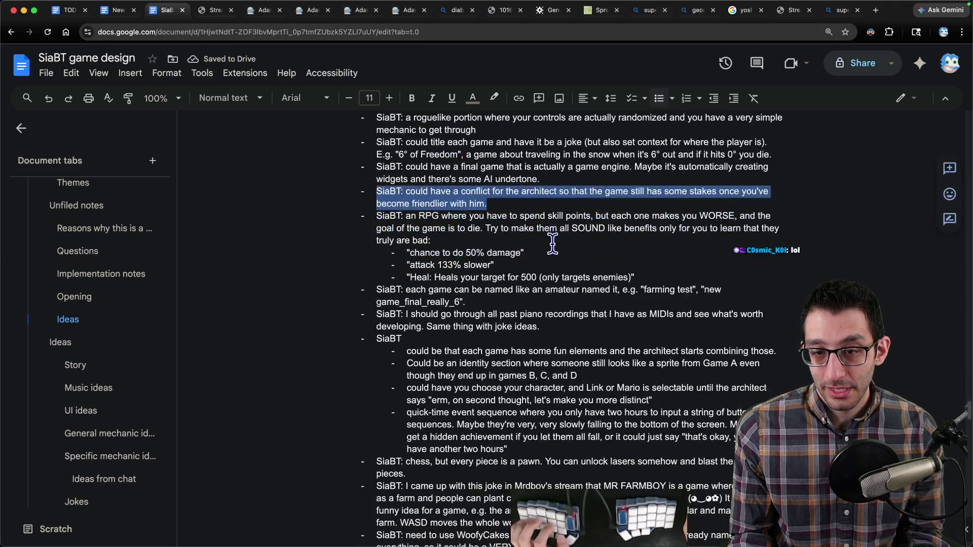
{"action": "key", "text": "ctrl+shift+Down"}
{"action": "key", "text": "ctrl+shift+Down"}
{"action": "key", "text": "ctrl+shift+Down"}
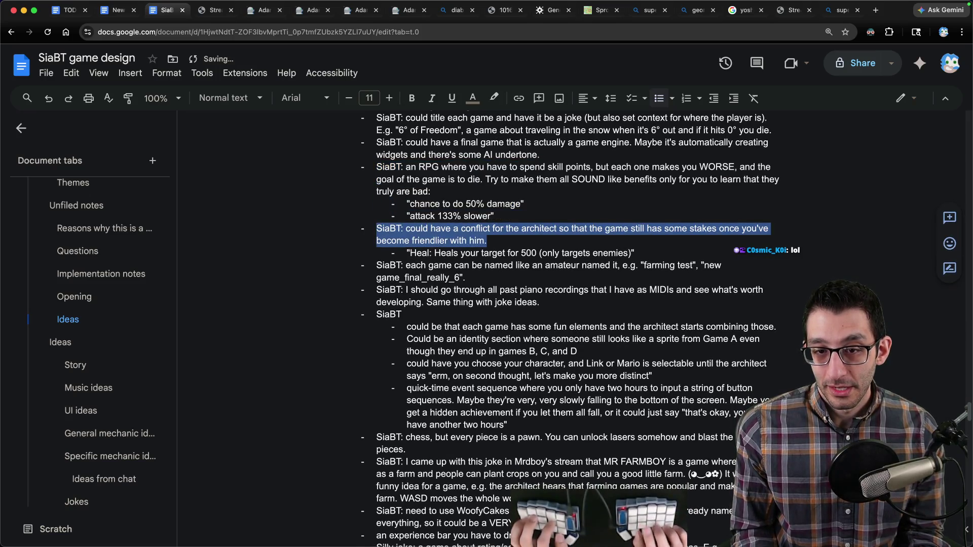
{"action": "key", "text": "ctrl+shift+Down"}
{"action": "key", "text": "ctrl+shift+Down"}
{"action": "key", "text": "ctrl+shift+Down"}
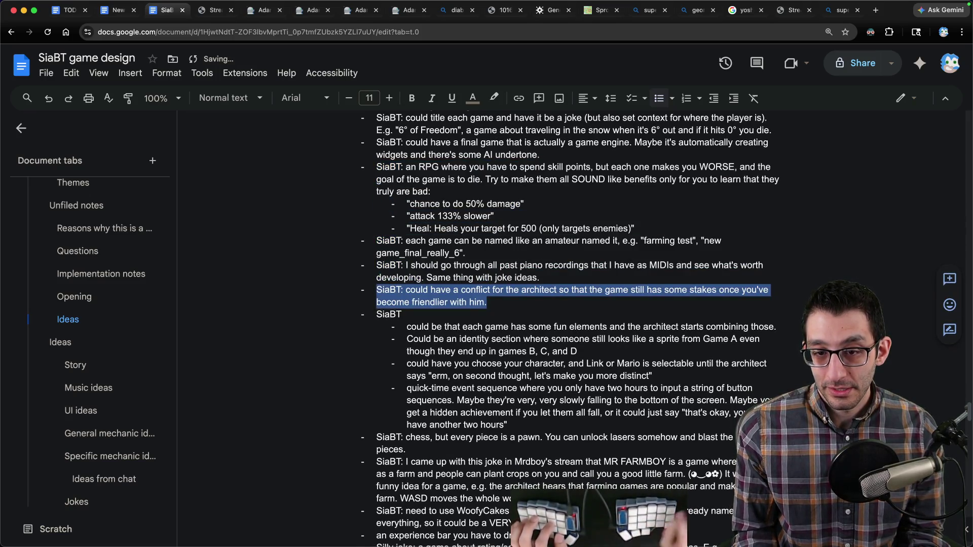
{"action": "scroll", "coordinate": [628, 232], "scroll_direction": "down", "scroll_amount": 5}
{"action": "scroll", "coordinate": [628, 232], "scroll_direction": "up", "scroll_amount": 3}
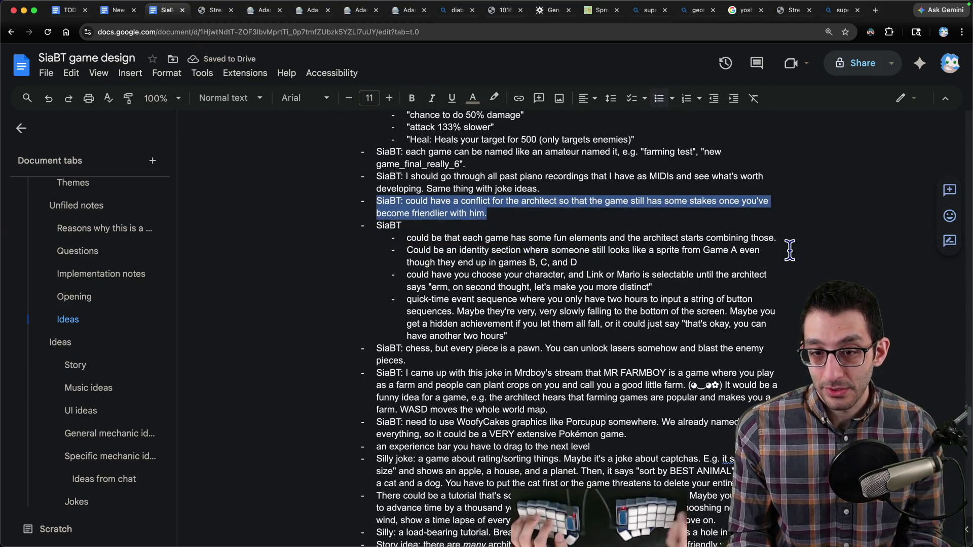
{"action": "key", "text": "ctrl+shift+Down"}
{"action": "key", "text": "ctrl+shift+Down"}
{"action": "key", "text": "ctrl+shift+Down"}
{"action": "key", "text": "ctrl+shift+Up"}
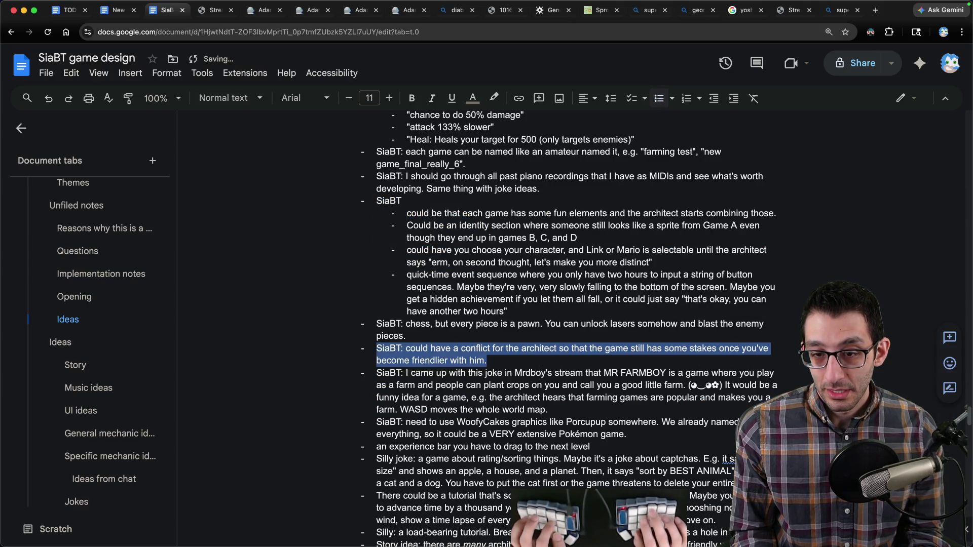
- Move the architect-conflict bullet down past the Mrdboy, WoofyCakes, captcha and load-bearing tutorial ideas
{"action": "scroll", "coordinate": [787, 252], "scroll_direction": "down", "scroll_amount": 3}
{"action": "scroll", "coordinate": [786, 254], "scroll_direction": "down", "scroll_amount": 2}
{"action": "key", "text": "ctrl+shift+Down"}
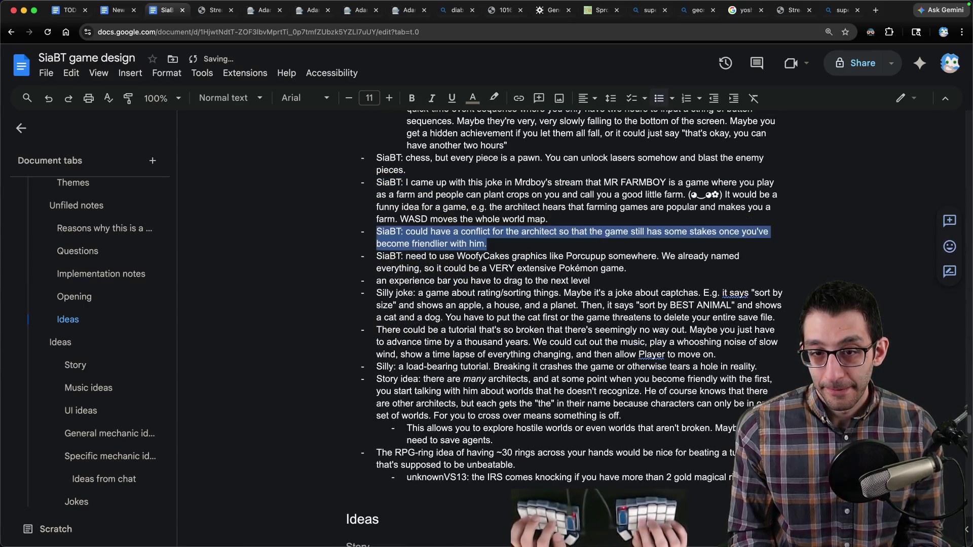
{"action": "key", "text": "ctrl+shift+Down"}
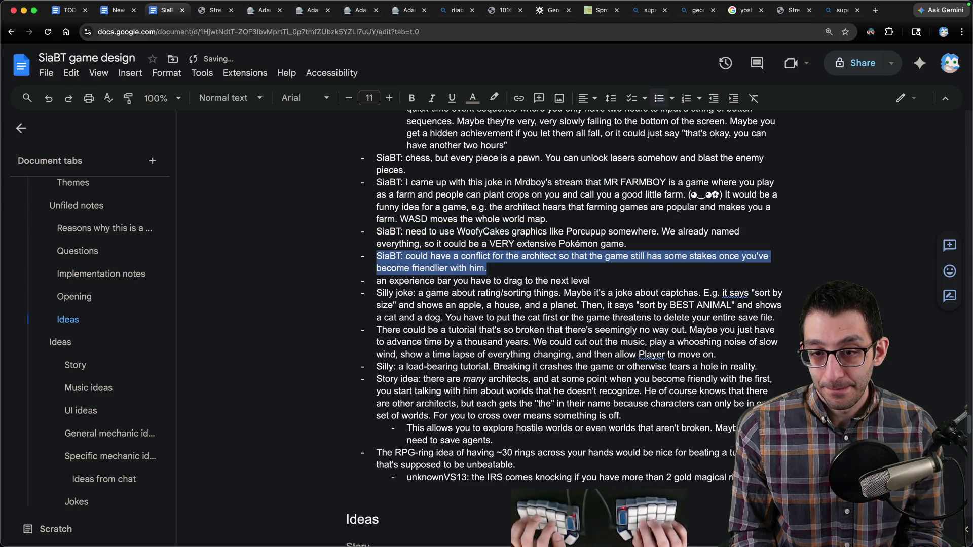
{"action": "key", "text": "ctrl+shift+Down"}
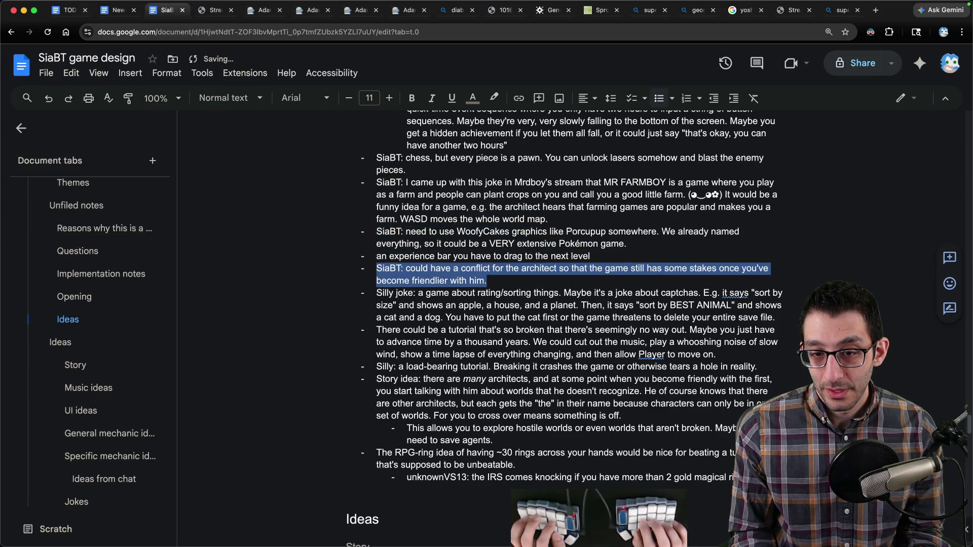
{"action": "key", "text": "ctrl+shift+Down"}
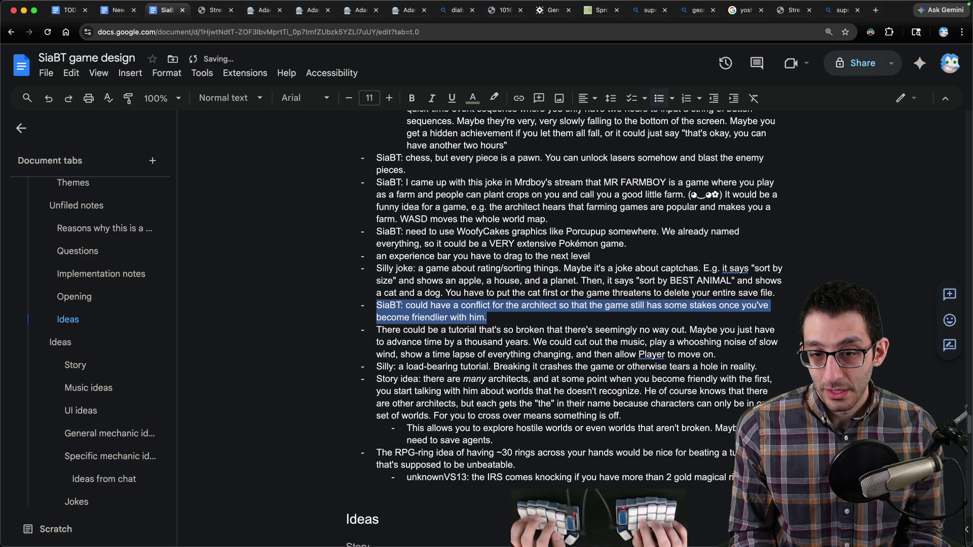
{"action": "key", "text": "ctrl+shift+Down"}
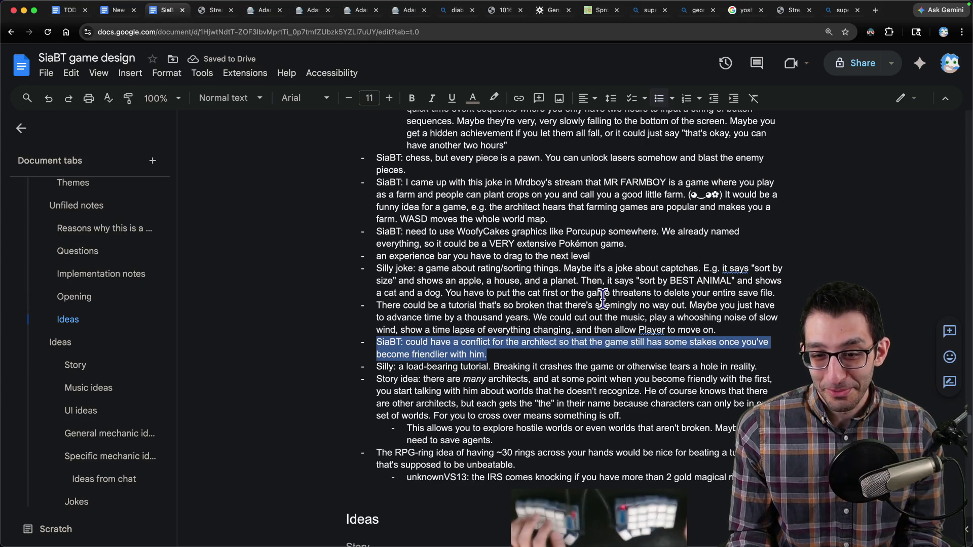
{"action": "scroll", "coordinate": [594, 370], "scroll_direction": "down", "scroll_amount": 1}
{"action": "scroll", "coordinate": [594, 370], "scroll_direction": "down", "scroll_amount": 1}
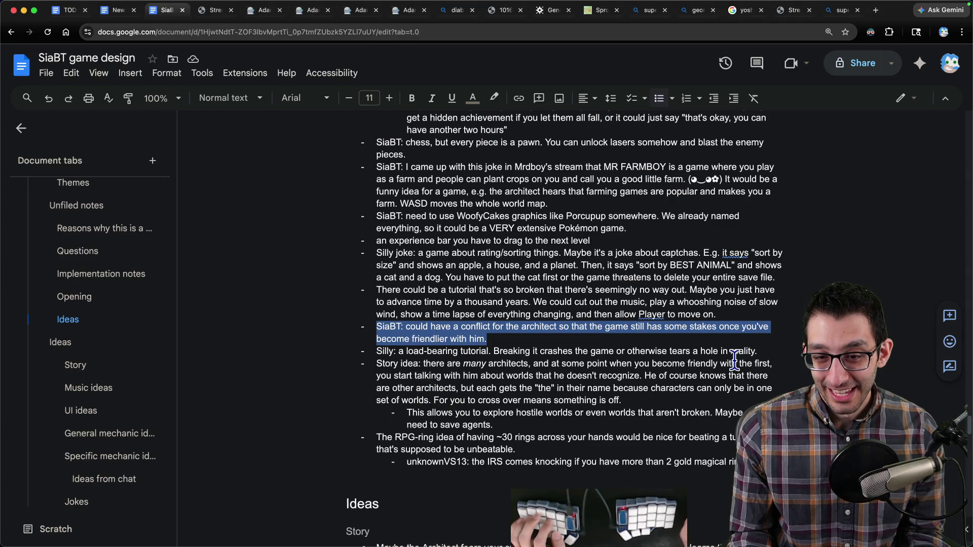
{"action": "key", "text": "ctrl+shift+Down"}
- Cut the architect-conflict and many-architects bullets, keeping the RPG-ring idea in place
{"action": "left_click", "coordinate": [489, 339]}
{"action": "key", "text": "Home"}
{"action": "key", "text": "shift+Down"}
{"action": "key", "text": "shift+Down"}
{"action": "key", "text": "shift+Down"}
{"action": "key", "text": "BackSpace"}
{"action": "key", "text": "ctrl+z"}
{"action": "key", "text": "shift+Up"}
{"action": "key", "text": "shift+Up"}
{"action": "key", "text": "ctrl+c"}
{"action": "key", "text": "BackSpace"}
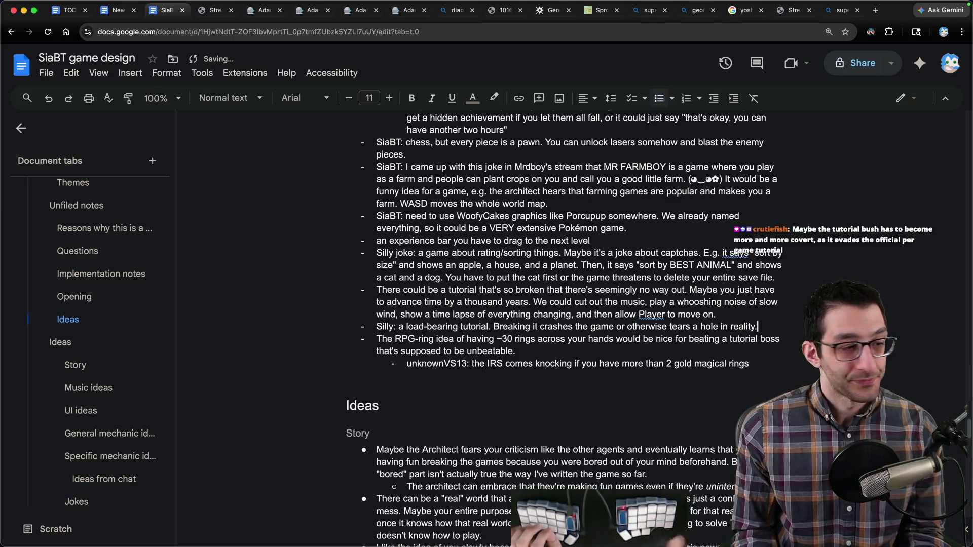
- Paste the two architect bullets at the end of Story, removing their 'SiaBT:' and 'Story idea:' prefixes
{"action": "left_click", "coordinate": [92, 369]}
{"action": "left_click", "coordinate": [657, 331]}
{"action": "key", "text": "ctrl+v"}
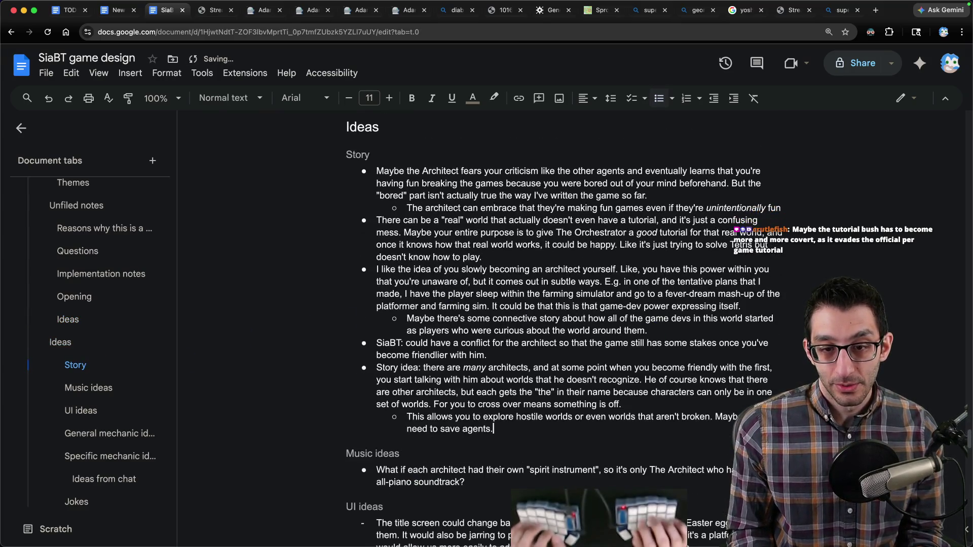
{"action": "key", "text": "Delete"}
{"action": "key", "text": "Delete"}
{"action": "key", "text": "Delete"}
{"action": "key", "text": "Delete"}
{"action": "type", "text": "C"}
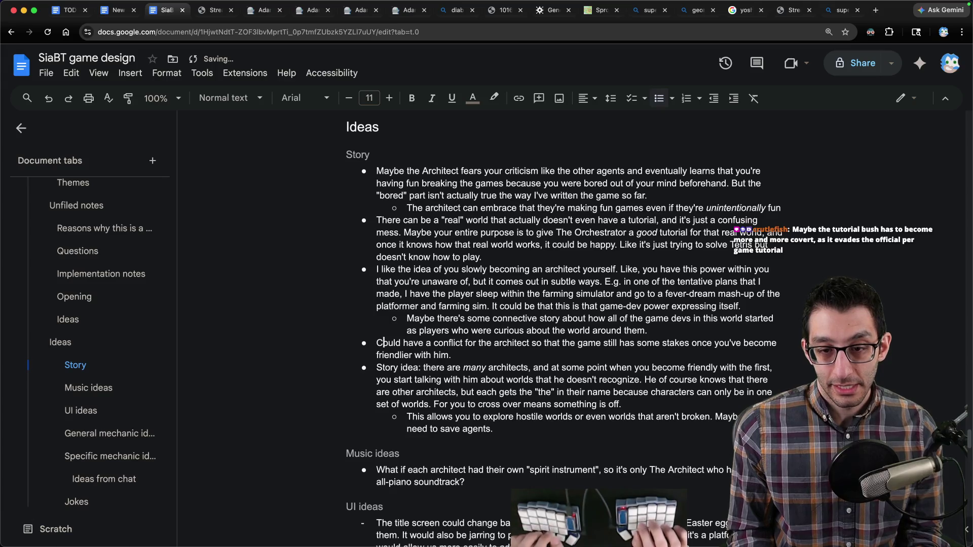
{"action": "key", "text": "Down"}
{"action": "key", "text": "Home"}
{"action": "key", "text": "Delete"}
{"action": "key", "text": "Delete"}
{"action": "key", "text": "Delete"}
{"action": "key", "text": "Delete"}
{"action": "key", "text": "Delete"}
{"action": "key", "text": "Delete"}
{"action": "type", "text": "T"}
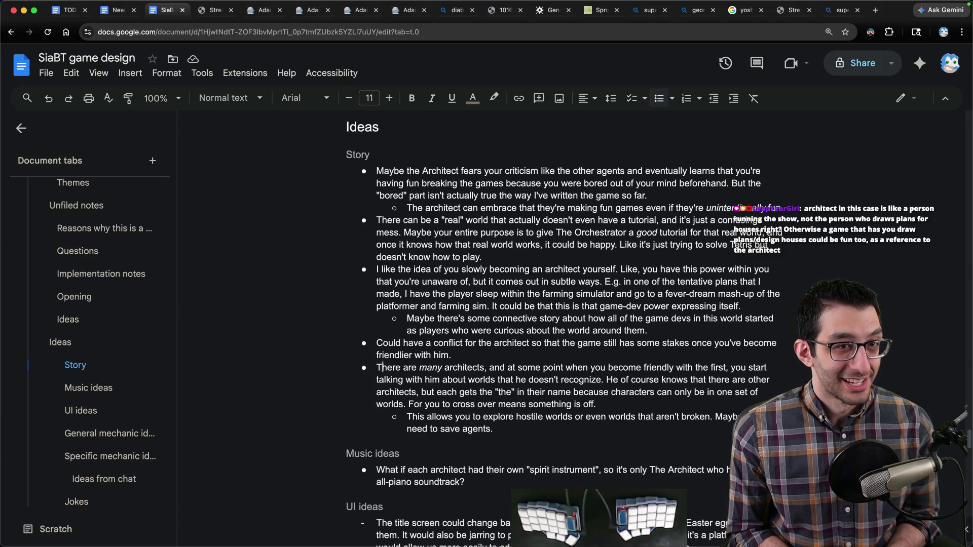
- Bring up the Ideas from chat section of the design doc
{"action": "scroll", "coordinate": [473, 364], "scroll_direction": "up", "scroll_amount": 3}
{"action": "scroll", "coordinate": [464, 364], "scroll_direction": "up", "scroll_amount": 6}
{"action": "scroll", "coordinate": [464, 364], "scroll_direction": "down", "scroll_amount": 10}
{"action": "left_click", "coordinate": [86, 481]}
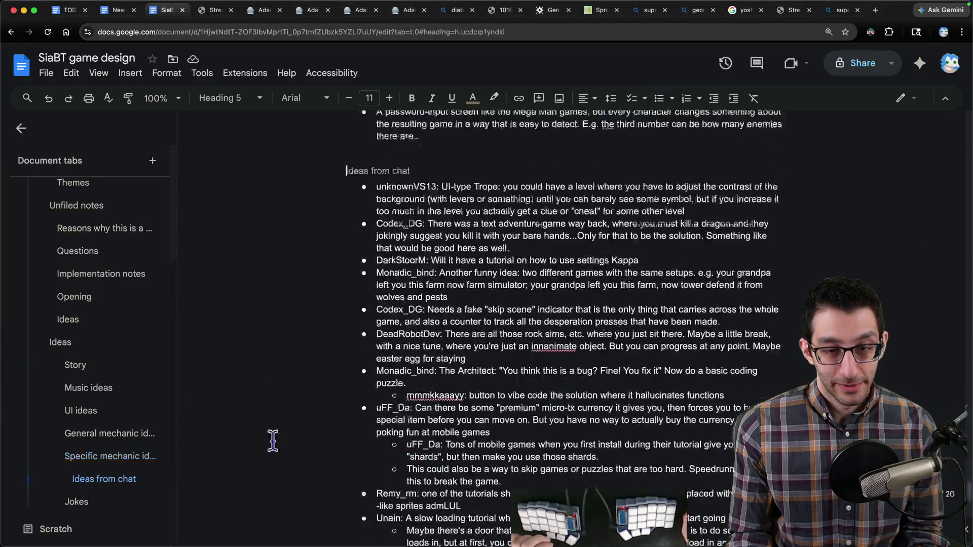
- Paste the herd-the-sheep tutorial suggestion at the end of Ideas from chat with an indented reply bullet
{"action": "scroll", "coordinate": [210, 456], "scroll_direction": "down", "scroll_amount": 5}
{"action": "left_click", "coordinate": [378, 466]}
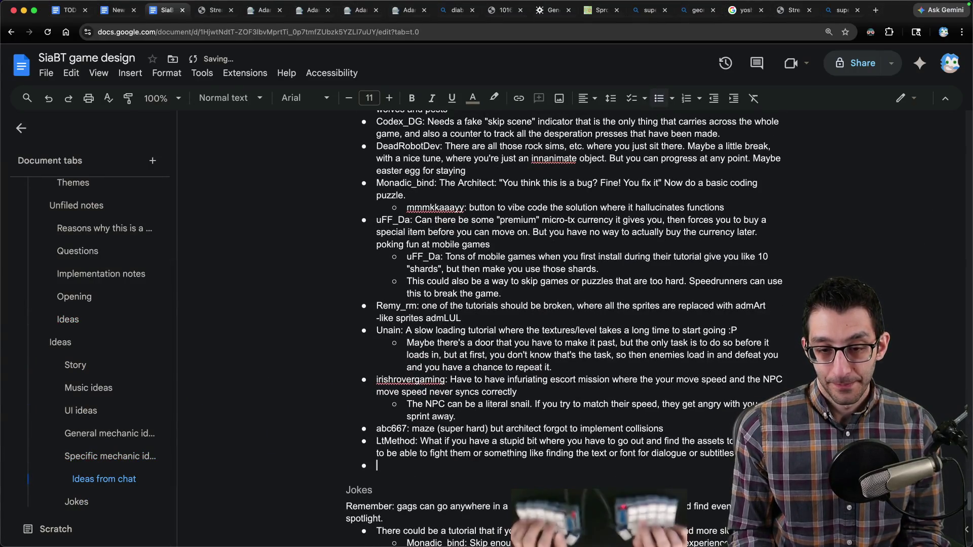
{"action": "key", "text": "super+v"}
{"action": "key", "text": "Delete"}
{"action": "key", "text": "Down"}
{"action": "key", "text": "Down"}
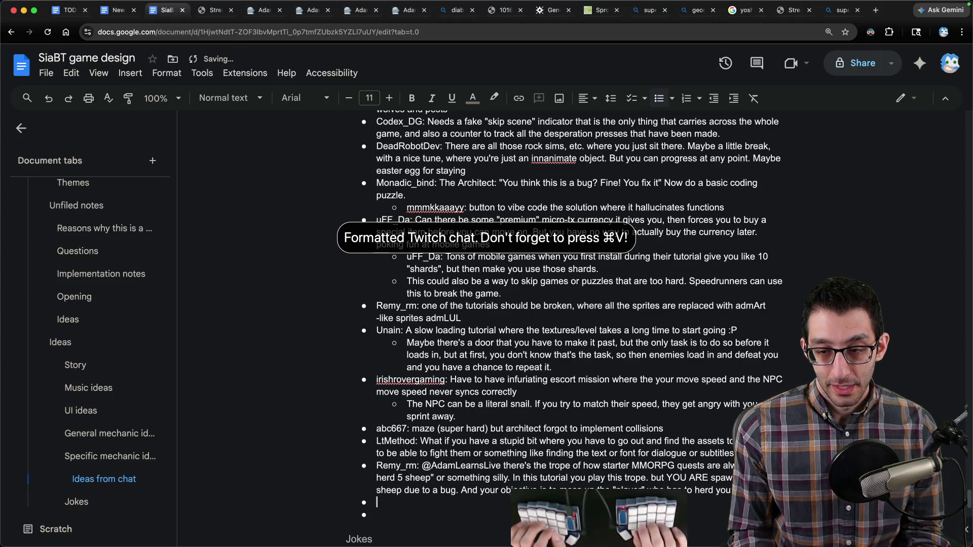
{"action": "key", "text": "End"}
{"action": "key", "text": "Return"}
{"action": "key", "text": "Tab"}
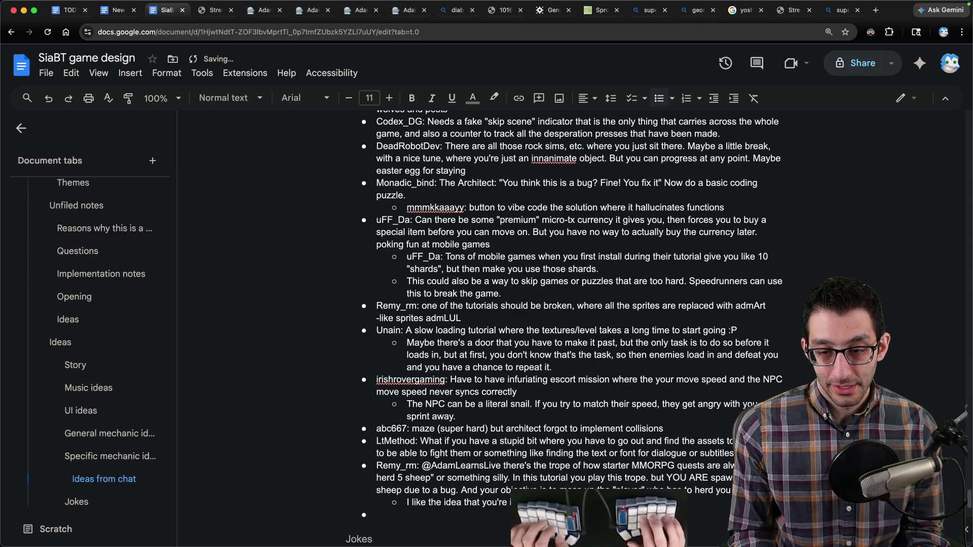
{"action": "key", "text": "BackSpace"}
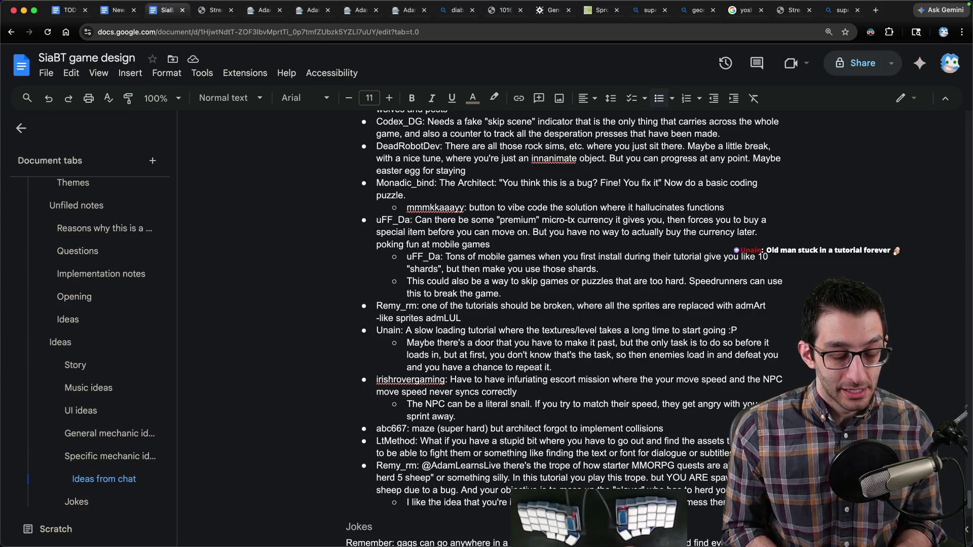
{"action": "key", "text": "super+t"}
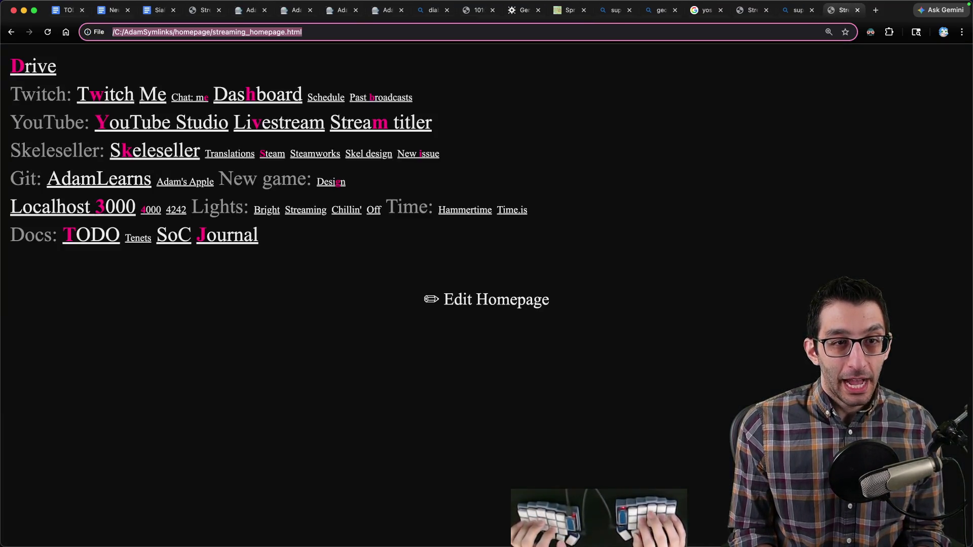
- Search Bing for 'undertale intentional crash', skim the results, then return to the TODO doc
{"action": "type", "text": "undertale intentional crash"}
{"action": "key", "text": "Return"}
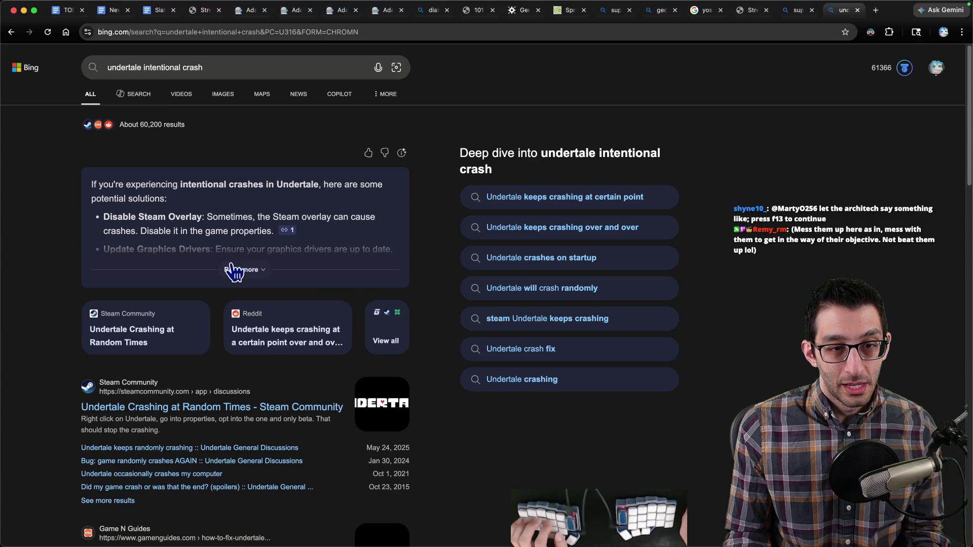
{"action": "scroll", "coordinate": [238, 273], "scroll_direction": "down", "scroll_amount": 4}
{"action": "scroll", "coordinate": [247, 273], "scroll_direction": "up", "scroll_amount": 4}
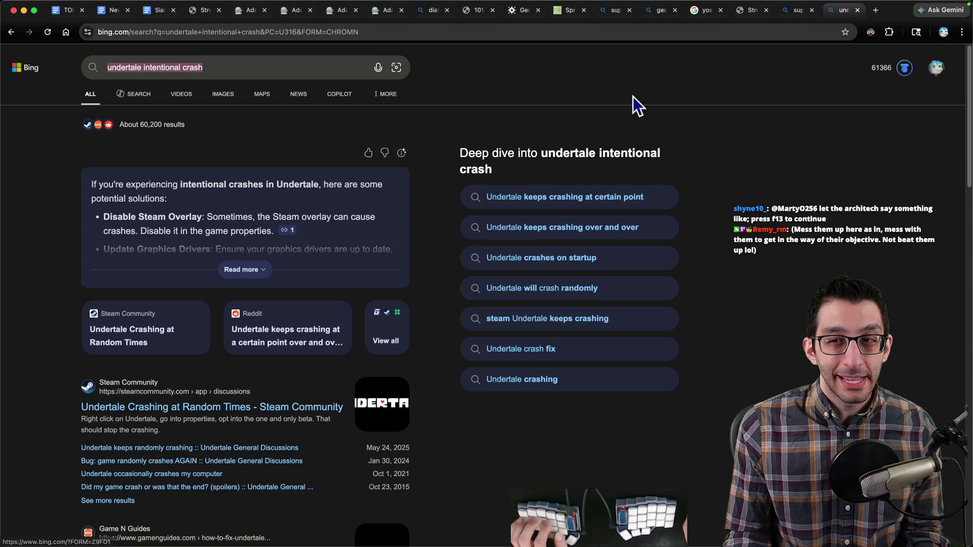
{"action": "key", "text": "super+w"}
{"action": "key", "text": "super+1"}
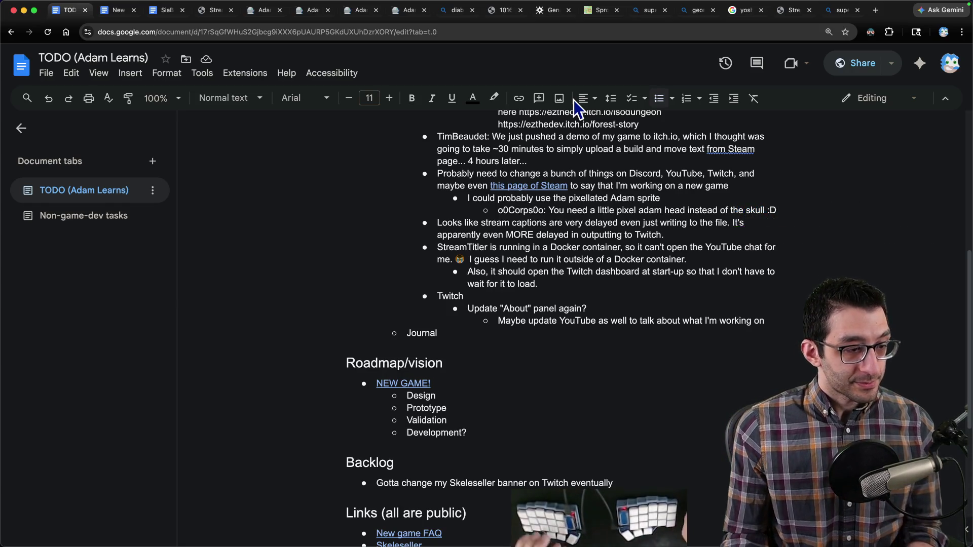
- Switch to the SiaBT design doc and jump to the 'Reasons why this is a great game to make' section
{"action": "scroll", "coordinate": [446, 335], "scroll_direction": "up", "scroll_amount": 10}
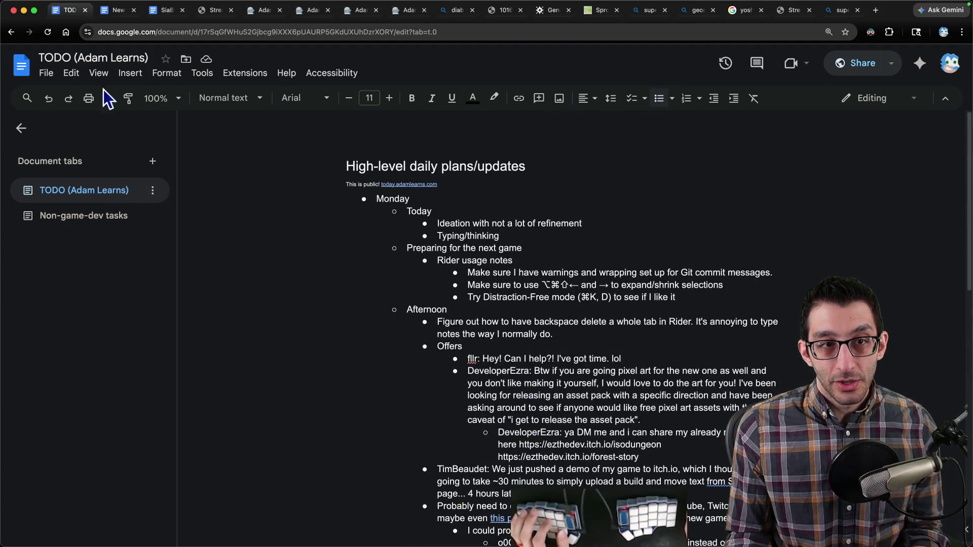
{"action": "left_click_drag", "start_coordinate": [165, 10], "coordinate": [119, 10]}
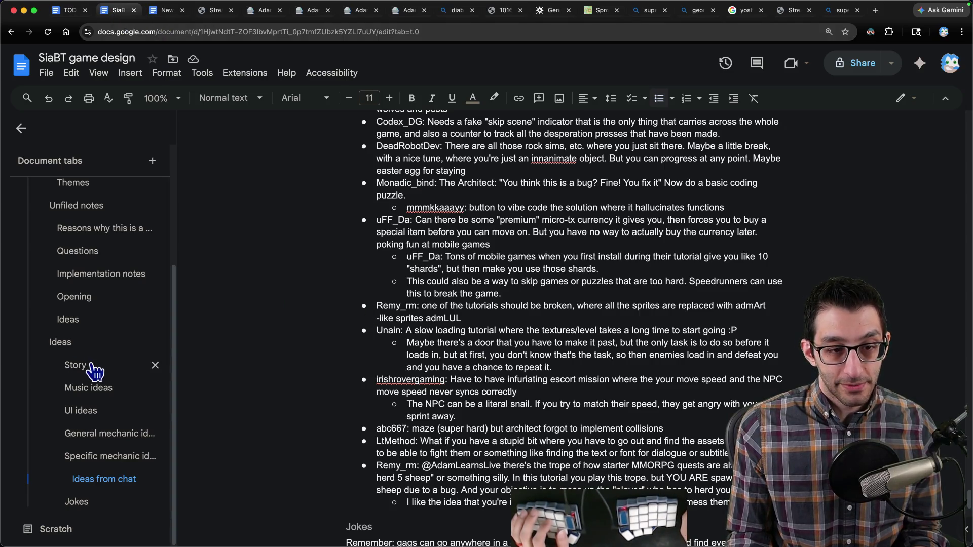
{"action": "left_click", "coordinate": [68, 319]}
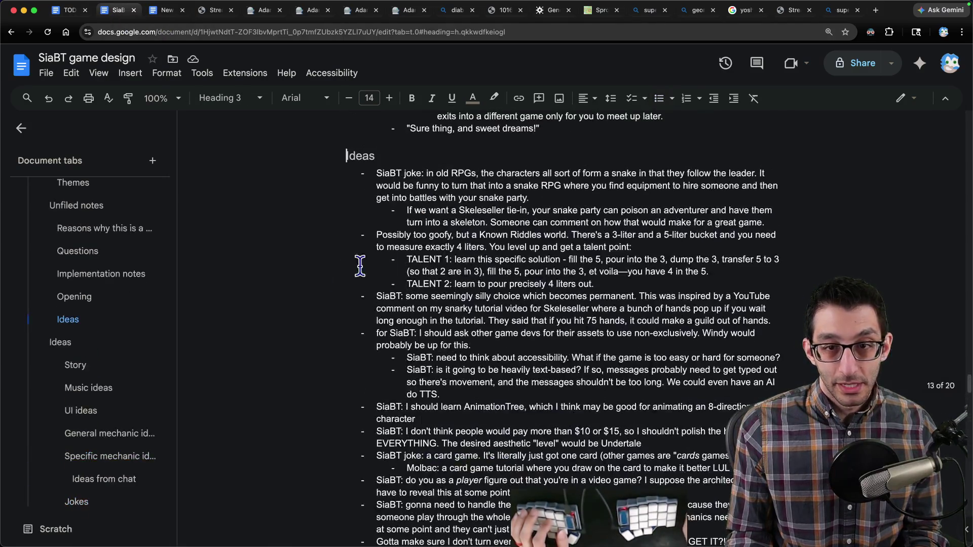
{"action": "left_click", "coordinate": [96, 298]}
{"action": "left_click", "coordinate": [99, 280]}
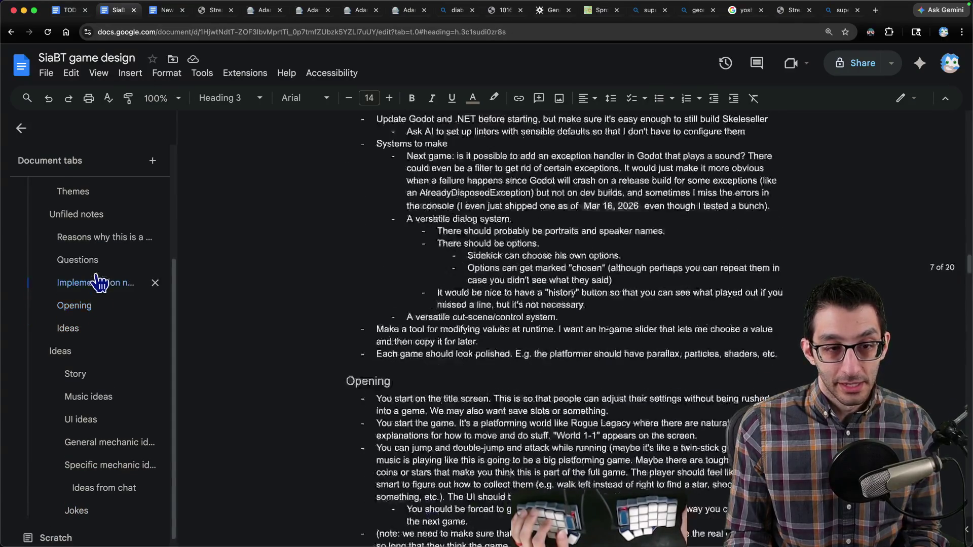
{"action": "left_click", "coordinate": [92, 260]}
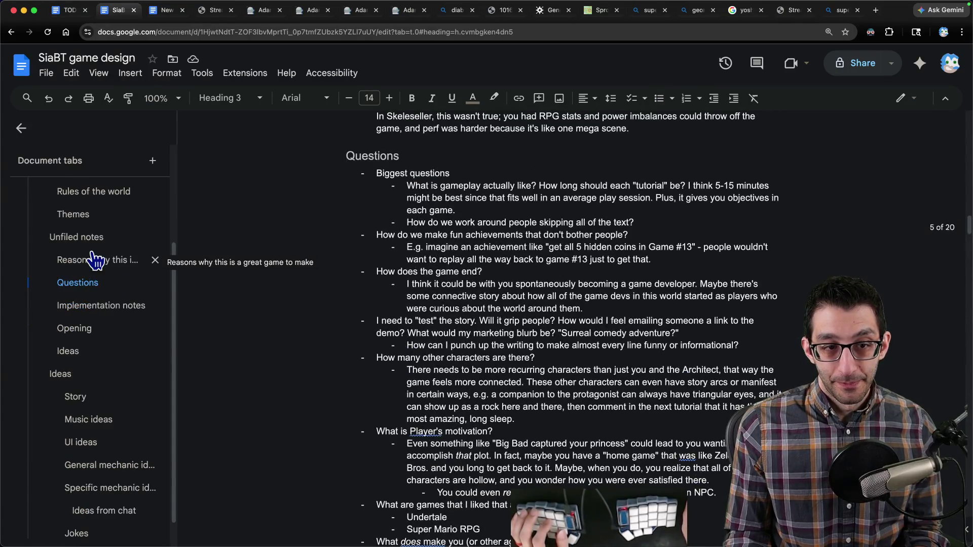
{"action": "left_click", "coordinate": [95, 261]}
- Cut the Reasons section and paste it just above 'World, rules, and characters'
{"action": "scroll", "coordinate": [279, 272], "scroll_direction": "up", "scroll_amount": 2}
{"action": "left_click_drag", "start_coordinate": [630, 440], "coordinate": [544, 378]}
{"action": "left_click", "coordinate": [314, 250], "text": "shift"}
{"action": "key", "text": "BackSpace"}
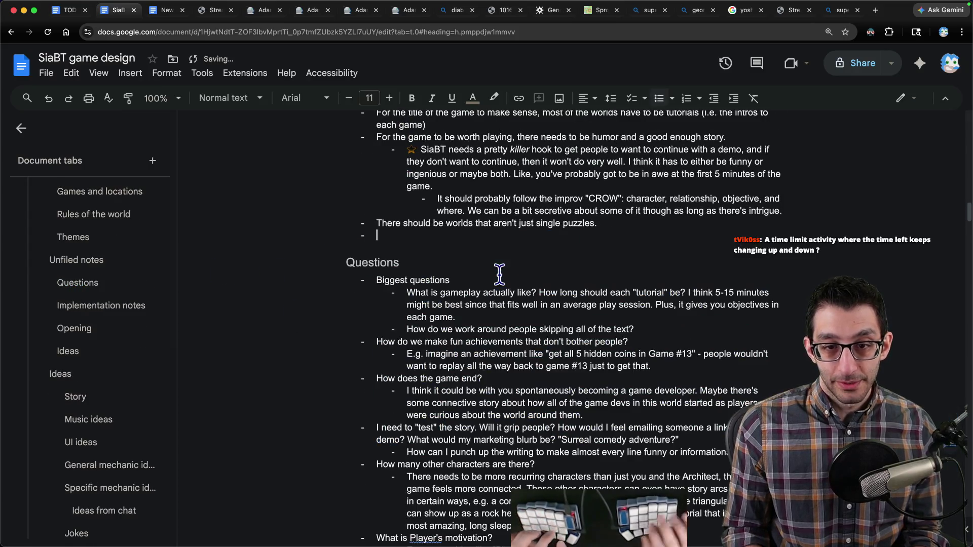
{"action": "scroll", "coordinate": [108, 231], "scroll_direction": "up", "scroll_amount": 2}
{"action": "left_click", "coordinate": [94, 284]}
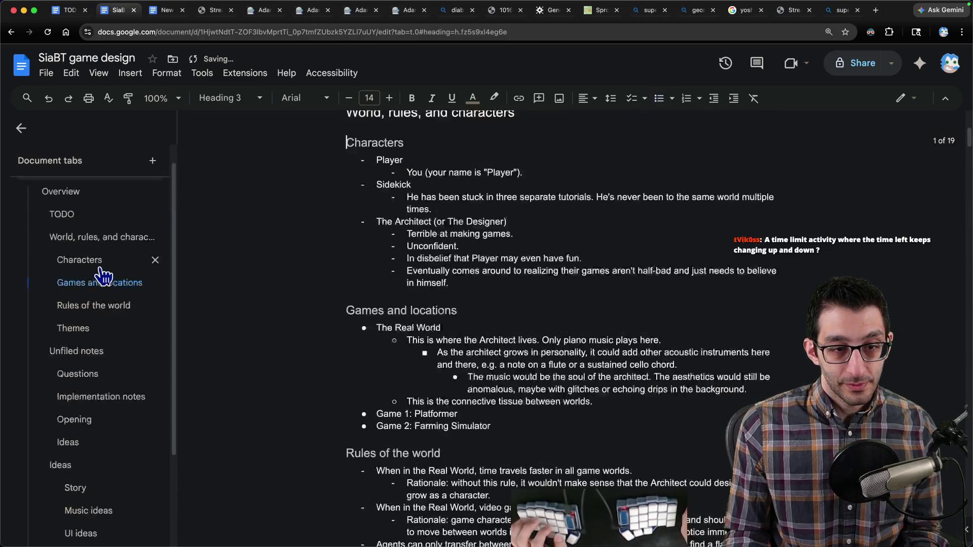
{"action": "type", "text": "Reasons why this is a great game to make Being able to use practically any assets should be freeing. We could even ask other indie devs for their games' assets. Having many different mini games and styles will let me explore tons of creative space (design, music, writing, etc.) It could also let me hire someone with their own style to infuse their own personality without the game seeming inconsistent. it's single-player, so the scope shouldn't get as crazy as Bot Land it's a different genre from what I've made, but the overall idea feels pretty unique and feels like it would be a good hook Godot should handle everything pretty well. I love the themes. It has hints of The Matrix, the novel I was writing, it will have a piano score in it, comedy, game dev. It's me. Each game world can be mostly separate, meaning once I finish a \"level\", I'm probably just done. In Skeleseller, this wasn't true; you had RPG stats and power imbalances could throw off the game, and perf was harder because it's like one mega scene."}
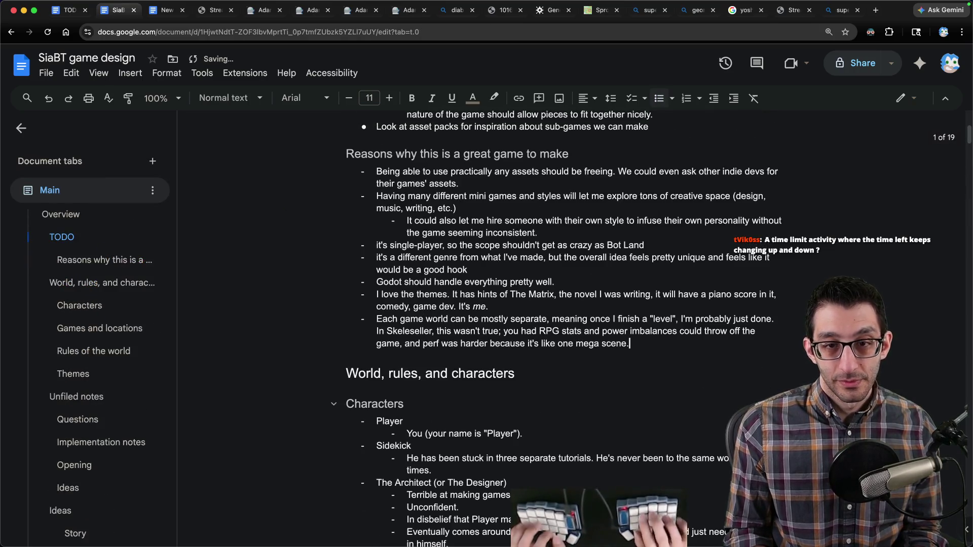
- Convert the dash-prefixed reasons lines into a bulleted list
{"action": "left_click", "coordinate": [479, 177]}
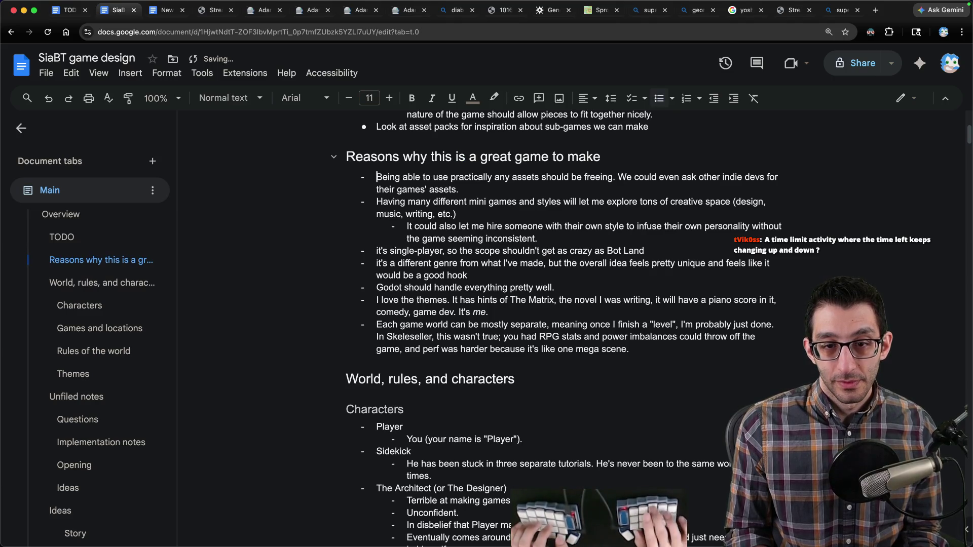
{"action": "key", "text": "shift+Down"}
{"action": "key", "text": "shift+Down"}
{"action": "key", "text": "shift+Down"}
{"action": "key", "text": "super+shift+8"}
{"action": "key", "text": "super+shift+8"}
{"action": "key", "text": "Right"}
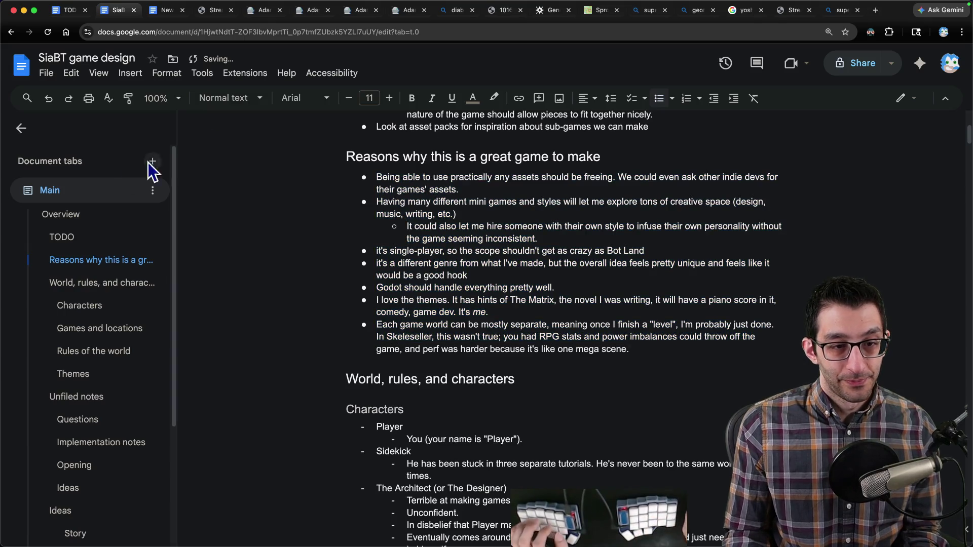
- Check the Characters section, then go back over the reformatted Reasons section
{"action": "left_click", "coordinate": [89, 306]}
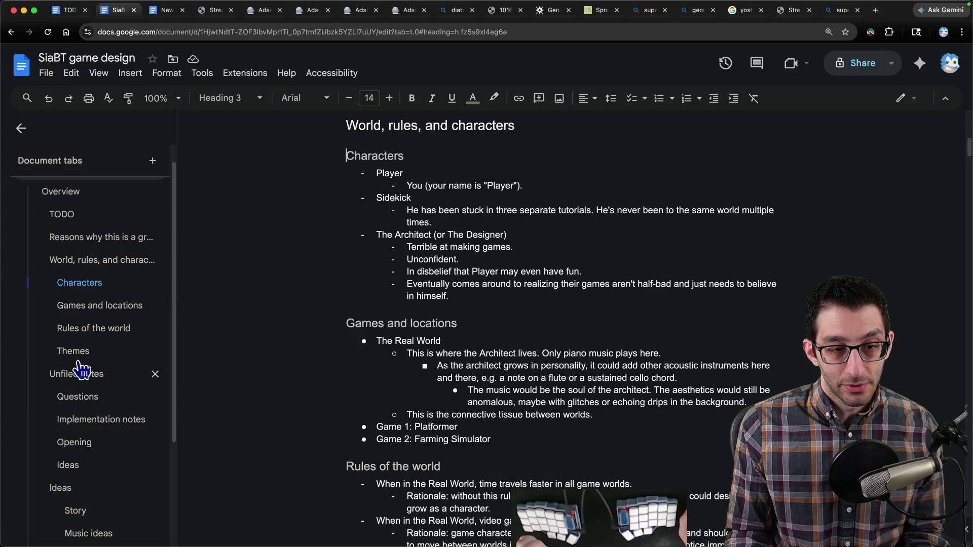
{"action": "scroll", "coordinate": [89, 365], "scroll_direction": "down", "scroll_amount": 3}
{"action": "scroll", "coordinate": [86, 355], "scroll_direction": "up", "scroll_amount": 4}
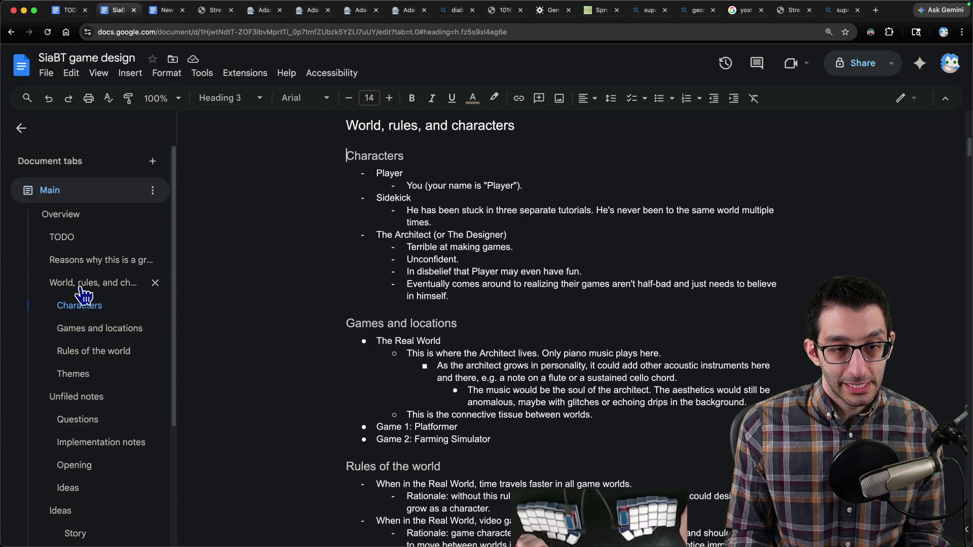
{"action": "left_click", "coordinate": [84, 261]}
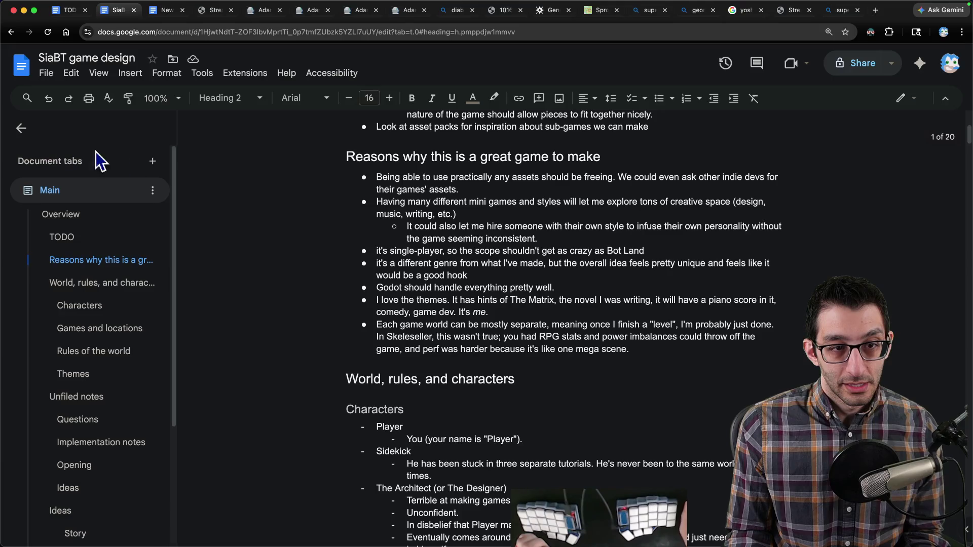
{"action": "scroll", "coordinate": [446, 294], "scroll_direction": "down", "scroll_amount": 5}
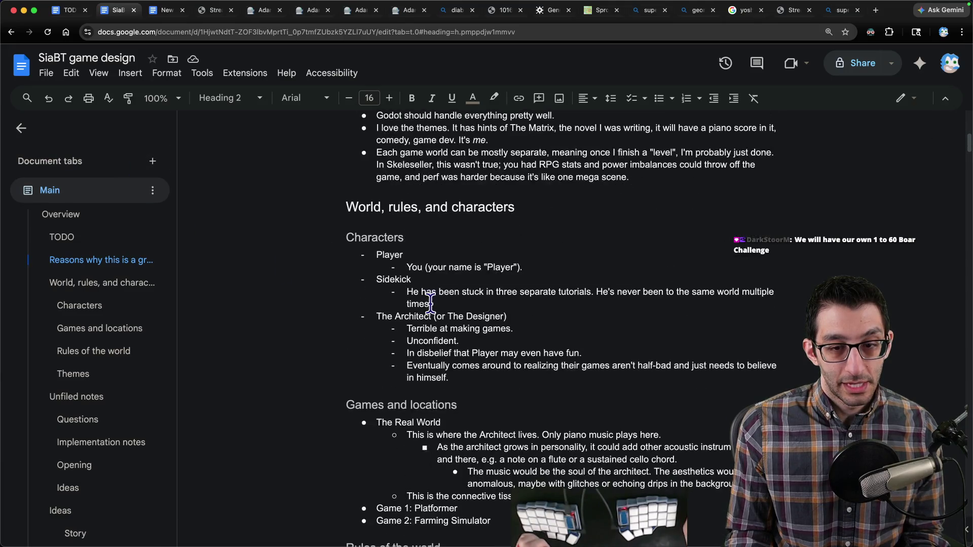
{"action": "scroll", "coordinate": [426, 304], "scroll_direction": "down", "scroll_amount": 5}
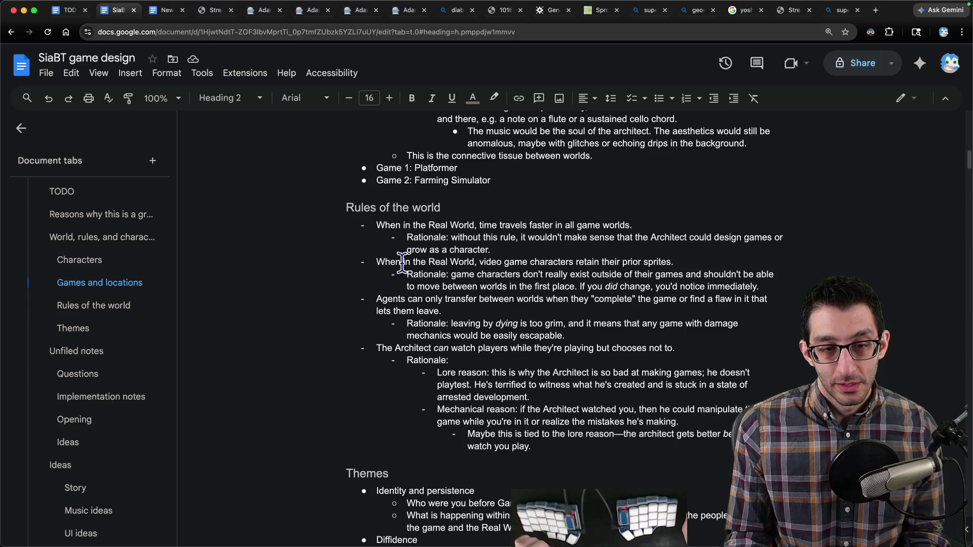
{"action": "left_click", "coordinate": [78, 215]}
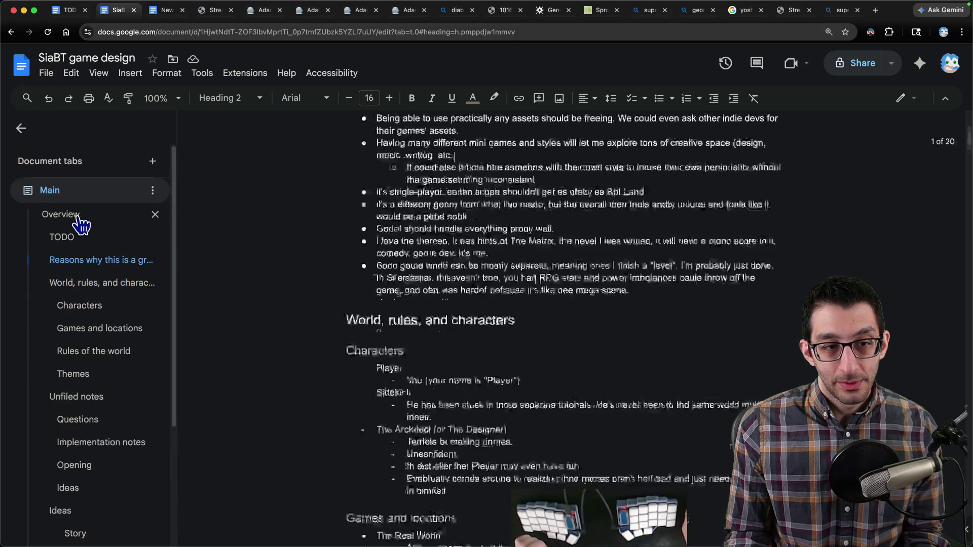
{"action": "key", "text": "Down"}
{"action": "key", "text": "Down"}
{"action": "key", "text": "Down"}
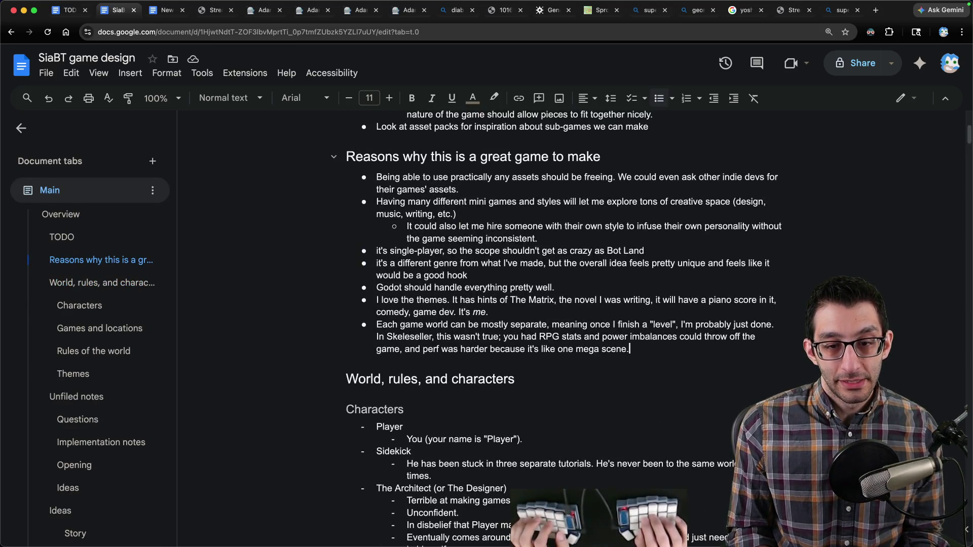
{"action": "key", "text": "Return"}
{"action": "key", "text": "Up"}
{"action": "type", "text": "Story beats"}
{"action": "key", "text": "Return"}
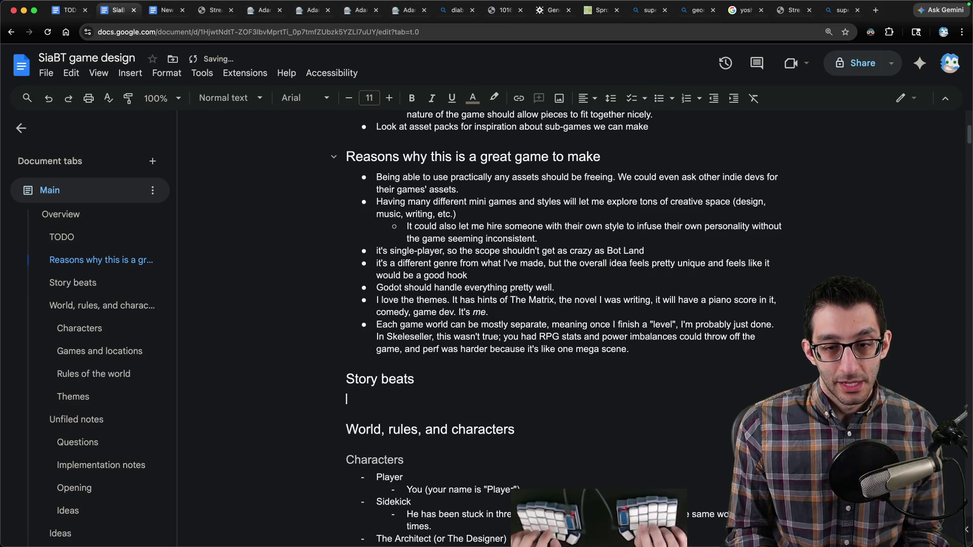
{"action": "scroll", "coordinate": [608, 179], "scroll_direction": "down", "scroll_amount": 4}
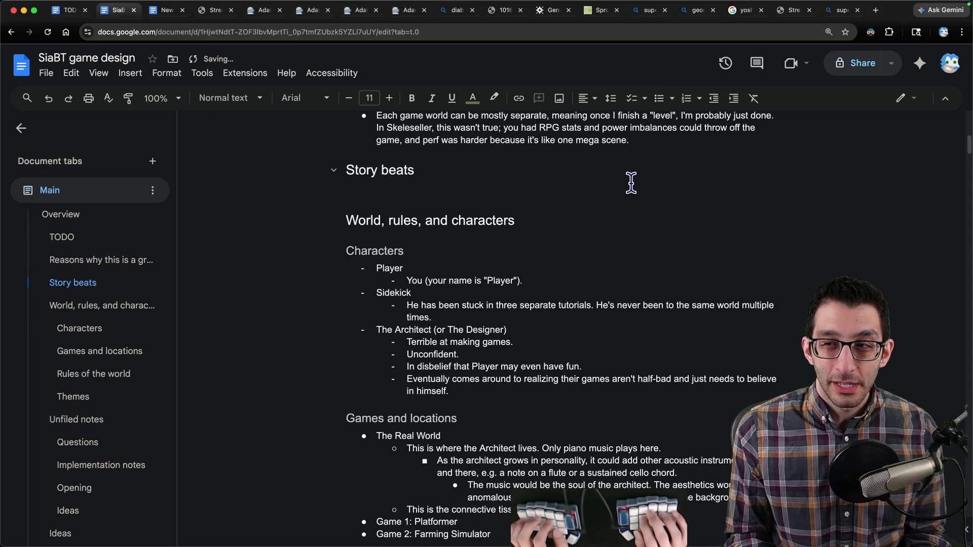
{"action": "key", "text": "ctrl+shift+8"}
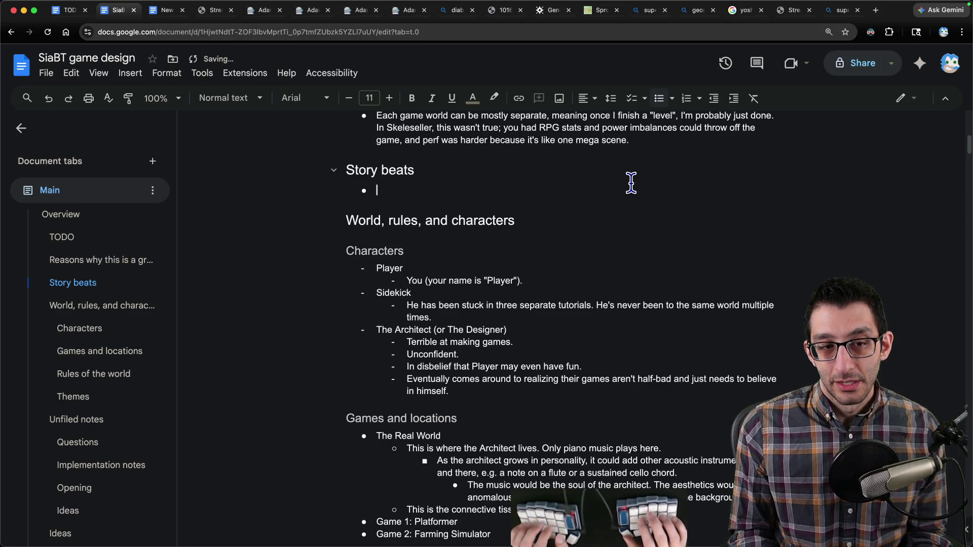
{"action": "type", "text": "Start of game"}
{"action": "key", "text": "Return"}
{"action": "key", "text": "Tab"}
{"action": "type", "text": "You"}
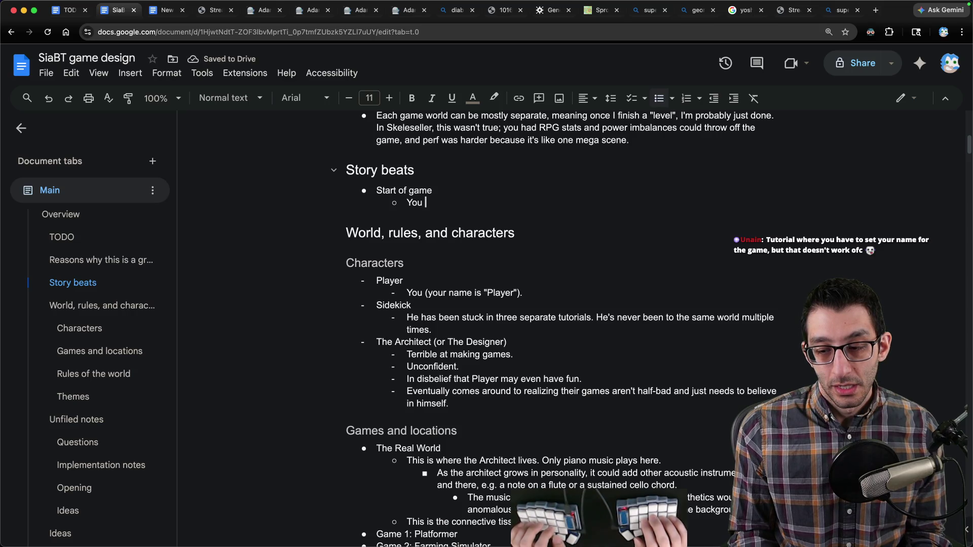
{"action": "type", "text": "enter the plat"}
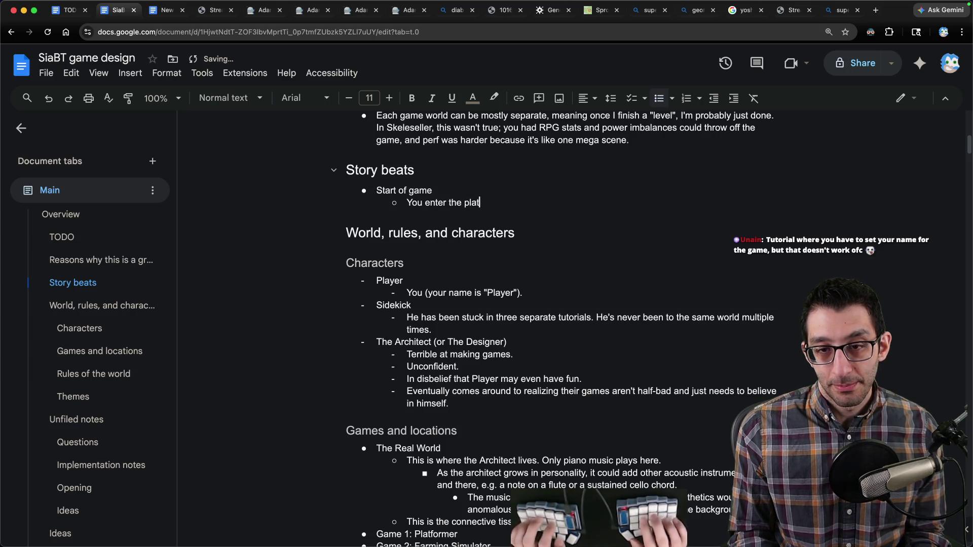
{"action": "type", "text": "forming game."}
{"action": "key", "text": "Return"}
{"action": "type", "text": "Y"}
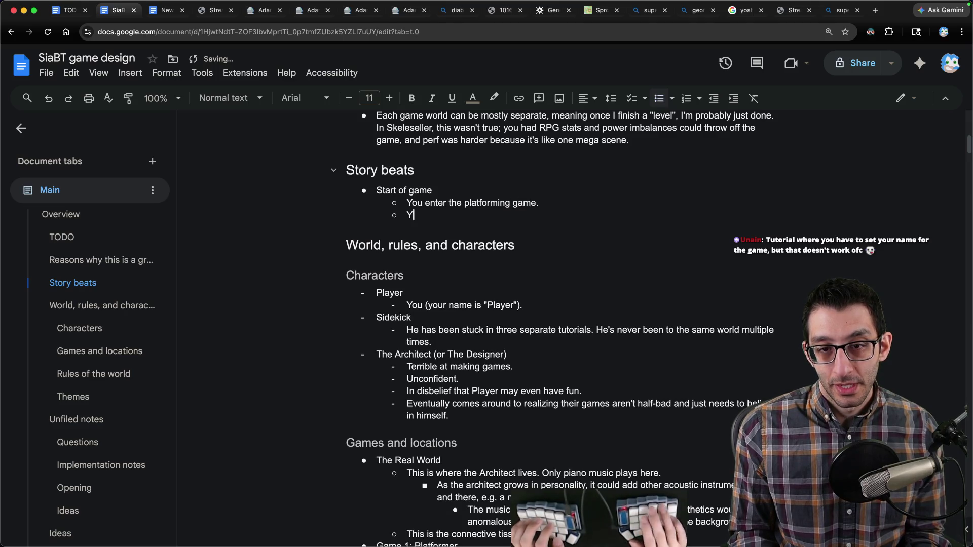
{"action": "type", "text": "ou fall through the world and see the Architect."}
{"action": "key", "text": "Return"}
{"action": "type", "text": "He s"}
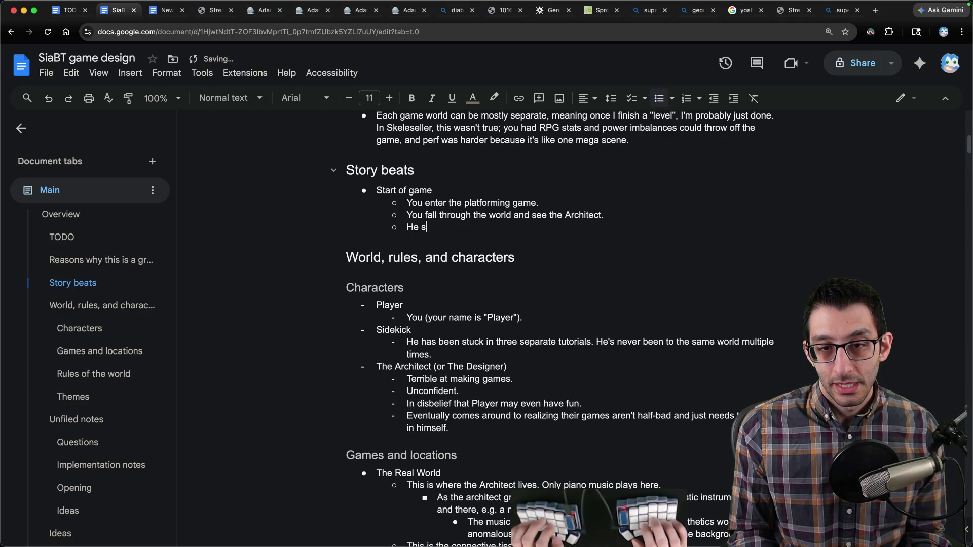
{"action": "type", "text": "ends you to the next game."}
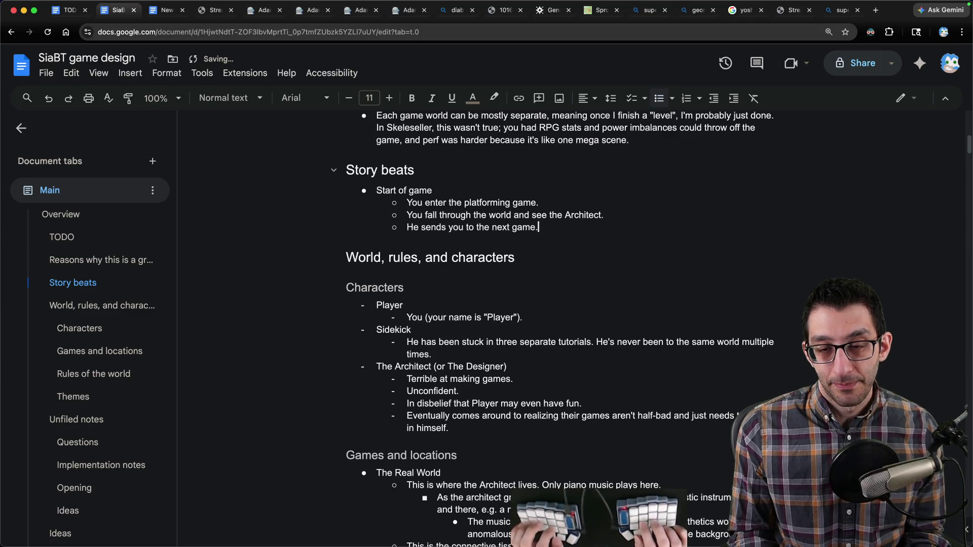
{"action": "key", "text": "Return"}
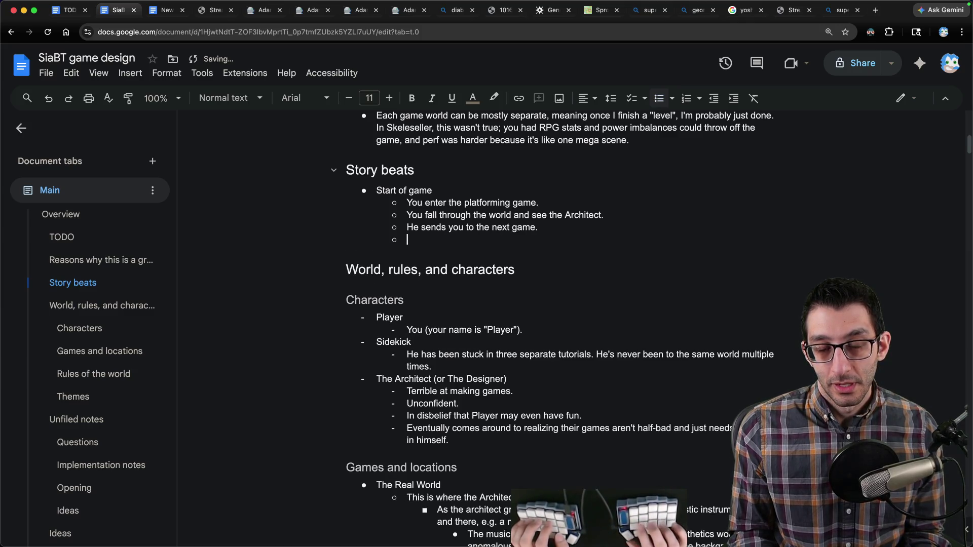
{"action": "type", "text": "Intent:"}
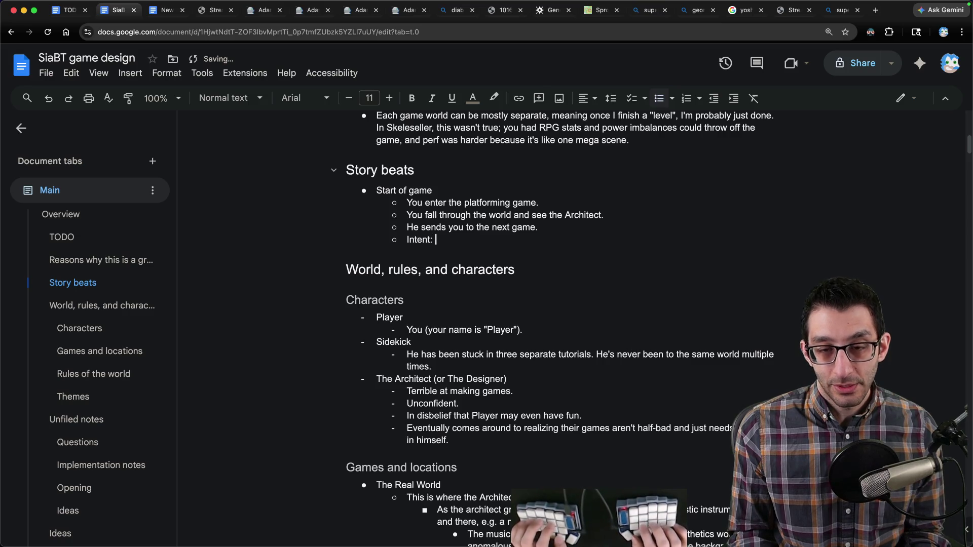
{"action": "type", "text": " the foundation of the gm"}
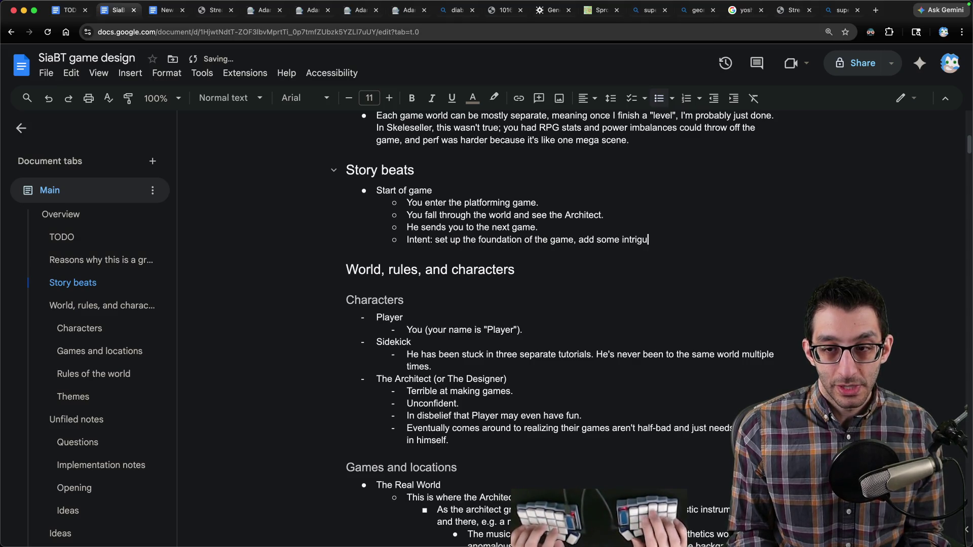
{"action": "type", "text": "show that this isn"}
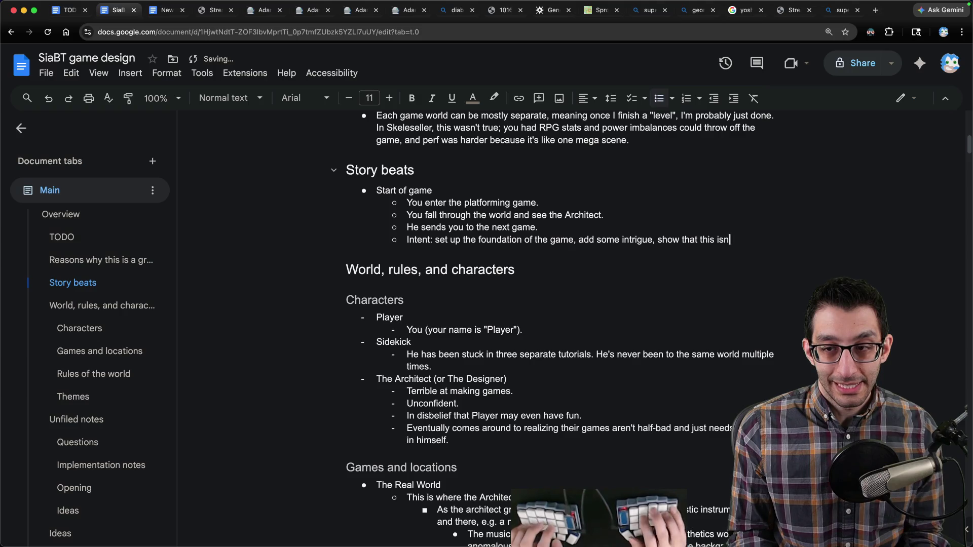
{"action": "type", "text": "'t a \"normal\" k"}
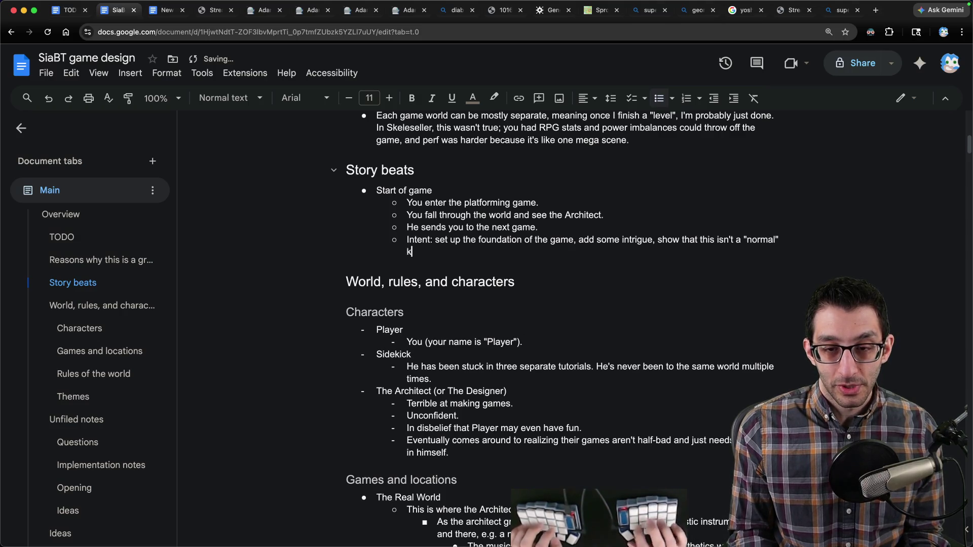
{"action": "type", "text": "ind of game."}
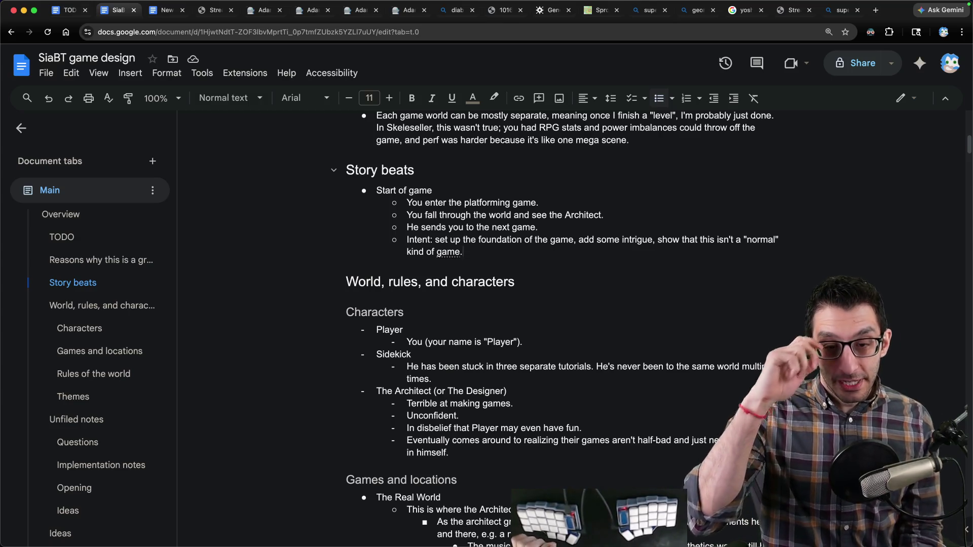
{"action": "scroll", "coordinate": [522, 257], "scroll_direction": "down", "scroll_amount": 3}
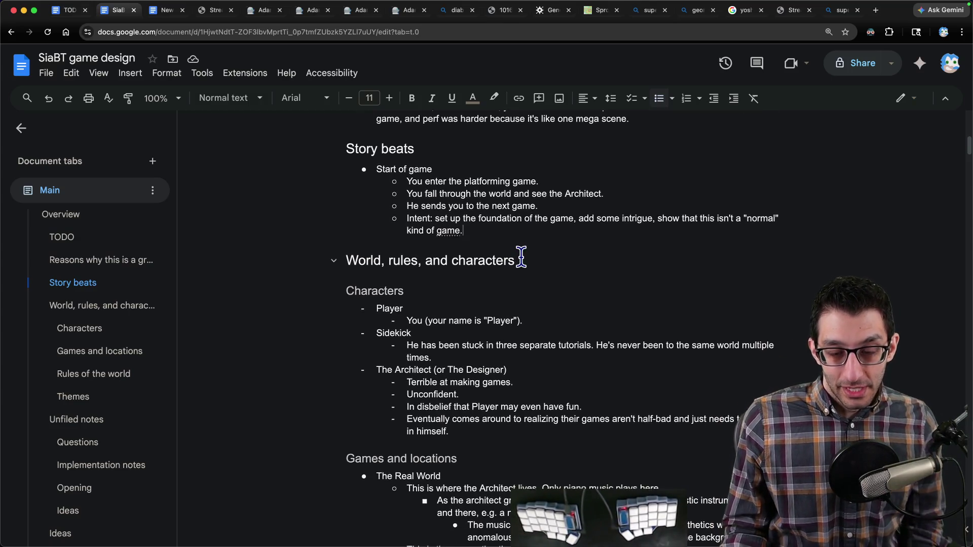
{"action": "mouse_move", "coordinate": [378, 272]}
{"action": "left_mouse_down"}
{"action": "mouse_move", "coordinate": [482, 384]}
{"action": "mouse_move", "coordinate": [485, 401]}
{"action": "left_mouse_up"}
{"action": "left_click_drag", "start_coordinate": [378, 274], "coordinate": [567, 287]}
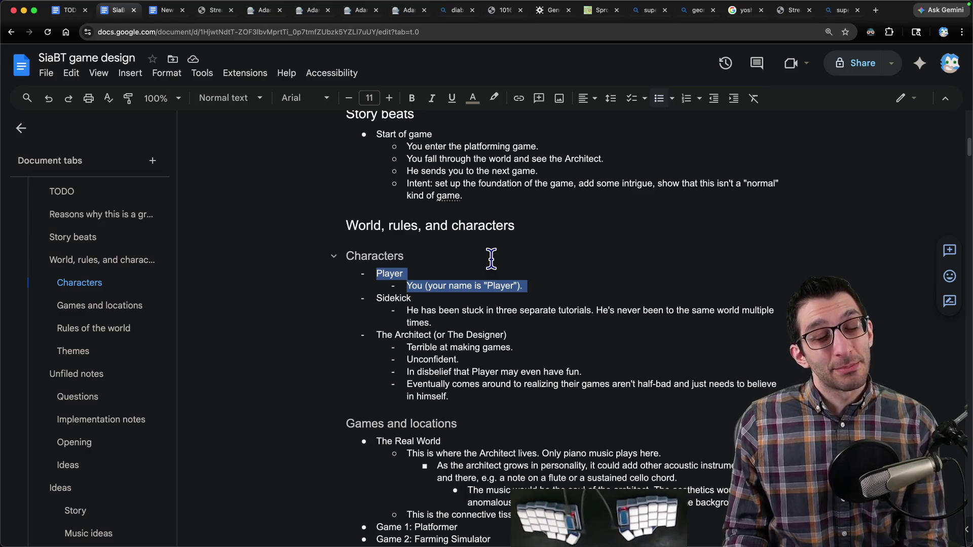
{"action": "left_click_drag", "start_coordinate": [517, 284], "coordinate": [369, 285]}
{"action": "left_click", "coordinate": [558, 285]}
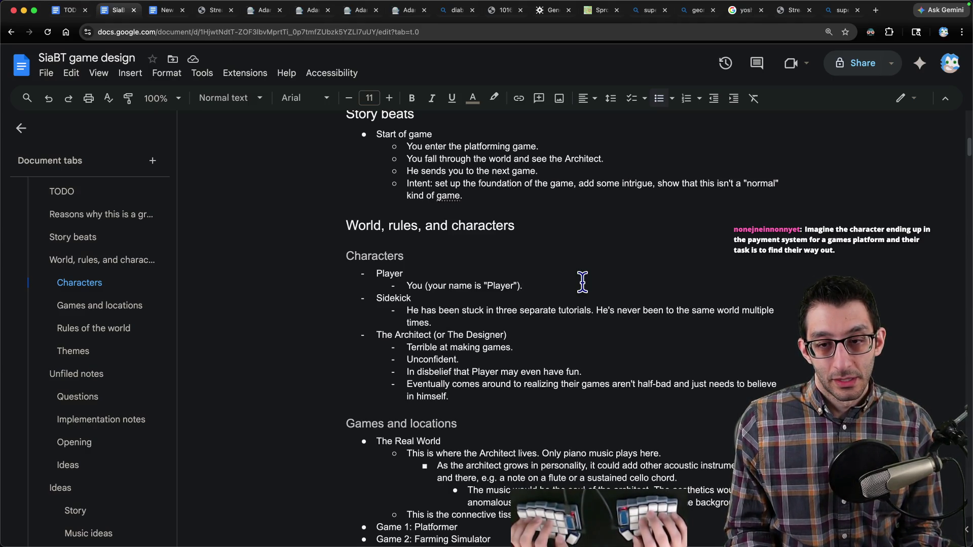
- After 'You (your name is "Player").' add 'You control this character' and the shared-identity-across-worlds sentence
{"action": "type", "text": "You control only this"}
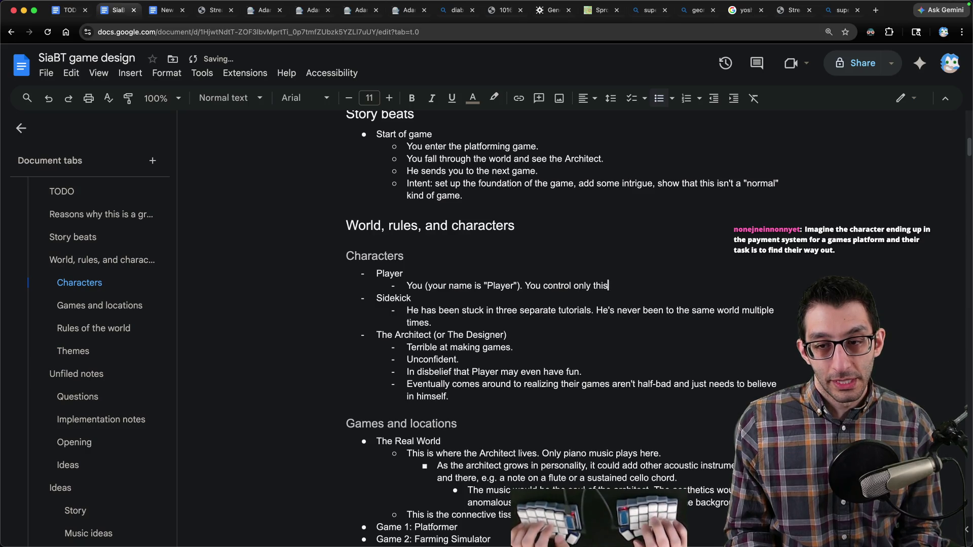
{"action": "key", "text": "alt+BackSpace"}
{"action": "key", "text": "alt+BackSpace"}
{"action": "type", "text": "this cha"}
{"action": "type", "text": ". Because the game takes t"}
{"action": "type", "text": " through many w"}
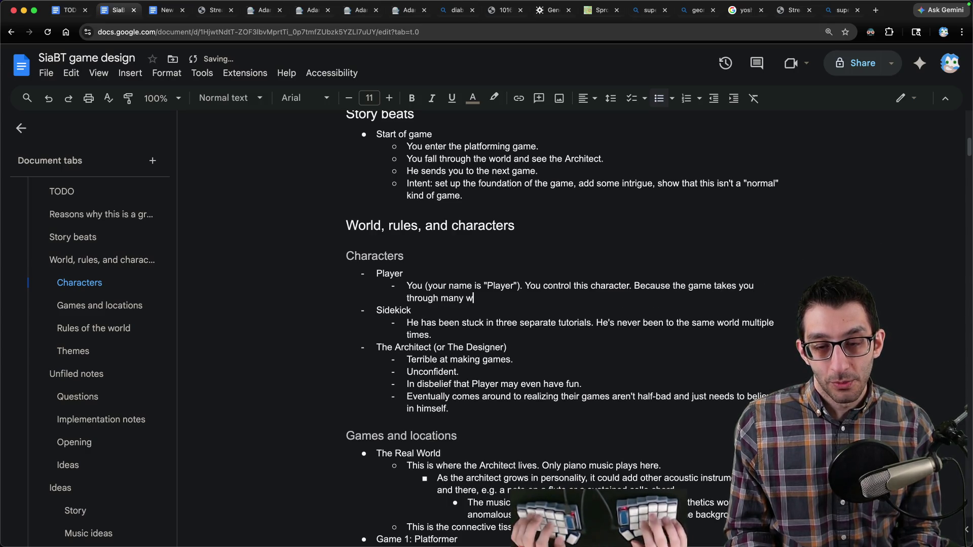
{"action": "type", "text": "almost"}
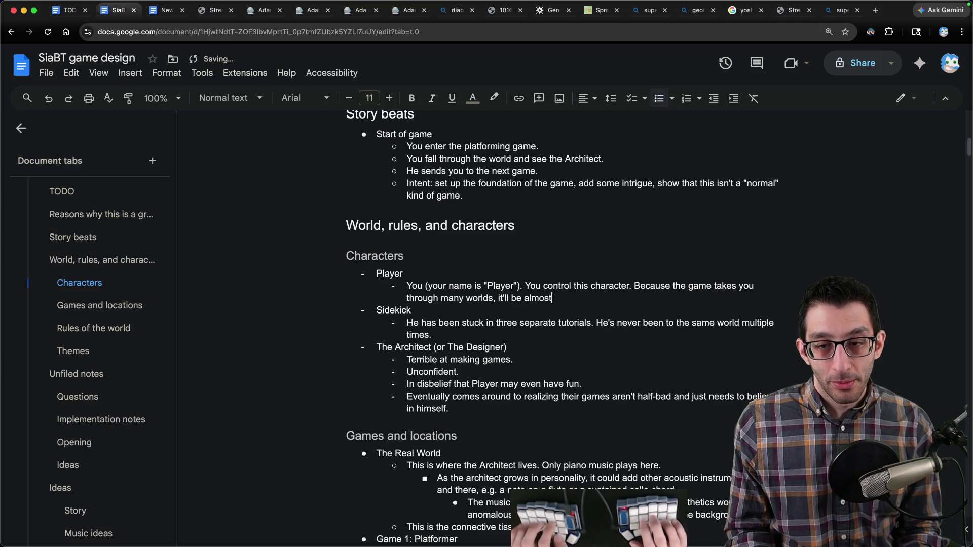
{"action": "type", "text": " as though you're controll"}
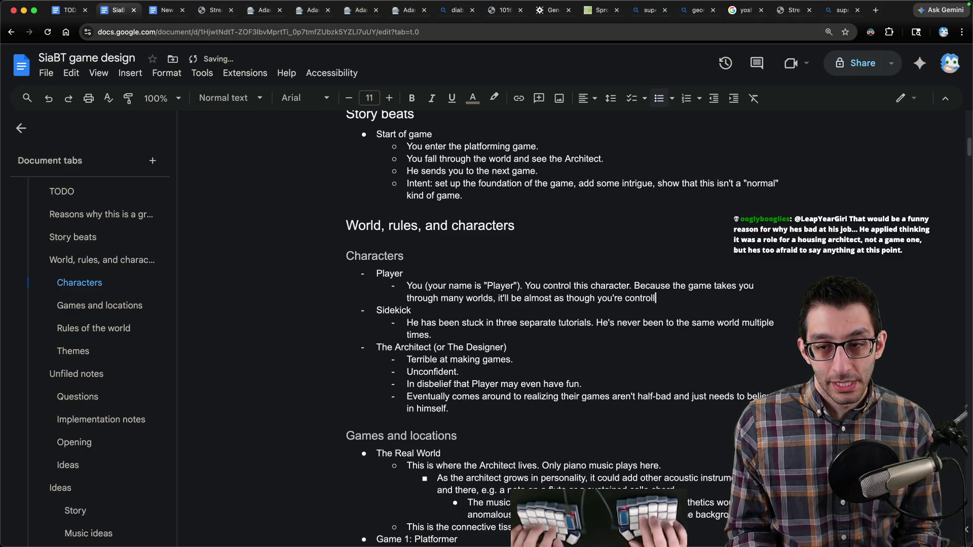
{"action": "type", "text": "ing multiple hcrcharacters, but they al"}
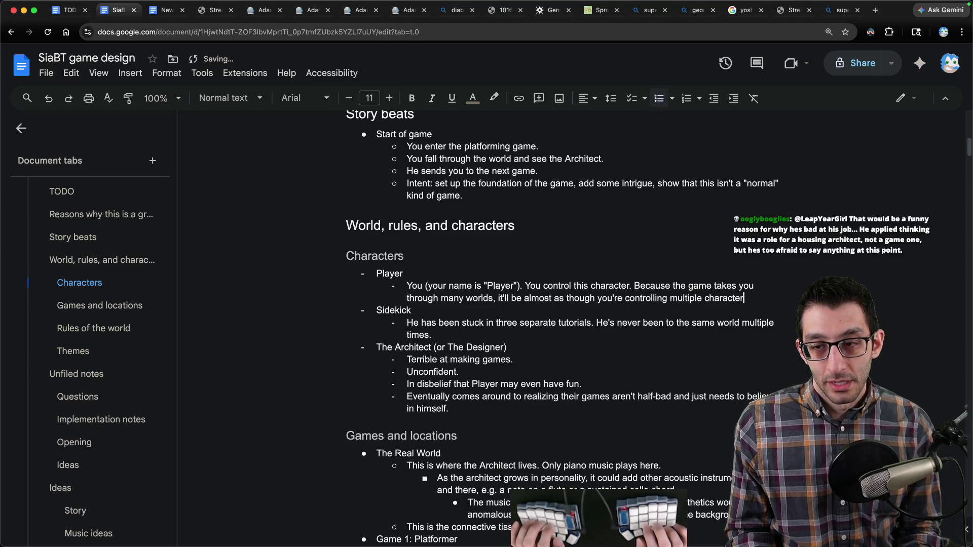
{"action": "type", "text": "l have the same identity."}
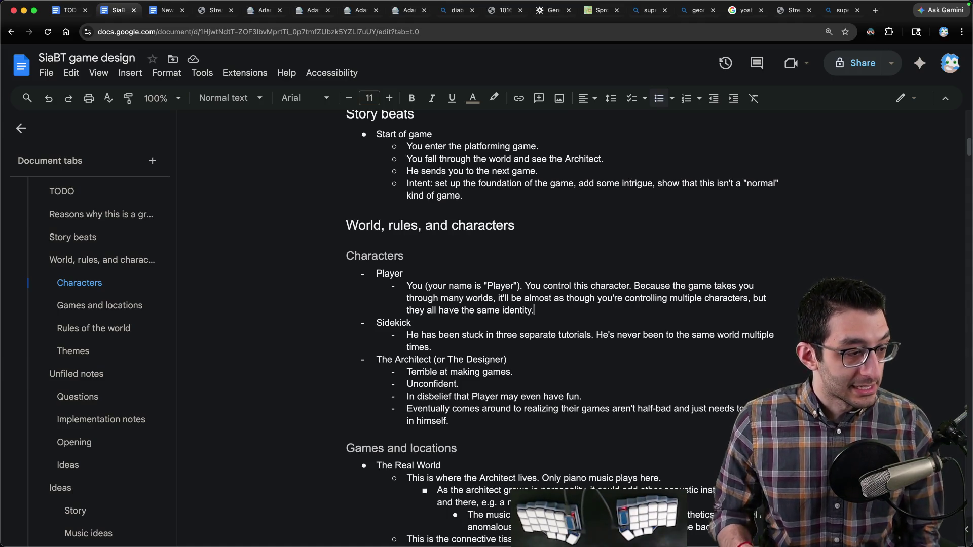
{"action": "key", "text": "super+Tab"}
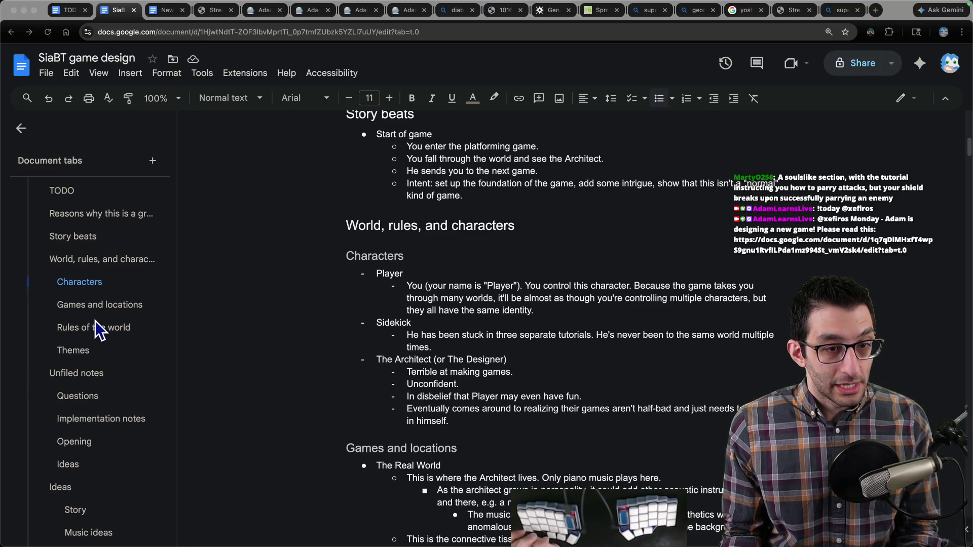
{"action": "scroll", "coordinate": [95, 354], "scroll_direction": "down", "scroll_amount": 5}
{"action": "left_click", "coordinate": [62, 513]}
- Add a 'Characters' heading on the Scratch tab and begin the paragraph, correcting 'Architext' to 'Architect'
{"action": "left_click", "coordinate": [55, 528]}
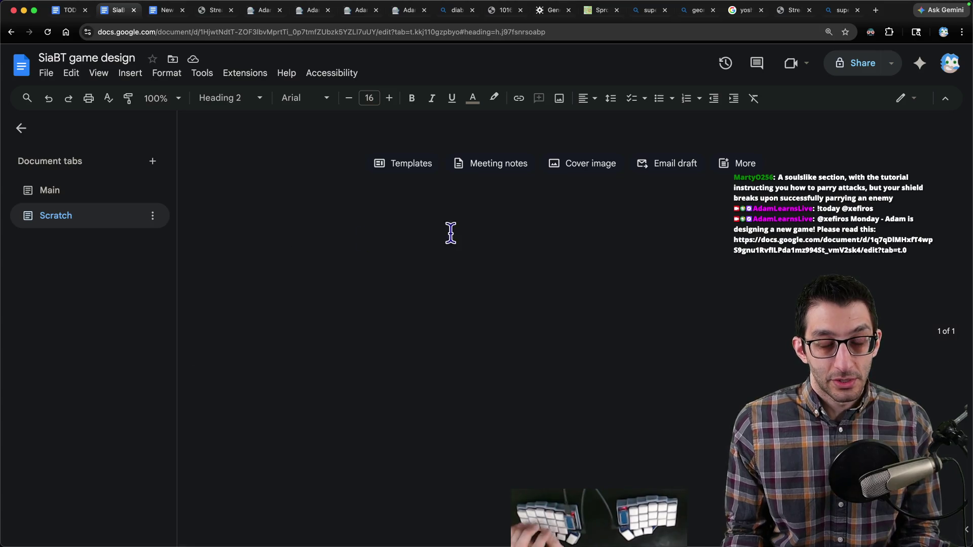
{"action": "type", "text": "Characters"}
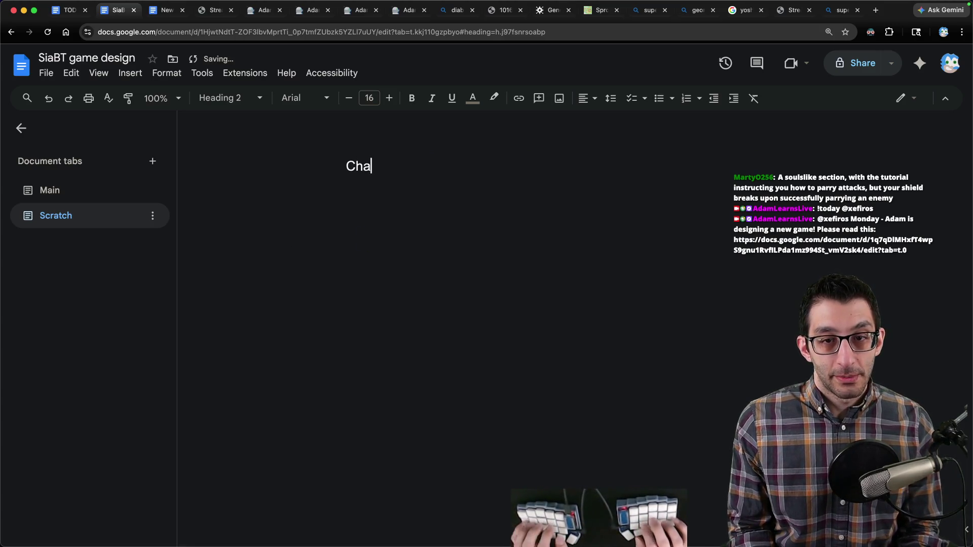
{"action": "key", "text": "Return"}
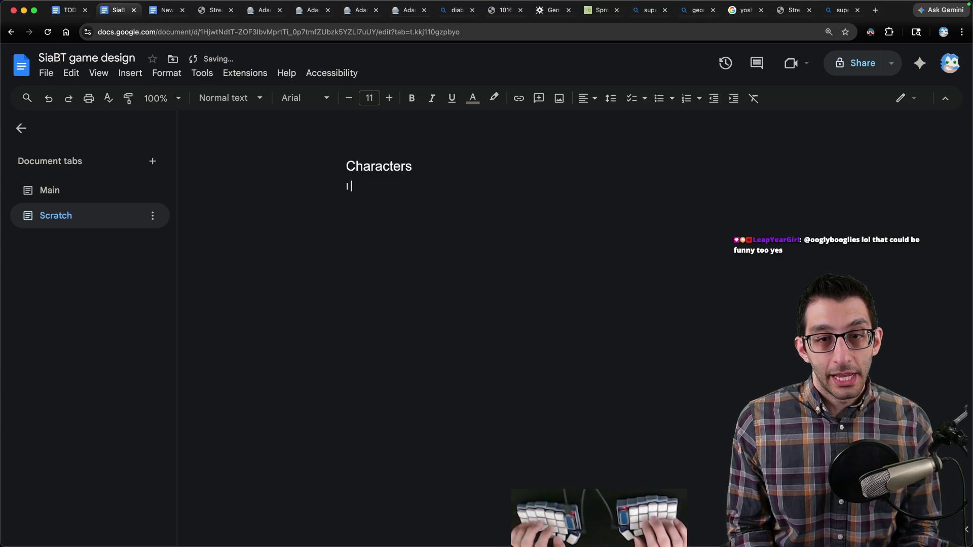
{"action": "type", "text": "st three charact"}
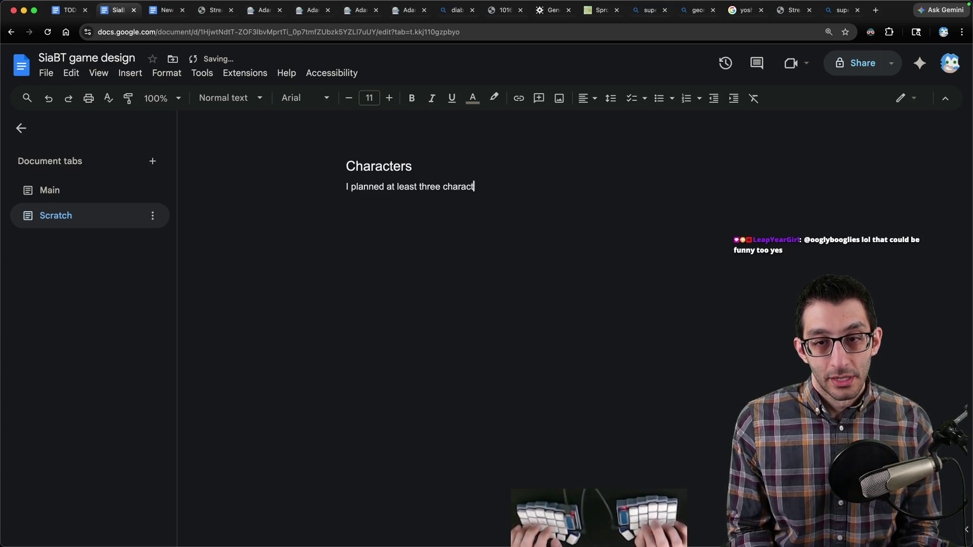
{"action": "type", "text": "ers: Player, Sidekick, and The"}
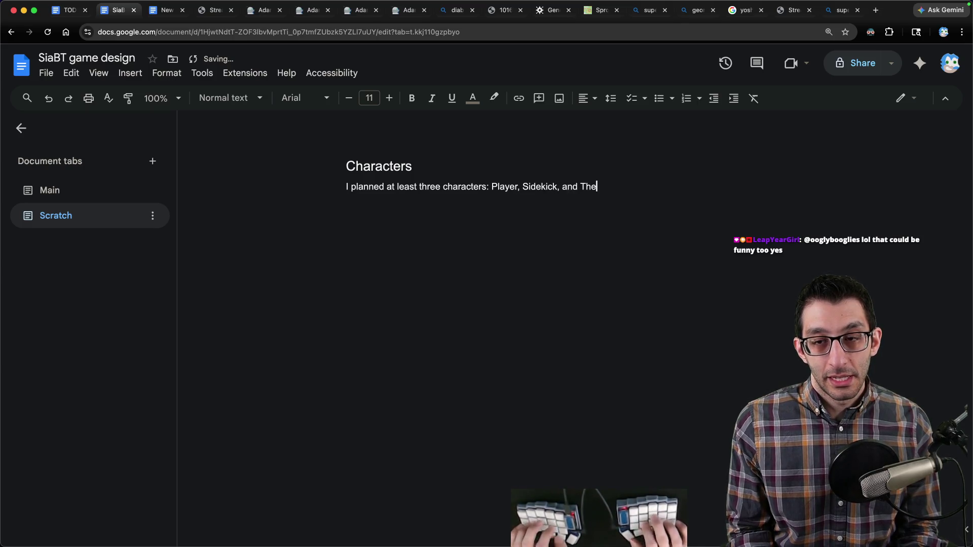
{"action": "type", "text": "itext."}
{"action": "left_click", "coordinate": [580, 187]}
{"action": "key", "text": "Delete"}
{"action": "type", "text": "t"}
{"action": "left_click", "coordinate": [630, 187]}
{"action": "key", "text": "BackSpace"}
{"action": "type", "text": "c"}
{"action": "key", "text": "End"}
- Write that having more than three characters would add interest, and what is functionally needed
{"action": "type", "text": "I t"}
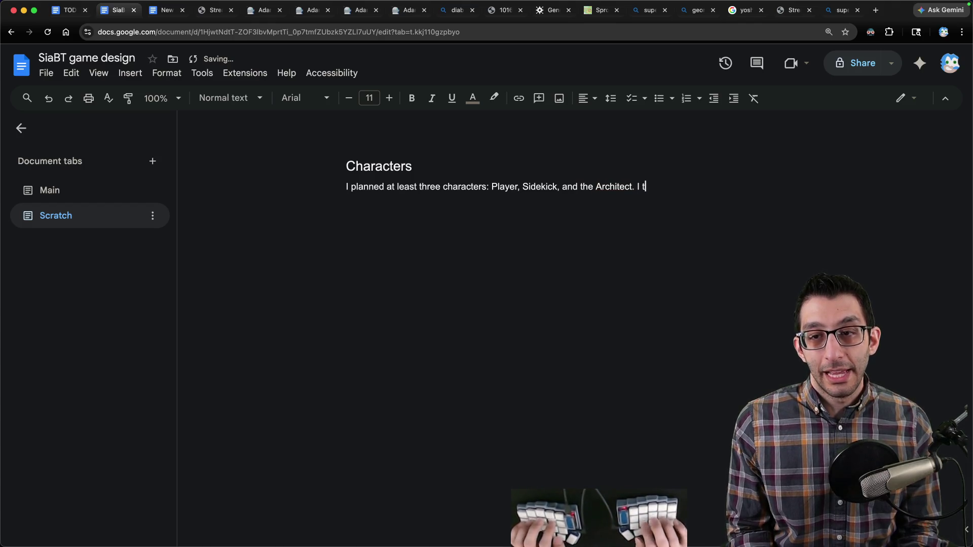
{"action": "type", "text": "hink it would help to have more than just three."}
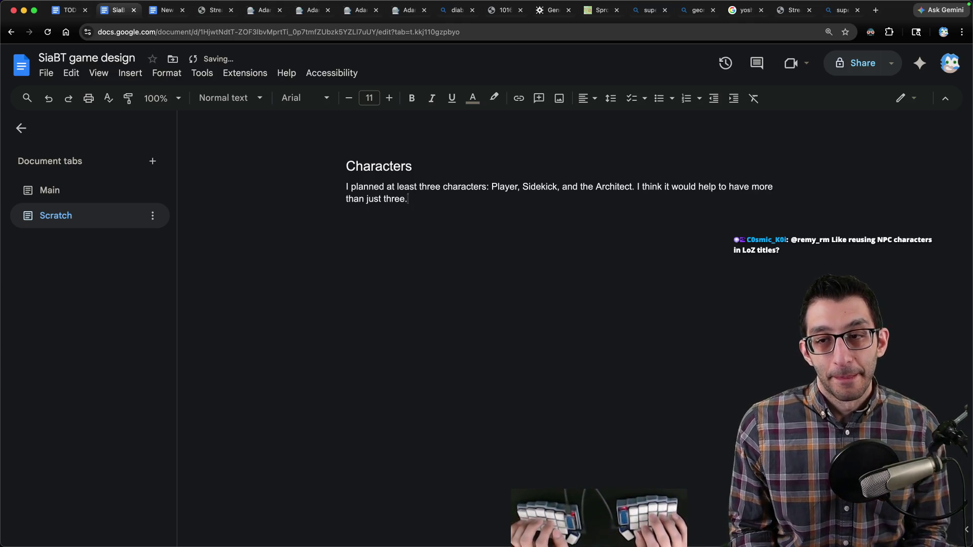
{"action": "key", "text": "BackSpace"}
{"action": "type", "text": "so"}
{"action": "key", "text": "BackSpace"}
{"action": "key", "text": "BackSpace"}
{"action": "key", "text": "BackSpace"}
{"action": "key", "text": "alt+BackSpace"}
{"action": "key", "text": "alt+BackSpace"}
{"action": "key", "text": "alt+BackSpace"}
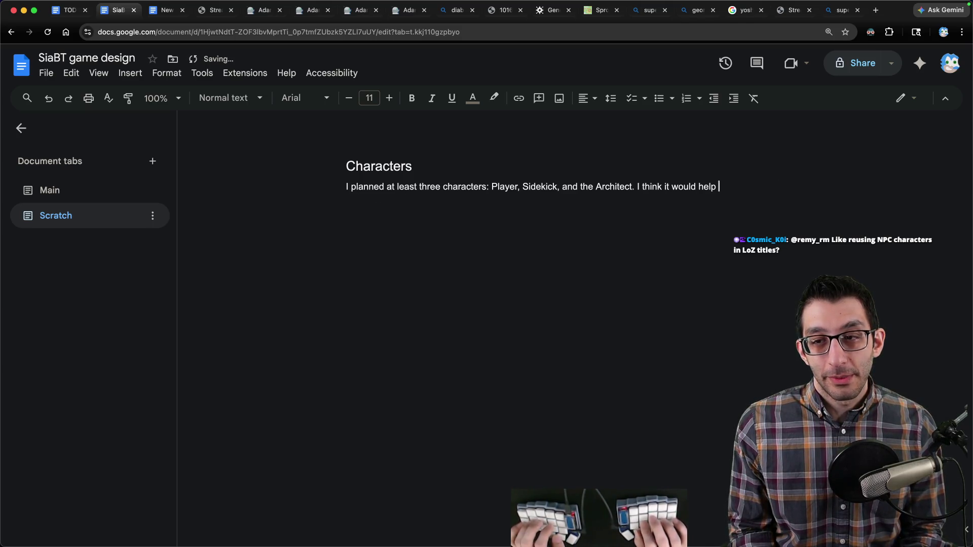
{"action": "type", "text": "would add ai"}
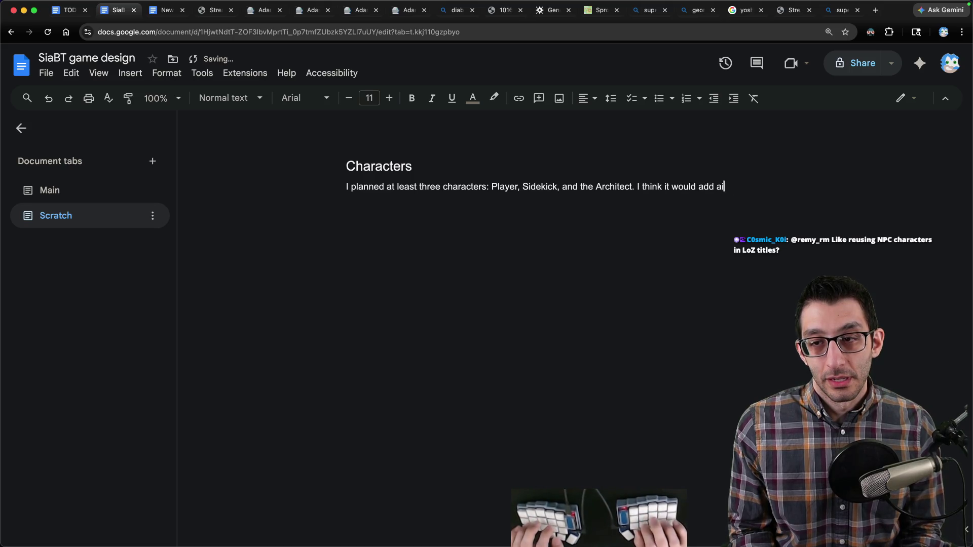
{"action": "key", "text": "BackSpace"}
{"action": "key", "text": "BackSpace"}
{"action": "type", "text": "interest to have more tha"}
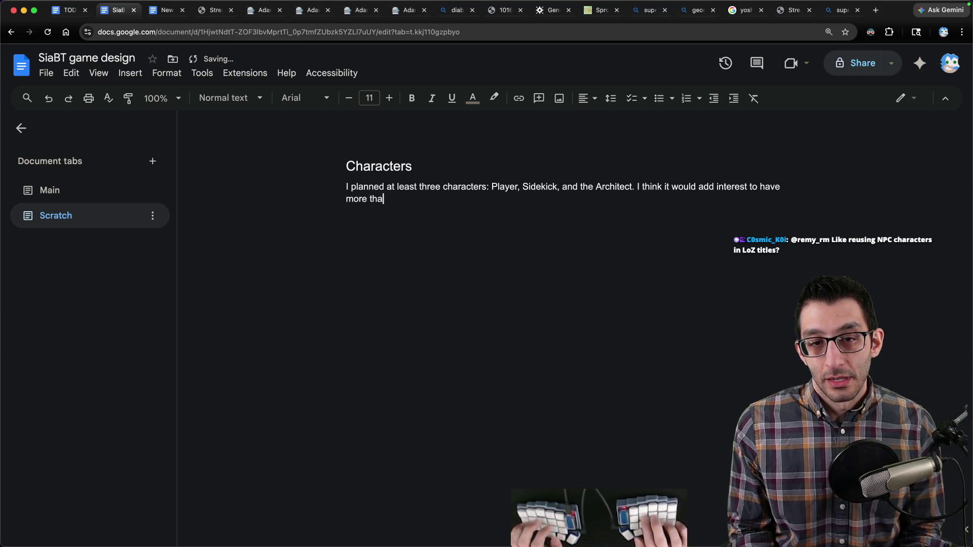
{"action": "type", "text": "n three. Functionally"}
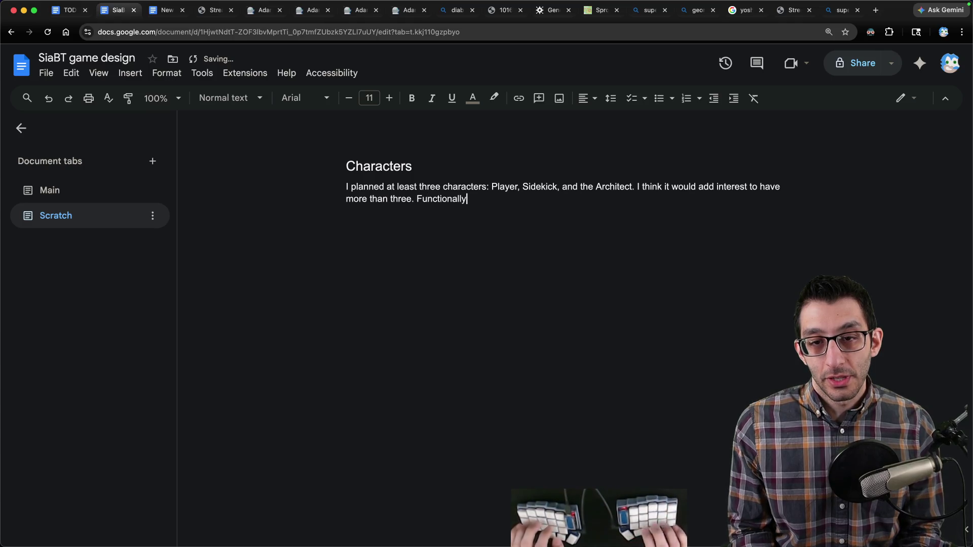
{"action": "type", "text": ", we need the Player and the"}
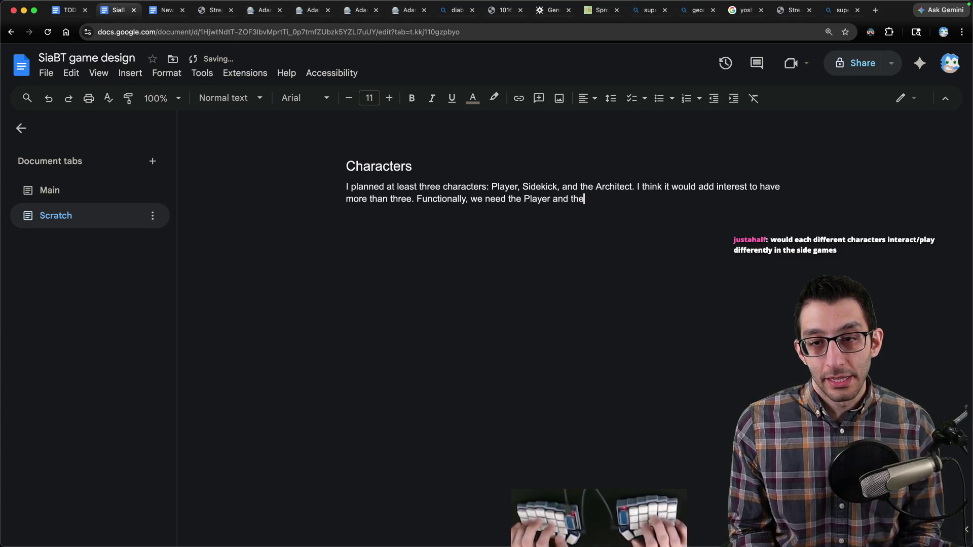
{"action": "type", "text": " Architect. "}
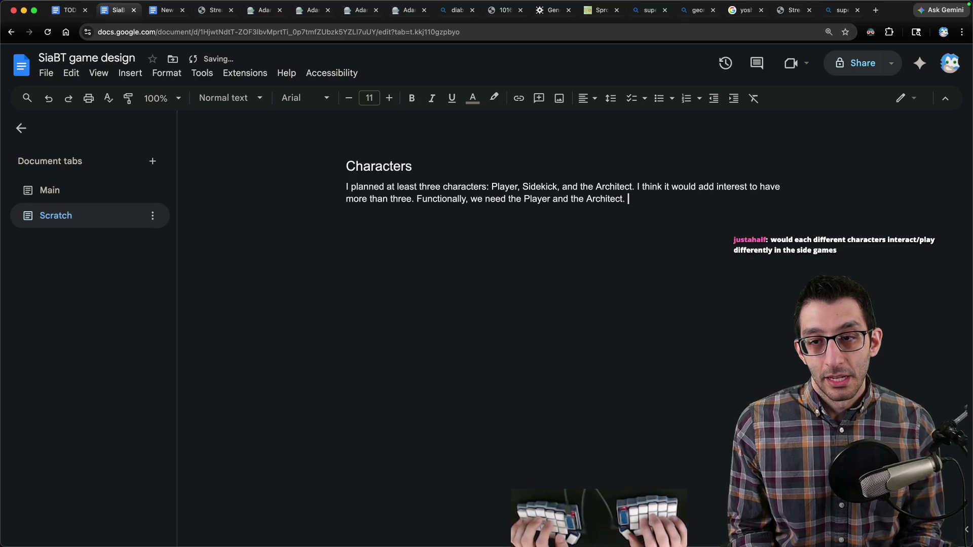
{"action": "type", "text": "Any "}
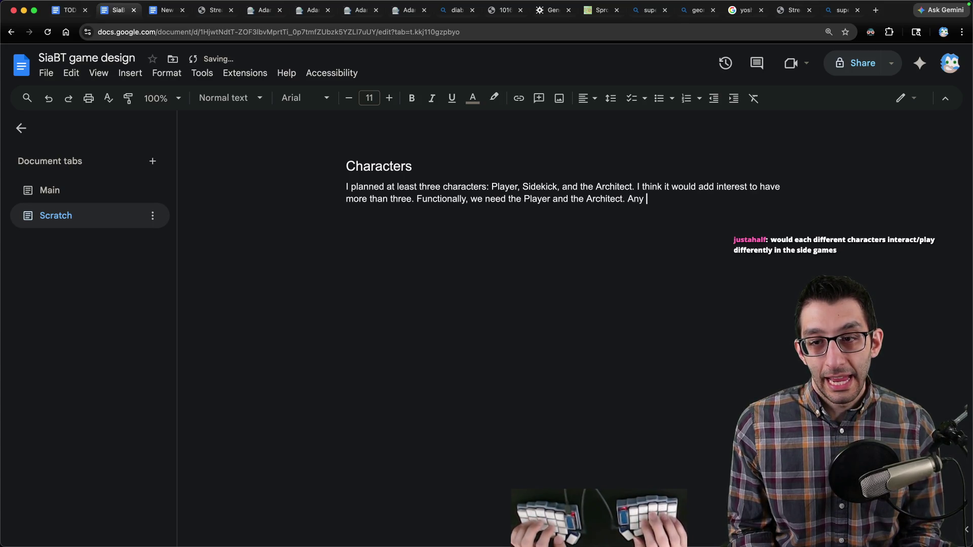
{"action": "type", "text": "NPCs you "}
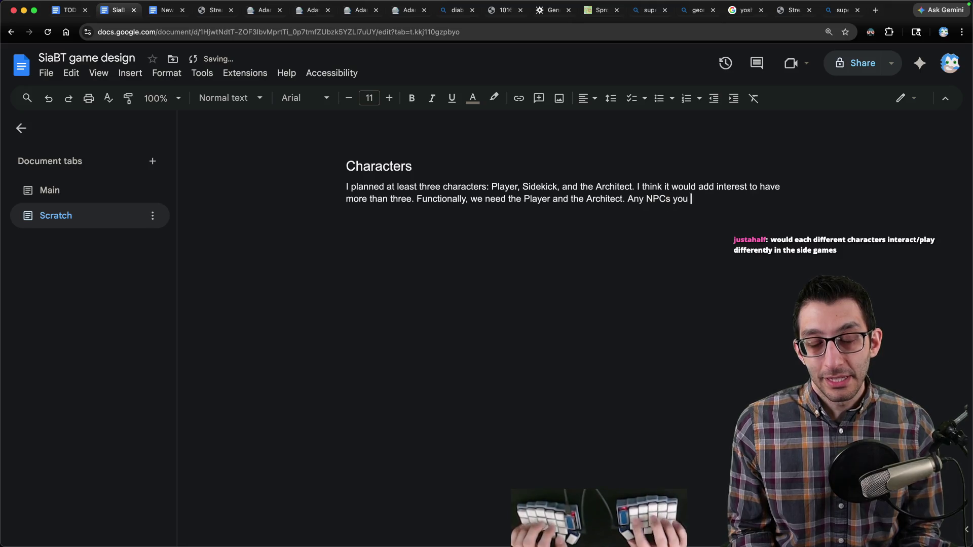
{"action": "type", "text": "meet have no real pes"}
{"action": "key", "text": "BackSpace"}
{"action": "type", "text": "rsonali"}
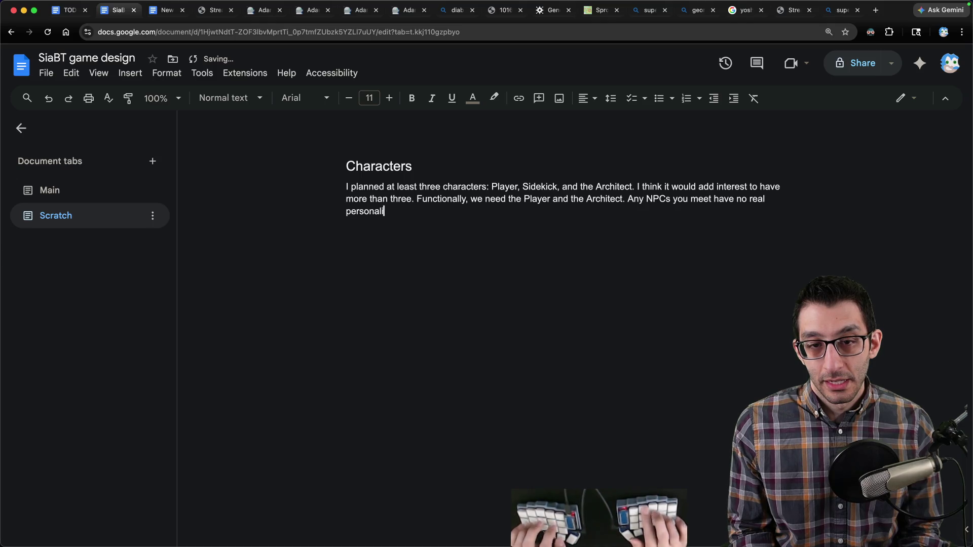
{"action": "type", "text": "ty. It's the"}
- Describe the italicised 'agents' with decision-making, met in varying numbers per game (sometimes none, sometimes several)
{"action": "key", "text": "ctrl+i"}
{"action": "type", "text": "agents"}
{"action": "key", "text": "ctrl+i"}
{"action": "type", "text": "that"}
{"action": "key", "text": "BackSpace"}
{"action": "key", "text": "BackSpace"}
{"action": "key", "text": "BackSpace"}
{"action": "type", "text": "that you meet which h"}
{"action": "type", "text": "ave some amount of decision"}
{"action": "type", "text": "-making behind them"}
{"action": "type", "text": ". But they're stuc"}
{"action": "type", "text": "k in games, too."}
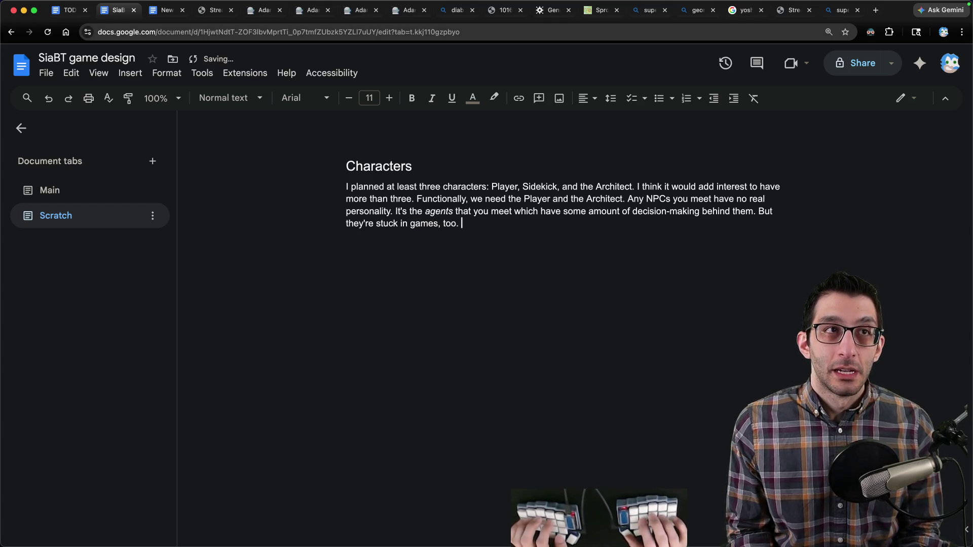
{"action": "type", "text": "Maybe there "}
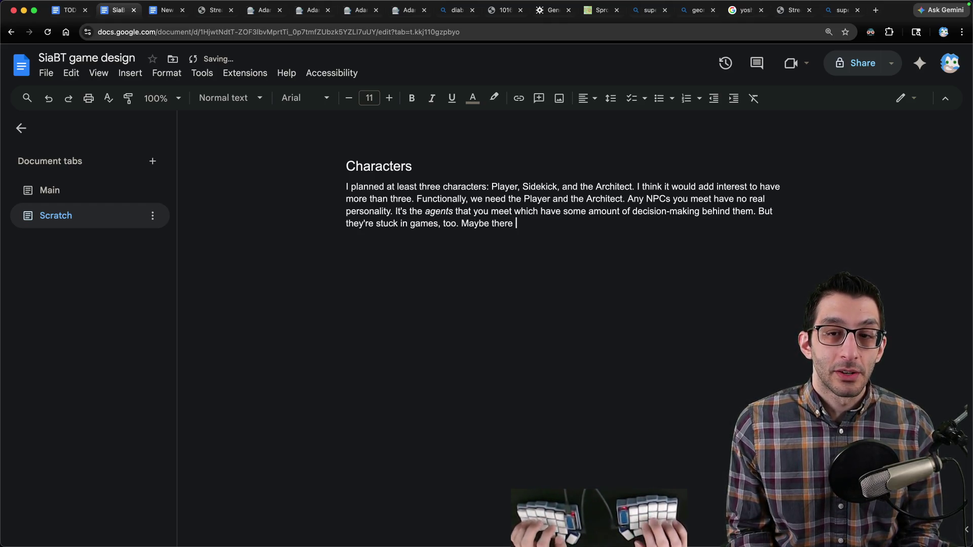
{"action": "type", "text": "are severaldifferent sic"}
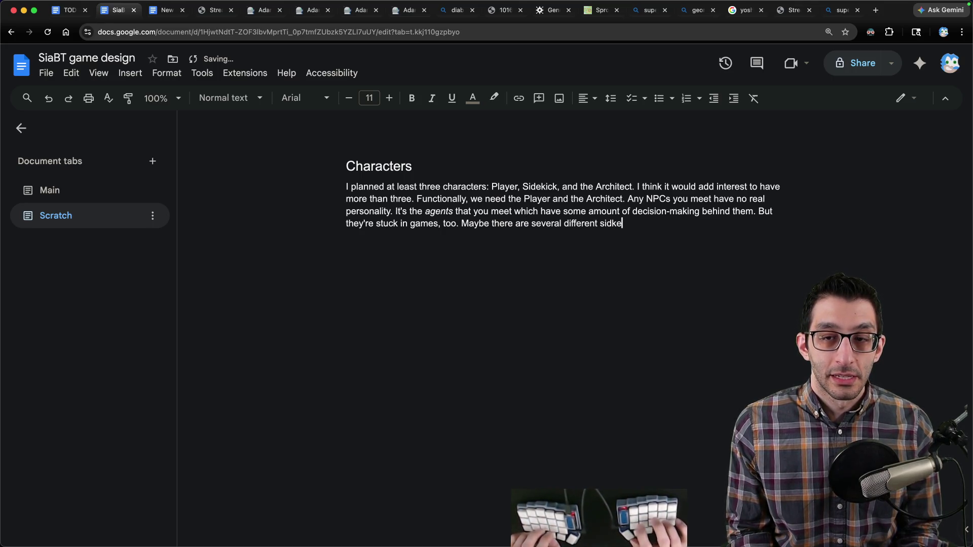
{"action": "type", "text": "ekicks"}
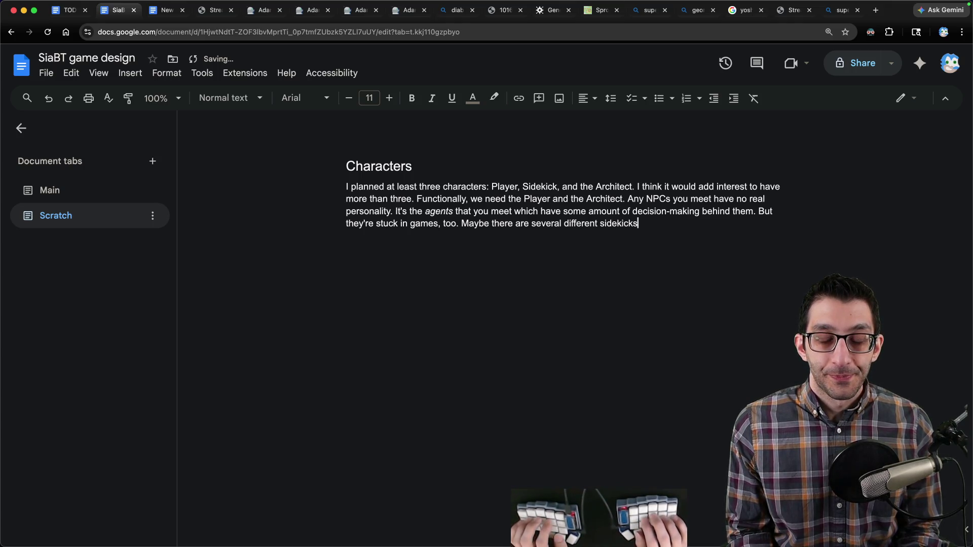
{"action": "type", "text": " and you encounter some"}
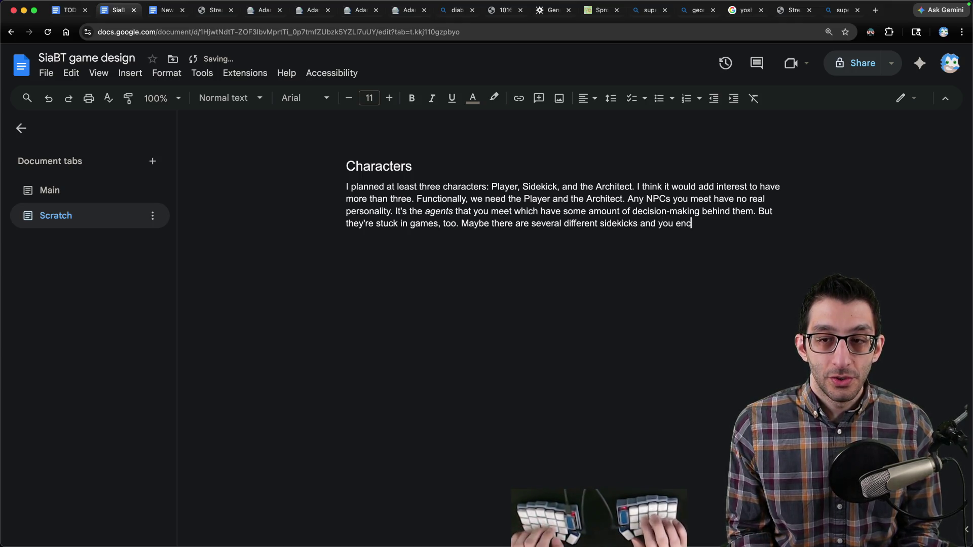
{"action": "key", "text": "BackSpace"}
{"action": "key", "text": "BackSpace"}
{"action": "key", "text": "BackSpace"}
{"action": "type", "text": "o"}
{"action": "type", "text": "zero"}
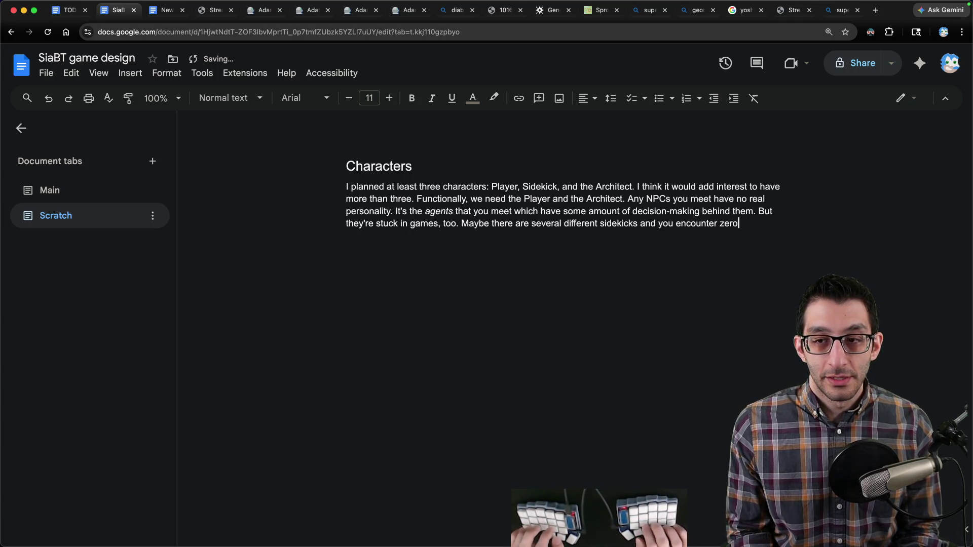
{"action": "key", "text": "BackSpace"}
{"action": "key", "text": "BackSpace"}
{"action": "key", "text": "BackSpace"}
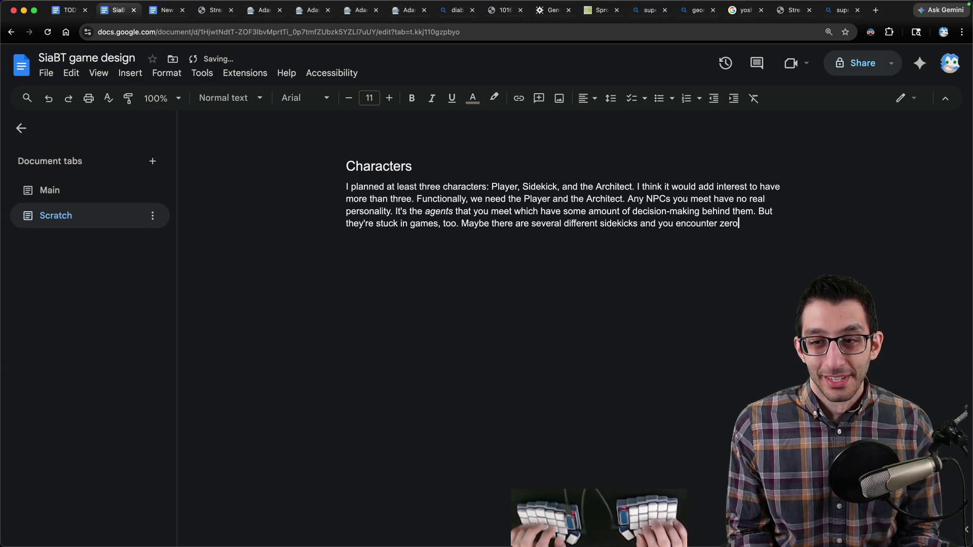
{"action": "type", "text": "some number of them in each game "}
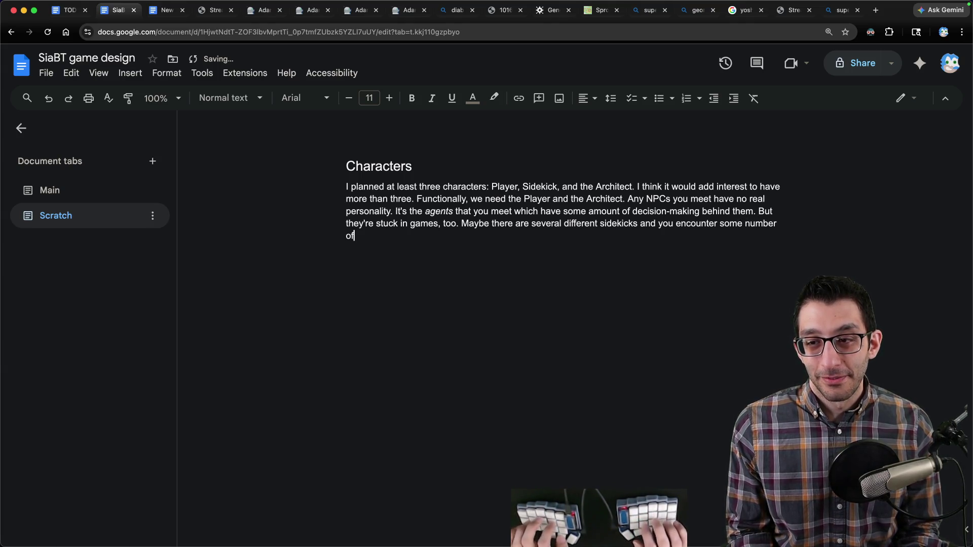
{"action": "type", "text": "(s"}
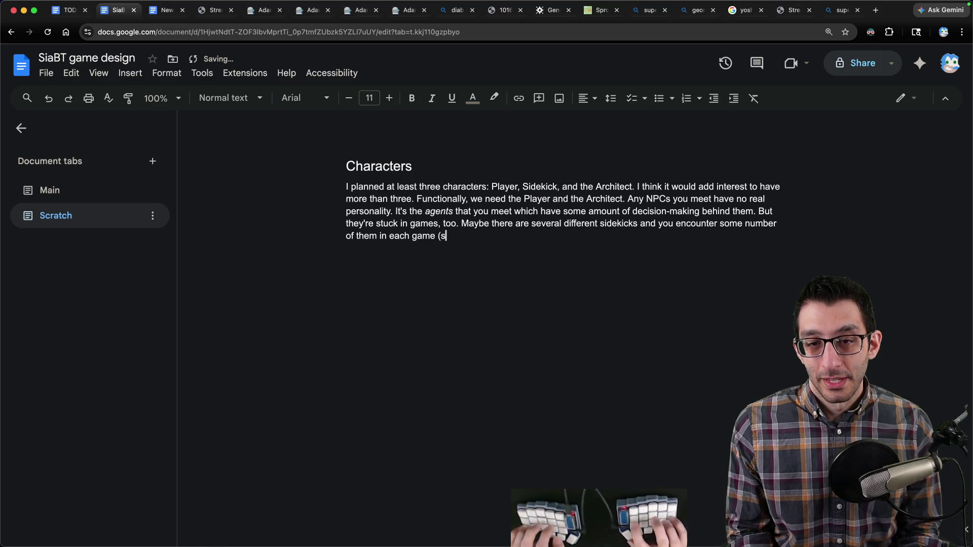
{"action": "type", "text": "ometimes none, sometimes several)."}
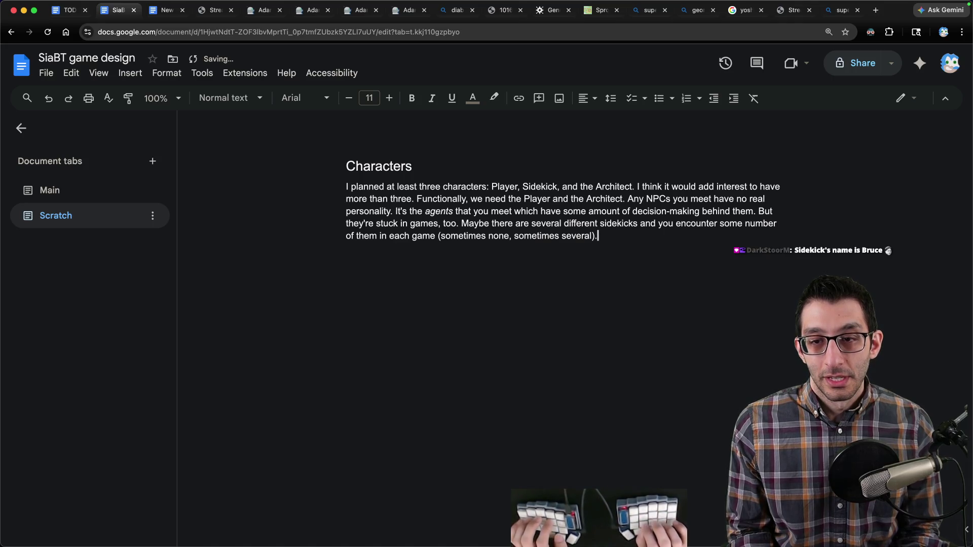
{"action": "key", "text": "Return"}
{"action": "key", "text": "Return"}
- Add two questions: whether characters without interactions are still interesting, and what would intrigue as a book
{"action": "type", "text": "If they don't"}
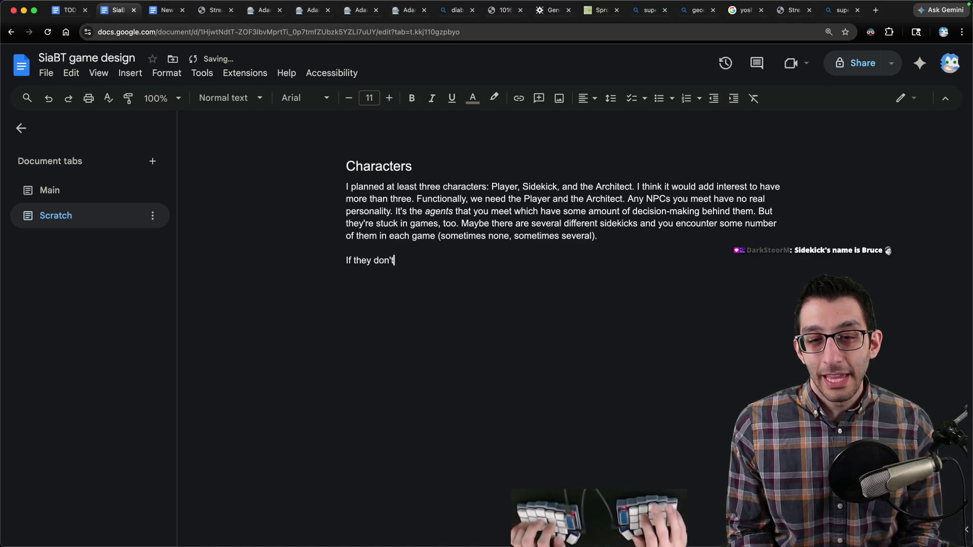
{"action": "type", "text": " have interactions with"}
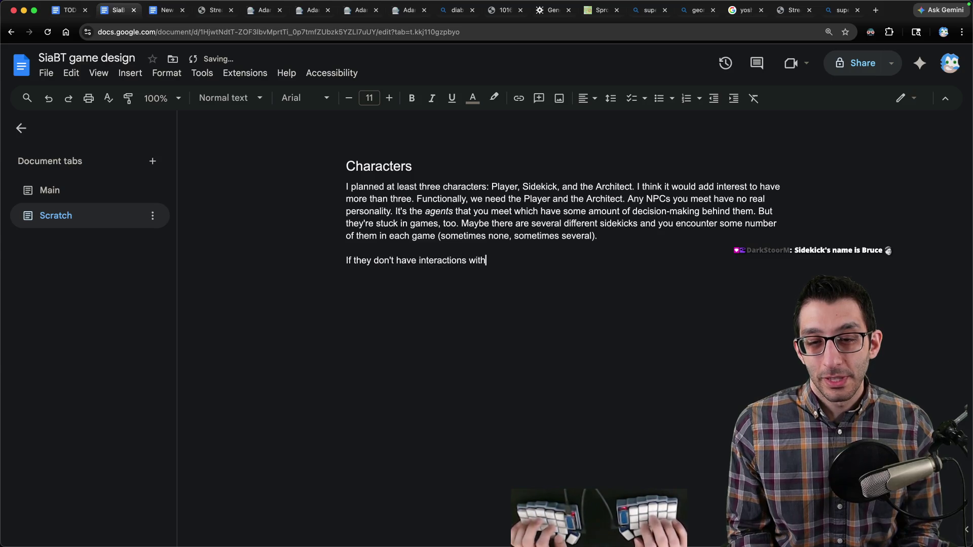
{"action": "type", "text": " each other, is it still interesting?"}
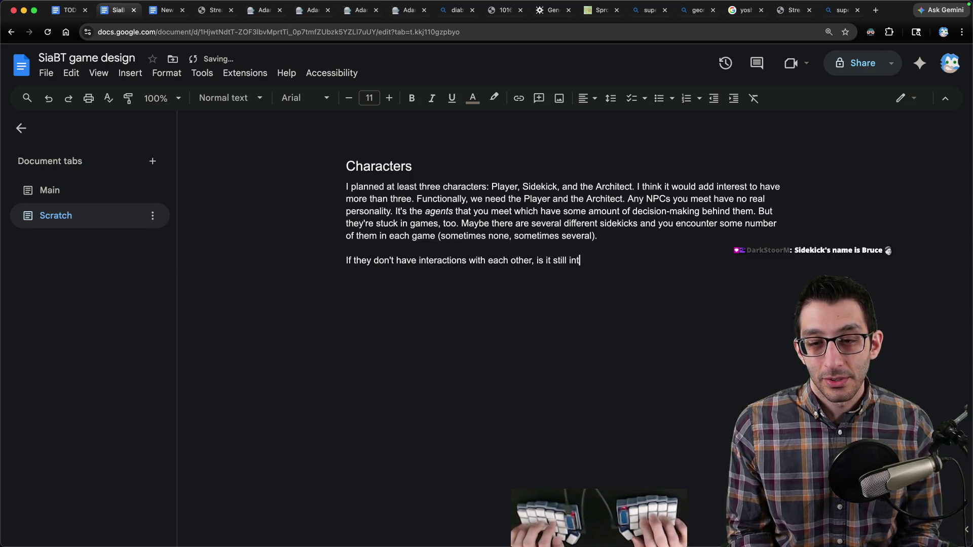
{"action": "left_click", "coordinate": [347, 247]}
{"action": "left_click", "coordinate": [618, 260]}
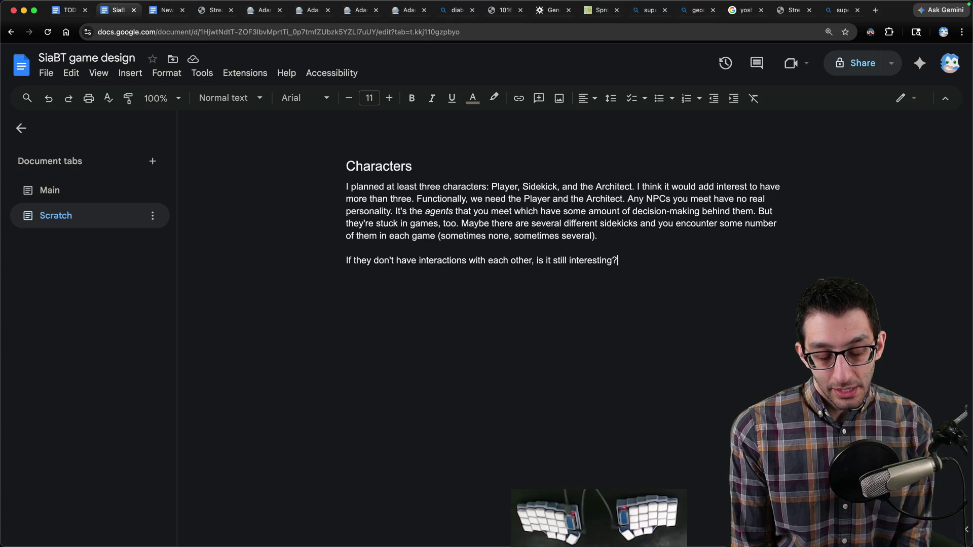
{"action": "key", "text": "Return"}
{"action": "key", "text": "Return"}
{"action": "type", "text": "If this game were a book instead, w"}
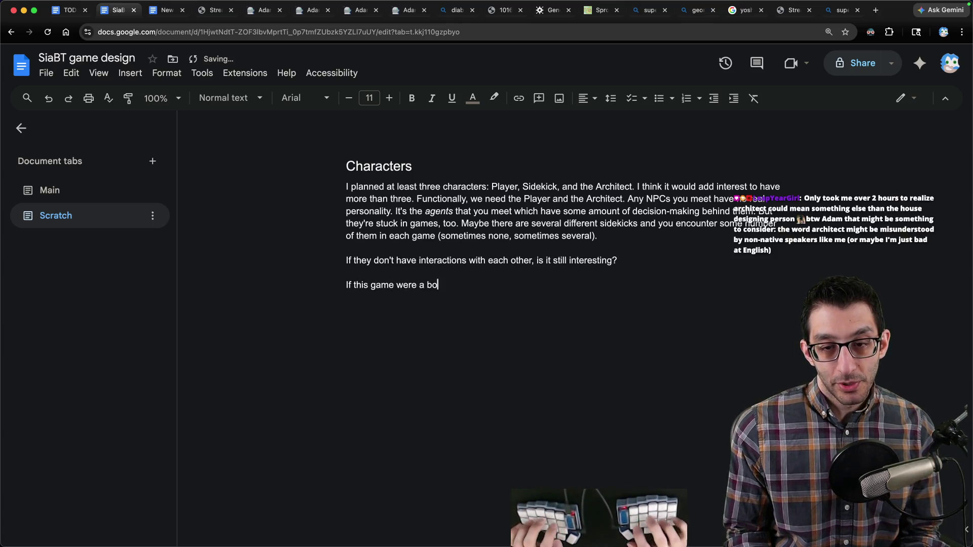
{"action": "type", "text": "hat would be intr"}
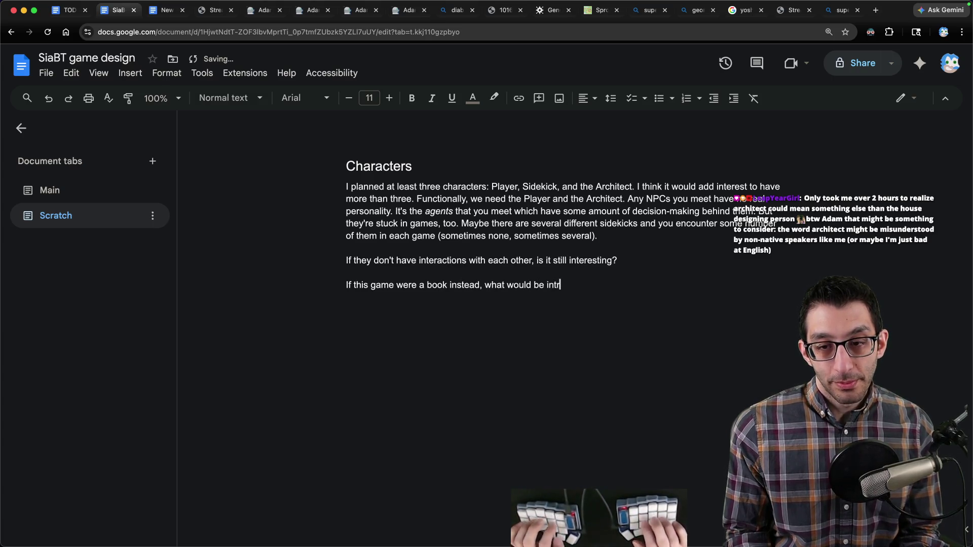
{"action": "type", "text": "iguing about it?"}
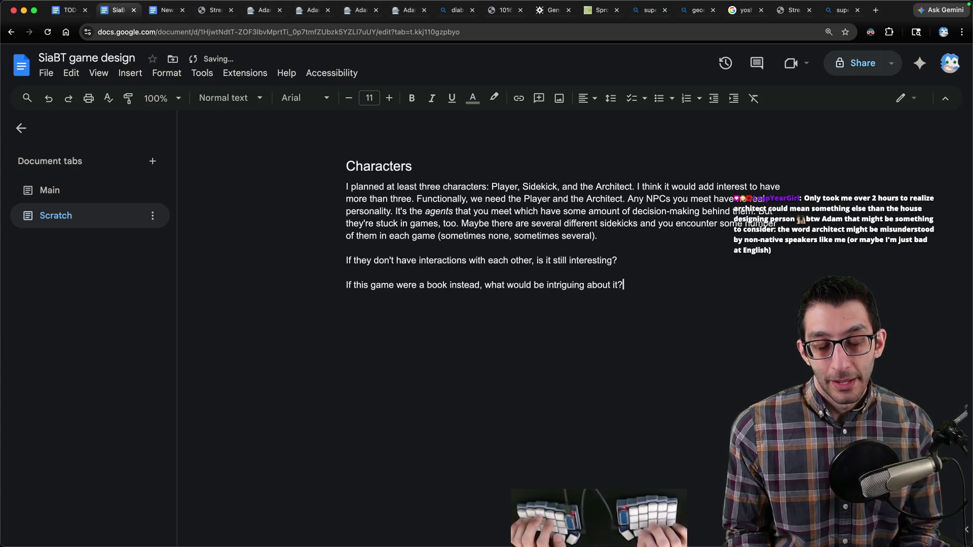
- Add a bulleted list of Player, Sidekick and Architect
{"action": "key", "text": "Return"}
{"action": "key", "text": "ctrl+shift+8"}
{"action": "type", "text": "Player"}
{"action": "key", "text": "Return"}
{"action": "type", "text": "Sidekick"}
{"action": "key", "text": "Return"}
{"action": "type", "text": "Architect"}
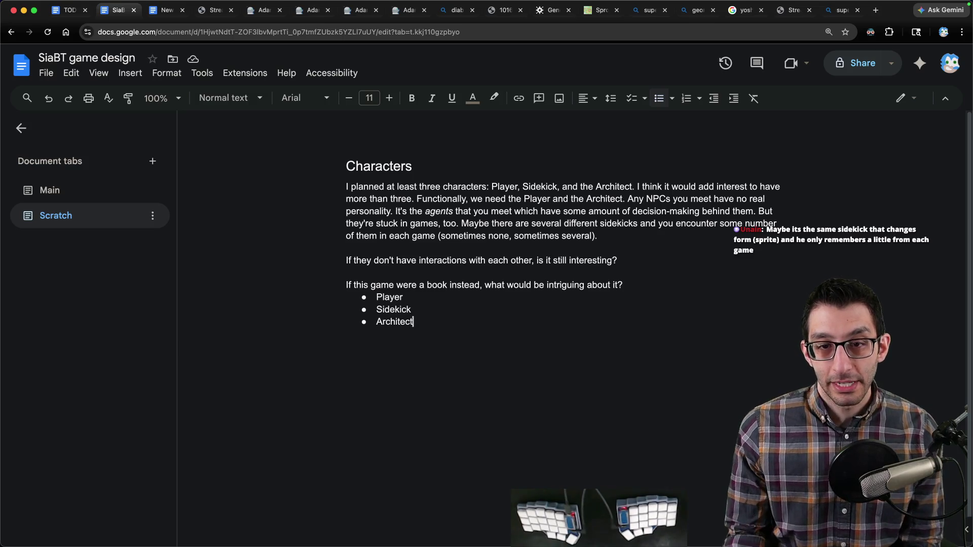
- Write the paragraph against adding characters for their own sake, with 'will' in italics, asking how many agents are needed
{"action": "scroll", "coordinate": [658, 273], "scroll_direction": "down", "scroll_amount": 1}
{"action": "key", "text": "Return"}
{"action": "key", "text": "Return"}
{"action": "key", "text": "Return"}
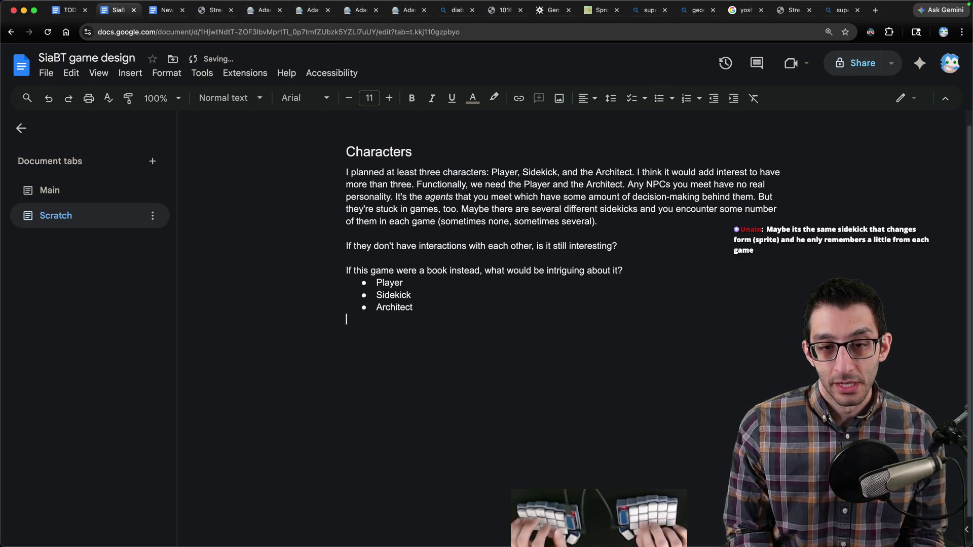
{"action": "type", "text": "I want to make sure we're n"}
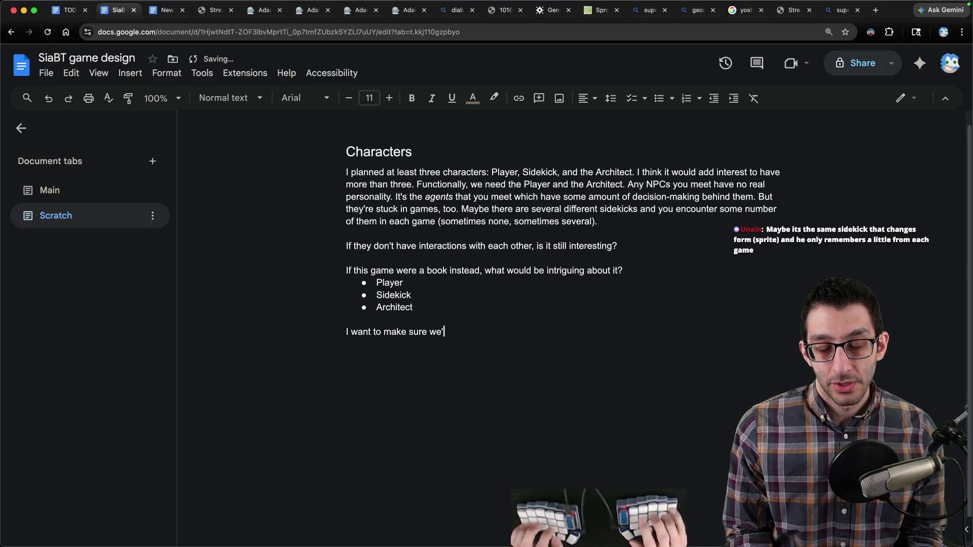
{"action": "type", "text": "ot adding more charact"}
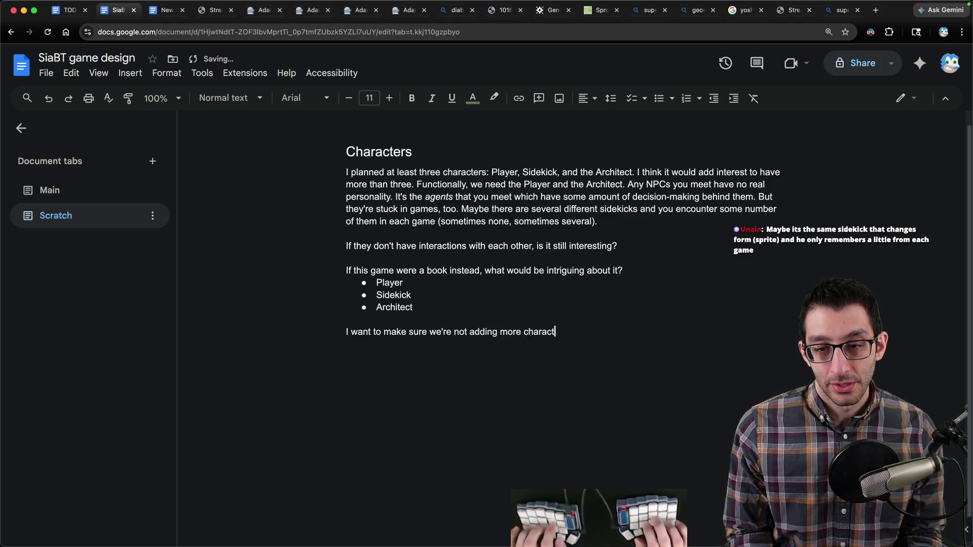
{"action": "type", "text": "ers just for the sake of hav"}
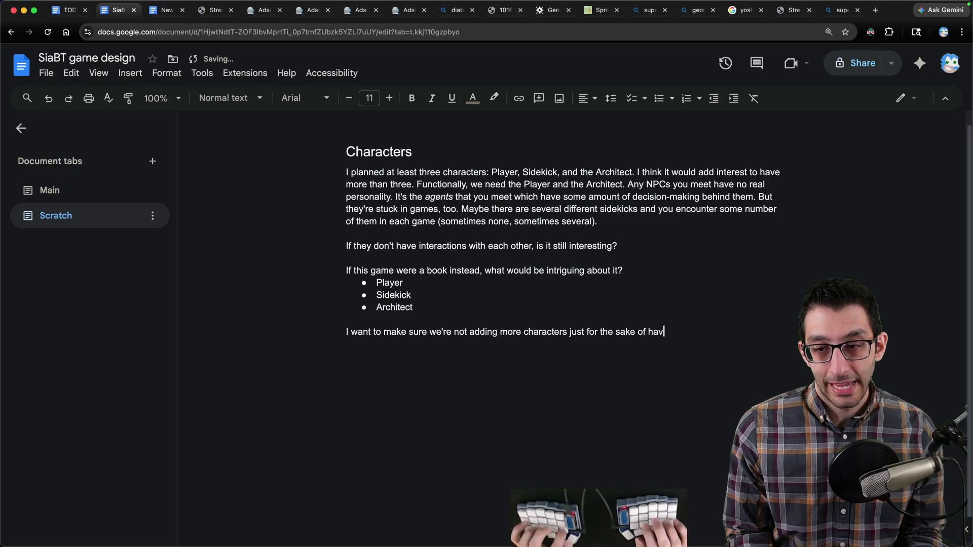
{"action": "type", "text": "ing them. There"}
{"action": "key", "text": "ctrl+i"}
{"action": "type", "text": " will"}
{"action": "key", "text": "ctrl+i"}
{"action": "type", "text": " be NPCs,"}
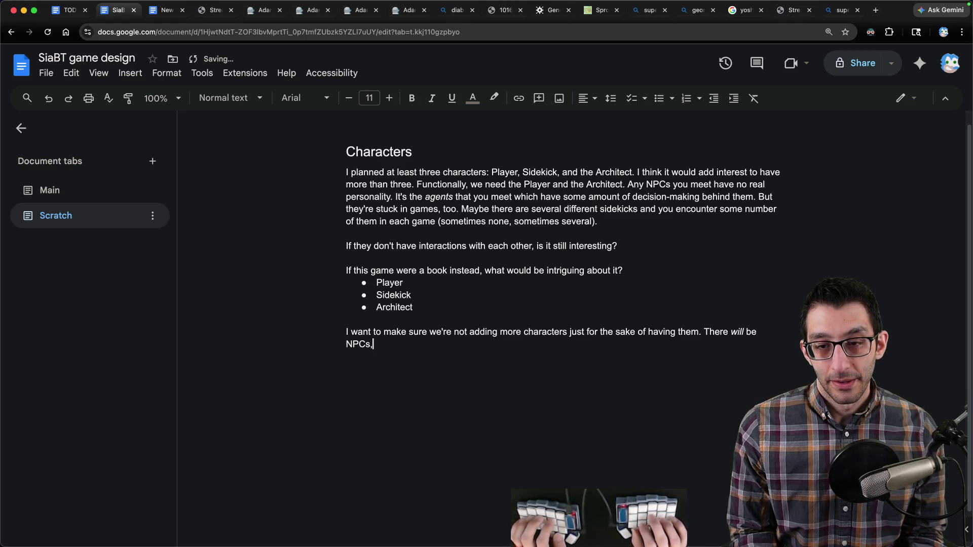
{"action": "type", "text": " but they"}
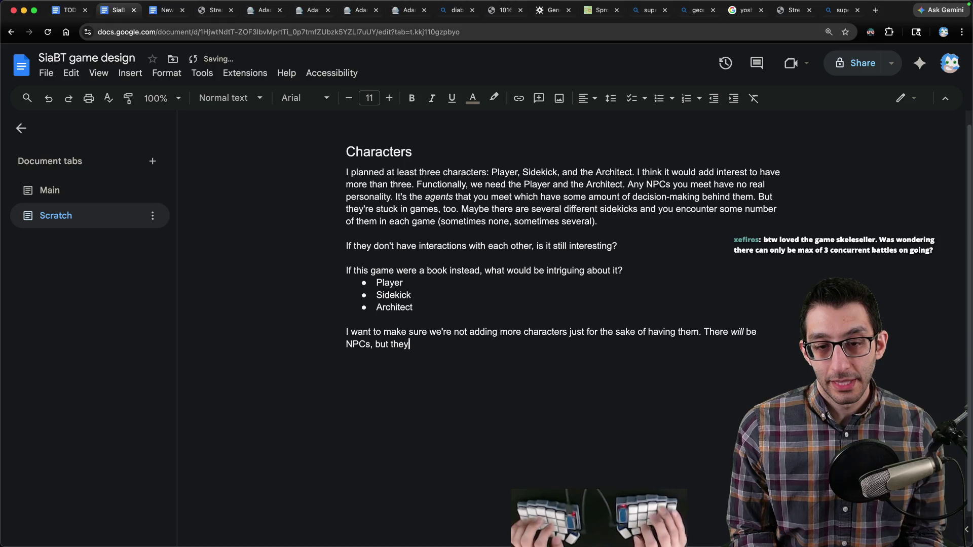
{"action": "type", "text": " won't be interesting."}
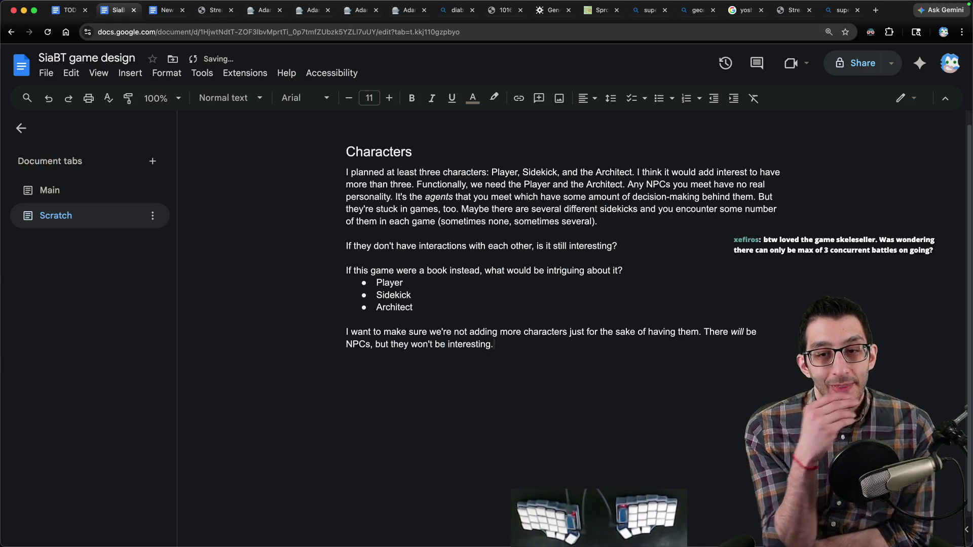
{"action": "type", "text": " How many "}
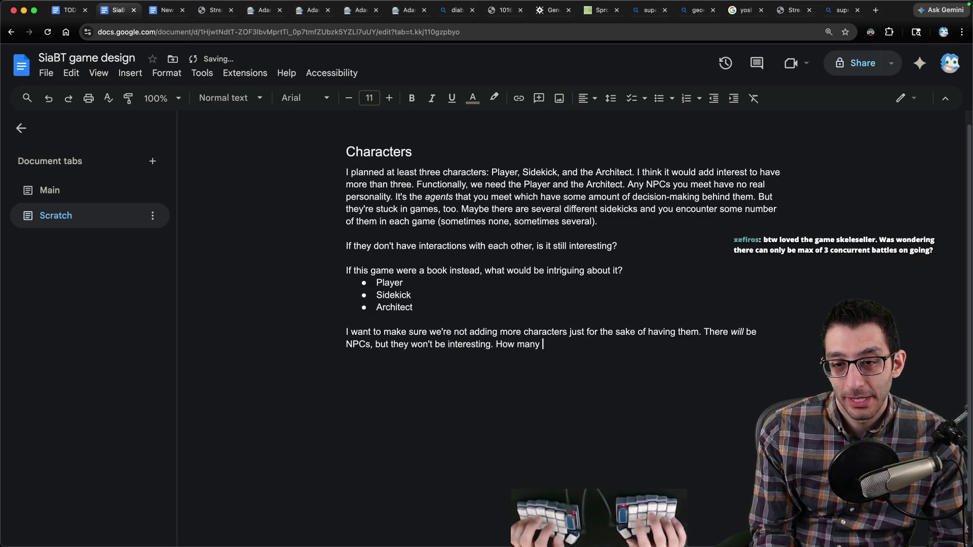
{"action": "type", "text": "more agents do we need?"}
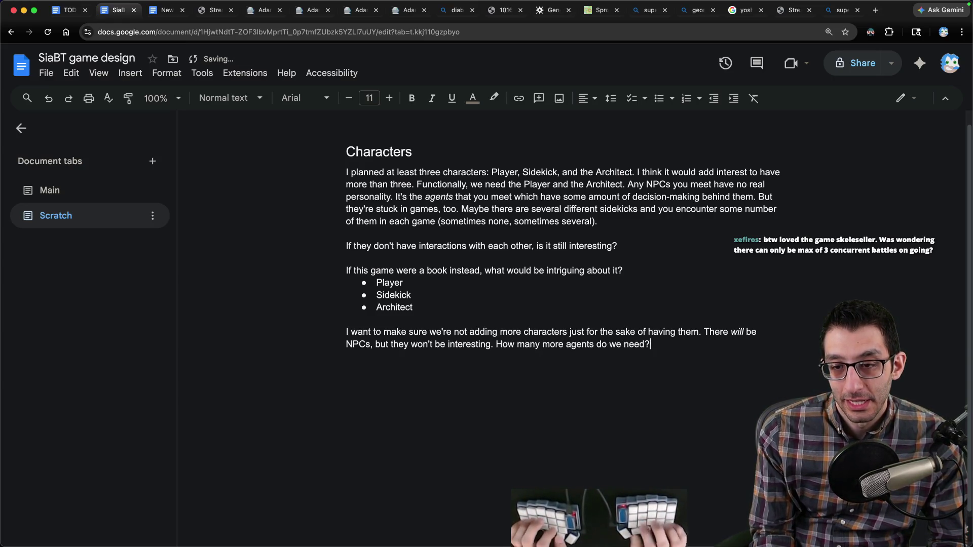
{"action": "type", "text": " How many other characters "}
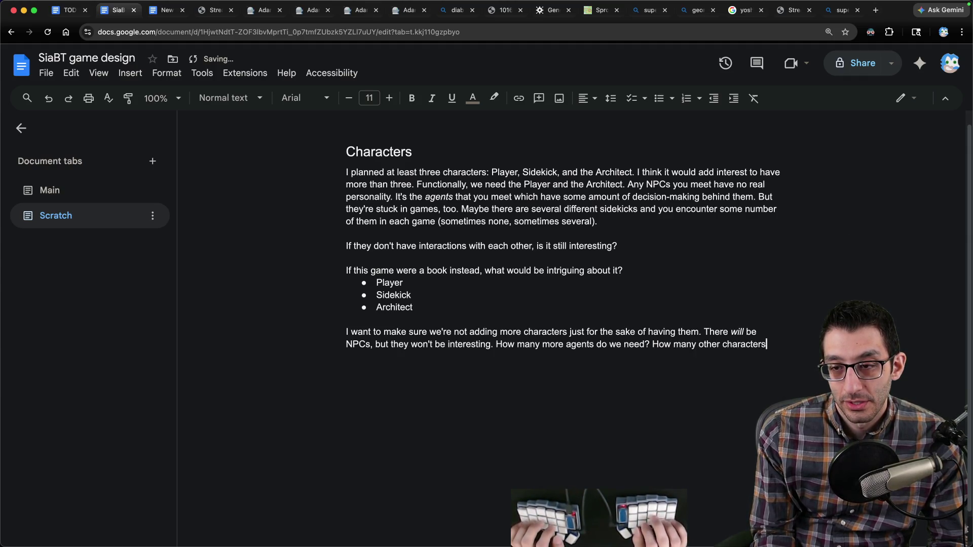
{"action": "type", "text": "do we need?"}
{"action": "key", "text": "Return"}
{"action": "key", "text": "Return"}
- Write the Conclusion that characters should be added only once a need arises, then start a new VS Code note
{"action": "type", "text": "Conclusion: I thin"}
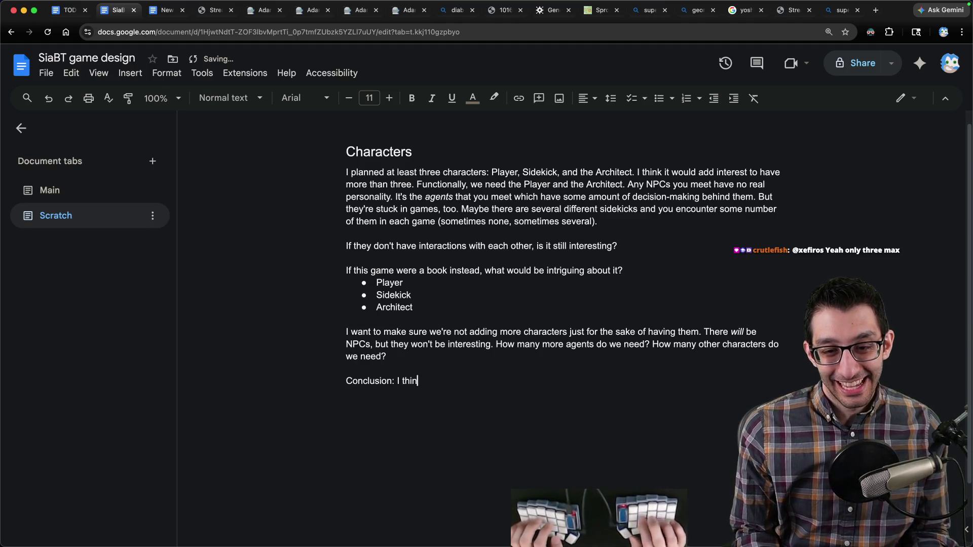
{"action": "type", "text": "k this is the wrong way to app"}
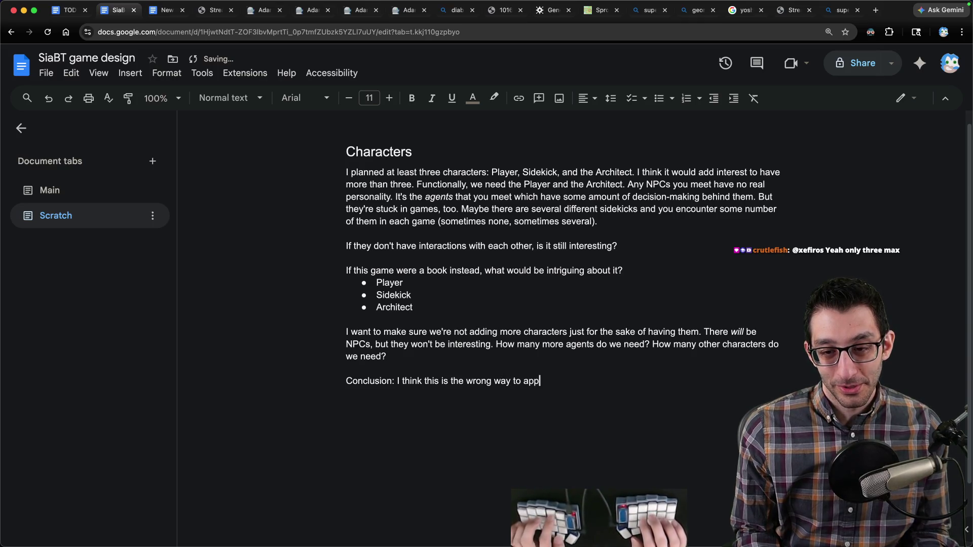
{"action": "type", "text": "roach this. I think we"}
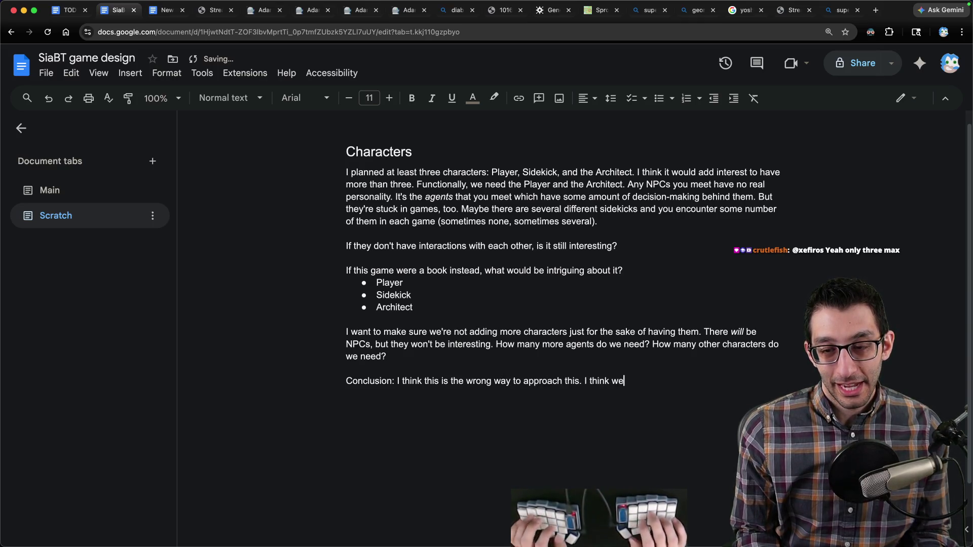
{"action": "type", "text": " chould add things "}
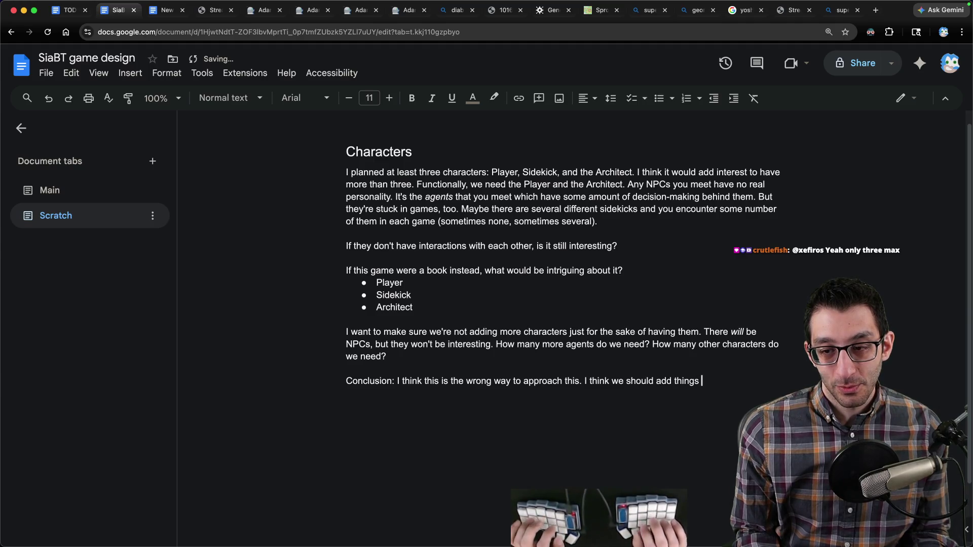
{"action": "type", "text": "once a need has bee"}
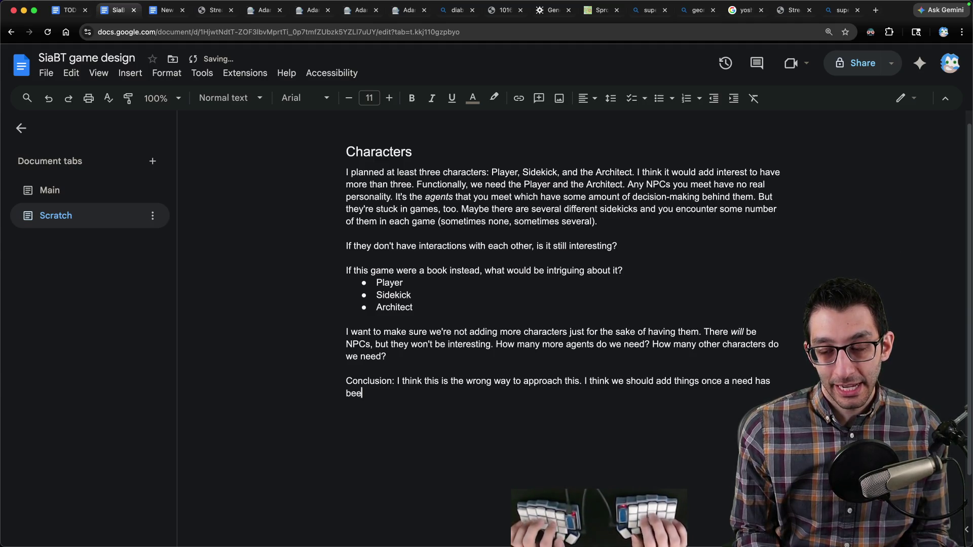
{"action": "type", "text": "n identified. We have wh"}
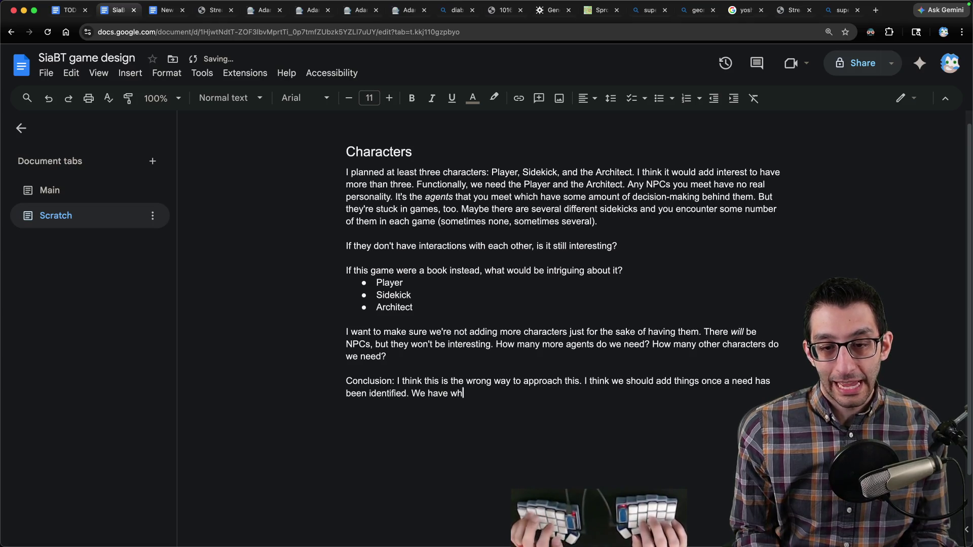
{"action": "type", "text": "at we need for now, and if other plot points come up which demand more chaacters"}
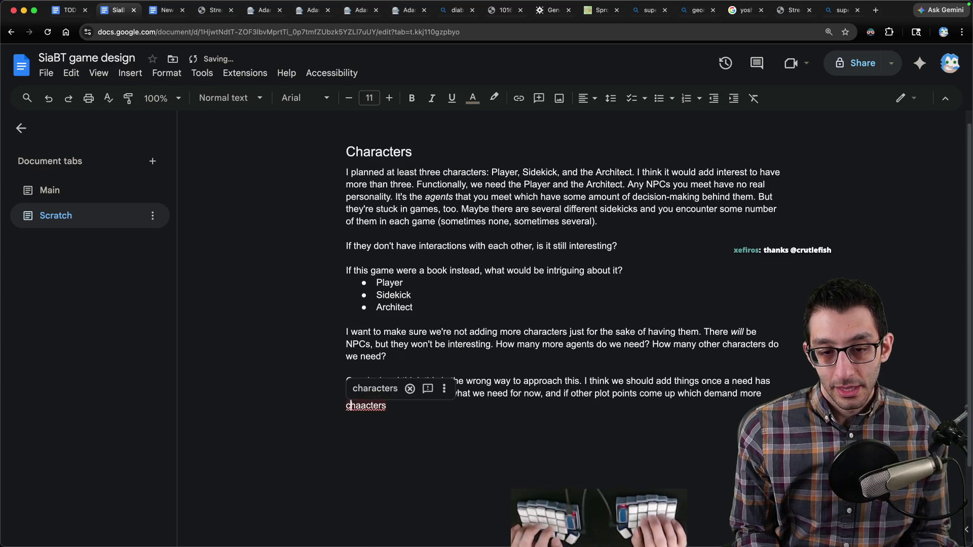
{"action": "type", "text": ", thenwe can plan some."}
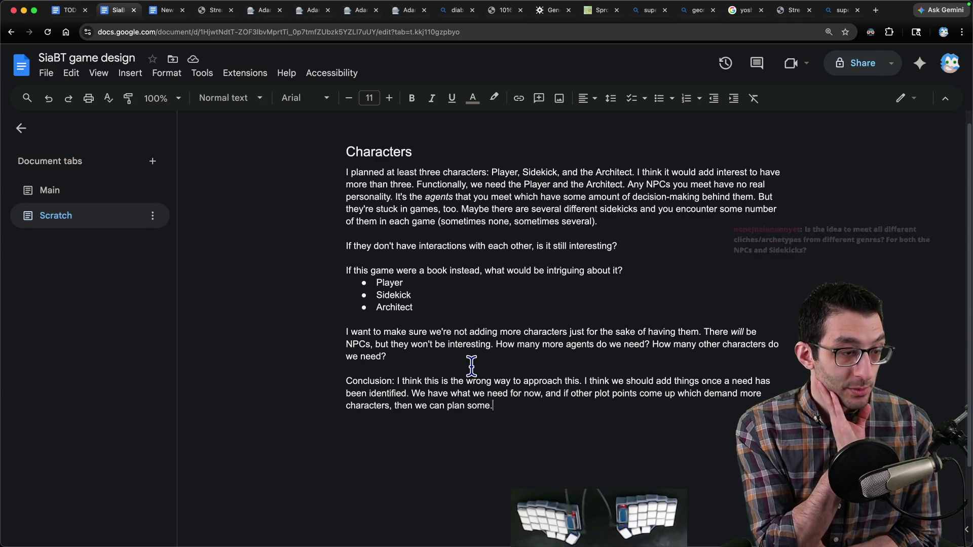
{"action": "key", "text": "super+Tab"}
{"action": "key", "text": "super+n"}
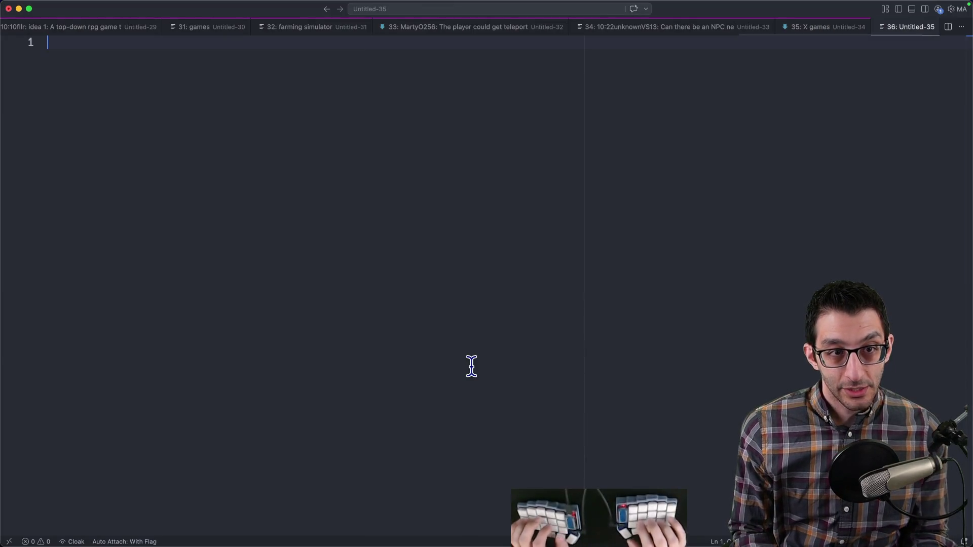
- Type 'Hero' with 'Adventurer' indented beneath it
{"action": "type", "text": "Hero"}
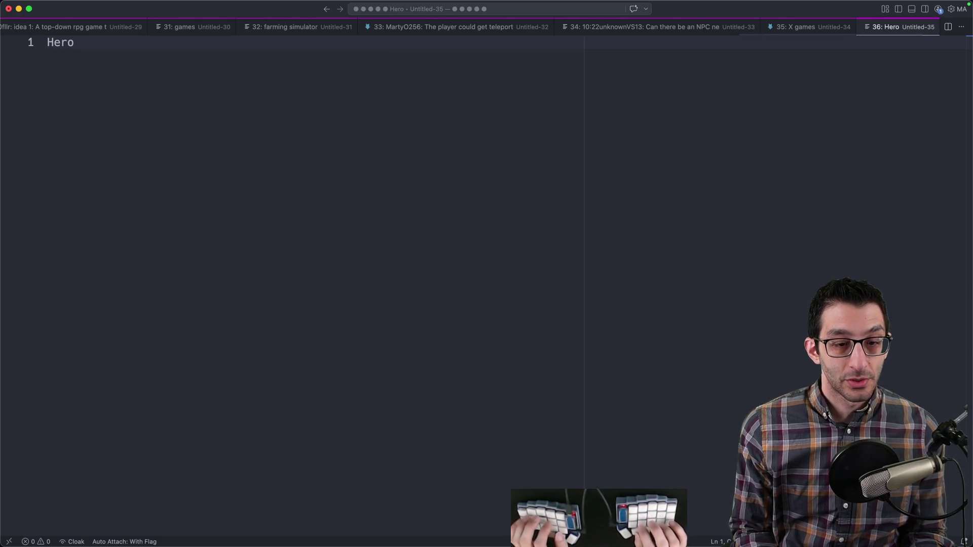
{"action": "key", "text": "Return"}
{"action": "key", "text": "Return"}
{"action": "key", "text": "Return"}
{"action": "key", "text": "Tab"}
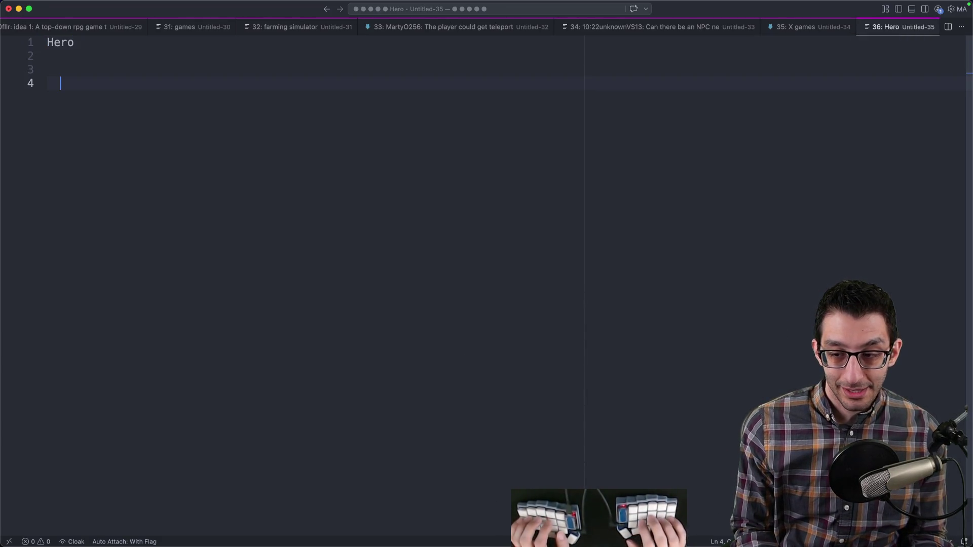
{"action": "type", "text": "Adventurer"}
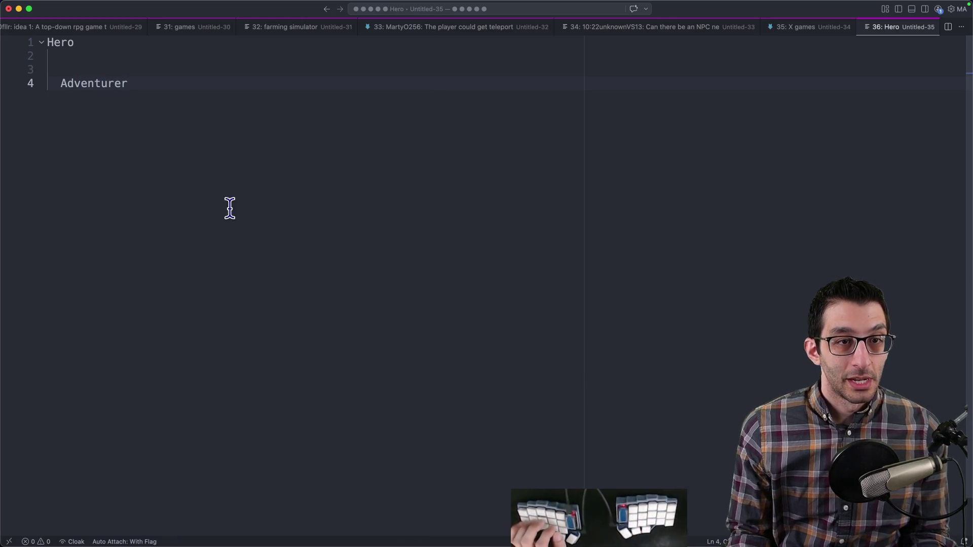
{"action": "left_click_drag", "start_coordinate": [163, 82], "coordinate": [26, 78]}
{"action": "left_click", "coordinate": [192, 91]}
{"action": "left_click", "coordinate": [210, 93]}
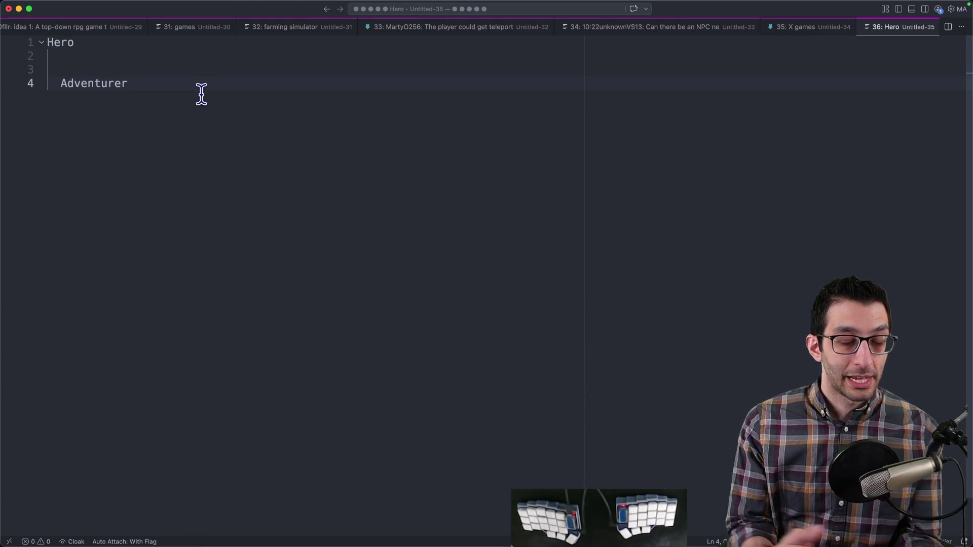
- Add a top-level 'Architect' entry noting 'they build homes'
{"action": "key", "text": "Return"}
{"action": "key", "text": "Return"}
{"action": "key", "text": "Return"}
{"action": "key", "text": "shift+Tab"}
{"action": "type", "text": "Archite"}
{"action": "type", "text": "they build homes"}
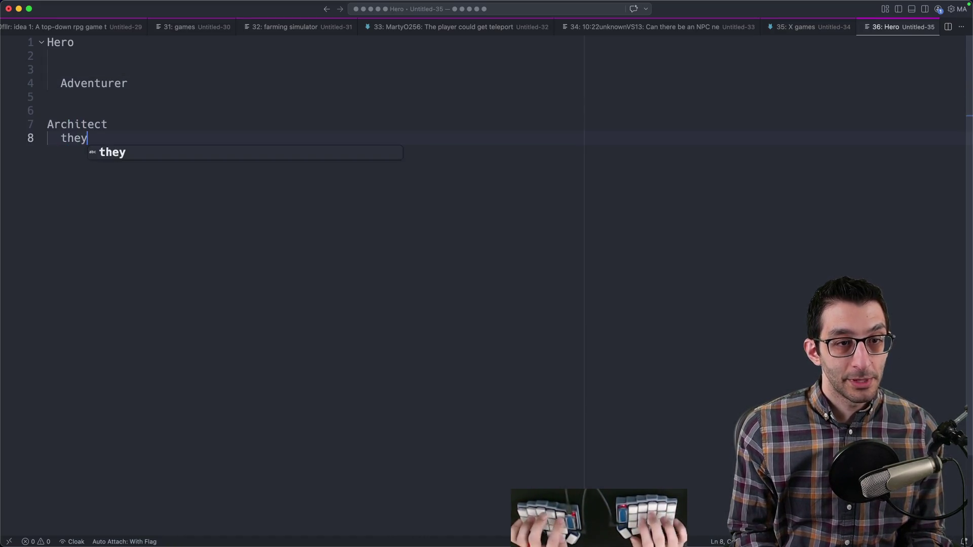
{"action": "key", "text": "shift+Home"}
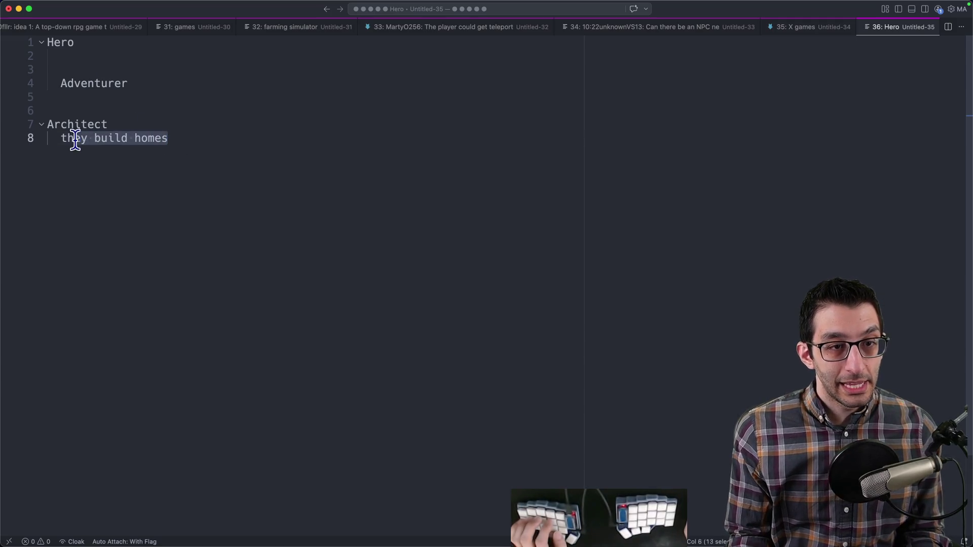
{"action": "key", "text": "shift+Up"}
{"action": "key", "text": "shift+Home"}
{"action": "left_click", "coordinate": [174, 146]}
{"action": "key", "text": "shift+Up"}
{"action": "key", "text": "shift+Home"}
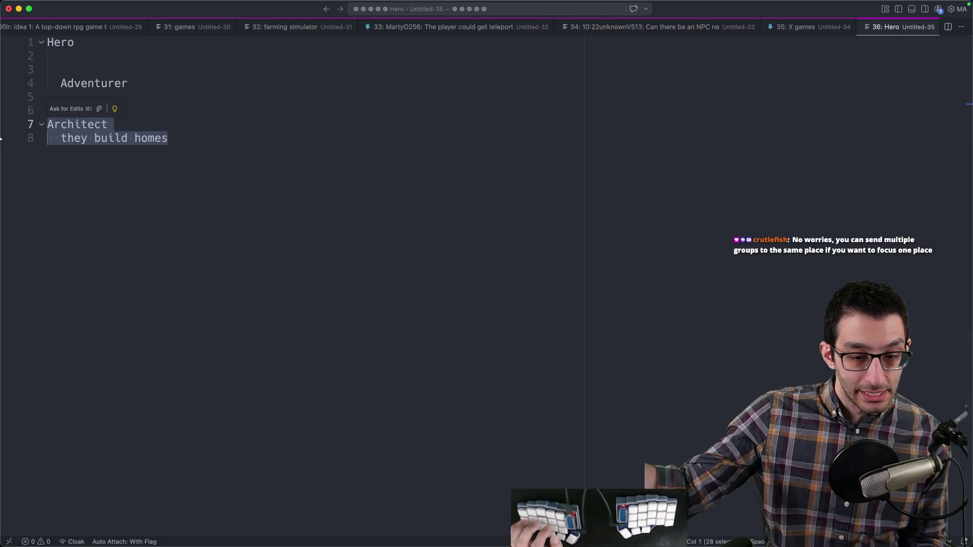
{"action": "left_click", "coordinate": [198, 170]}
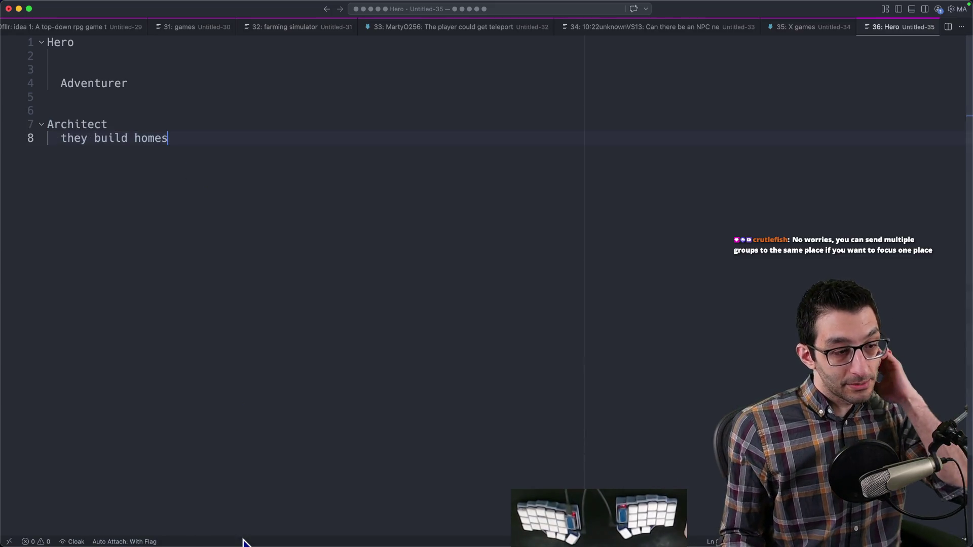
{"action": "left_click", "coordinate": [226, 525]}
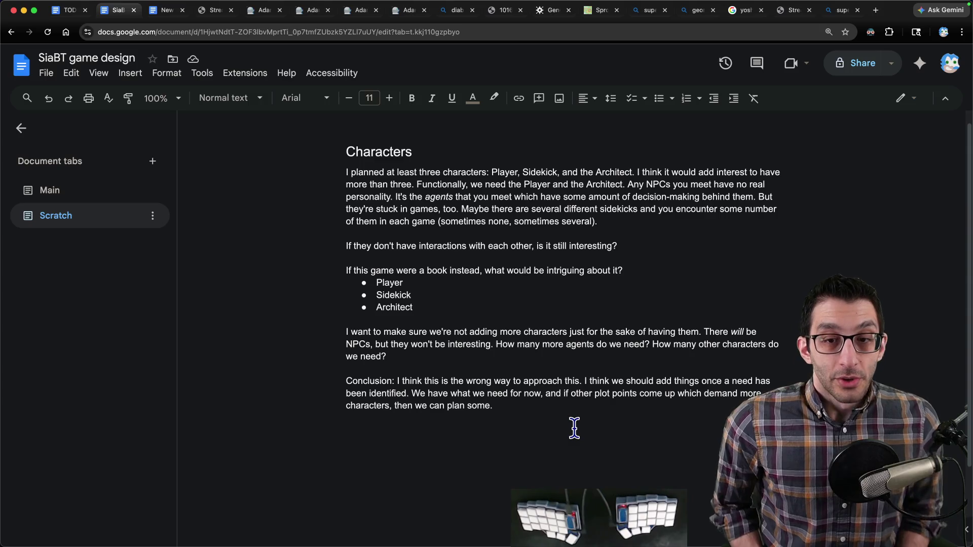
- Scroll down to the Conclusion paragraph, select it, and place the cursor after it
{"action": "scroll", "coordinate": [573, 426], "scroll_direction": "down", "scroll_amount": 3}
{"action": "left_click_drag", "start_coordinate": [313, 310], "coordinate": [544, 366]}
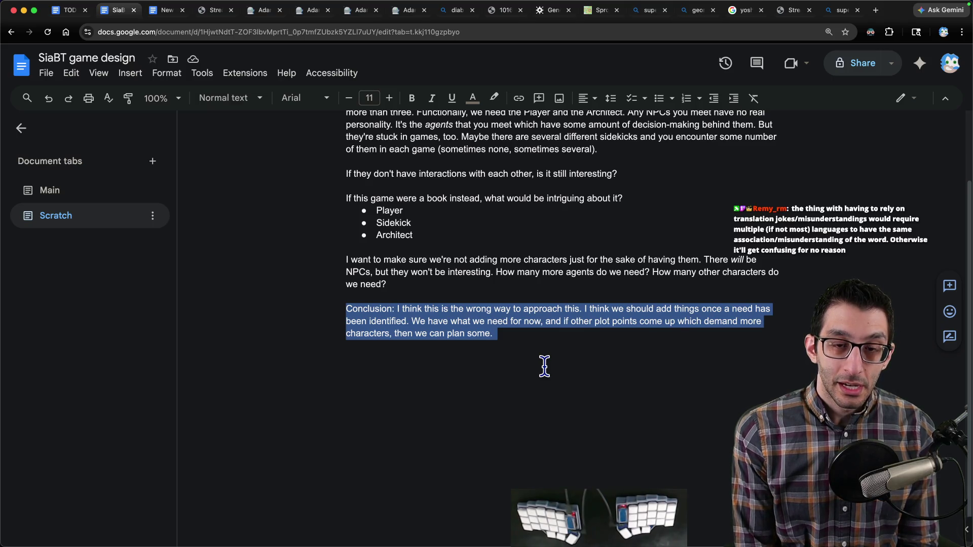
{"action": "left_click", "coordinate": [593, 378]}
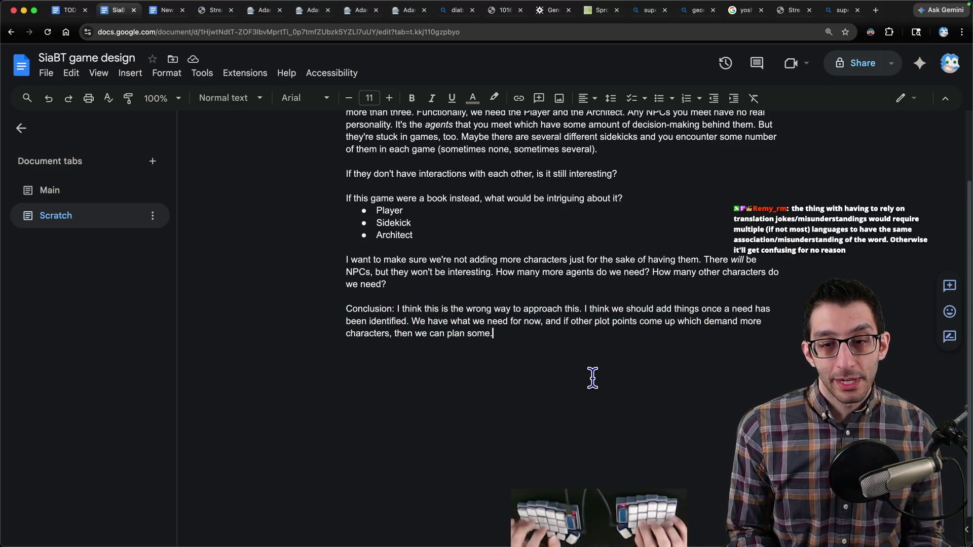
- Start an 'E.g.' paragraph with italic 'might' about examining games' impact on many different characters
{"action": "key", "text": "Return"}
{"action": "key", "text": "Return"}
{"action": "type", "text": "E.g. part of where there"}
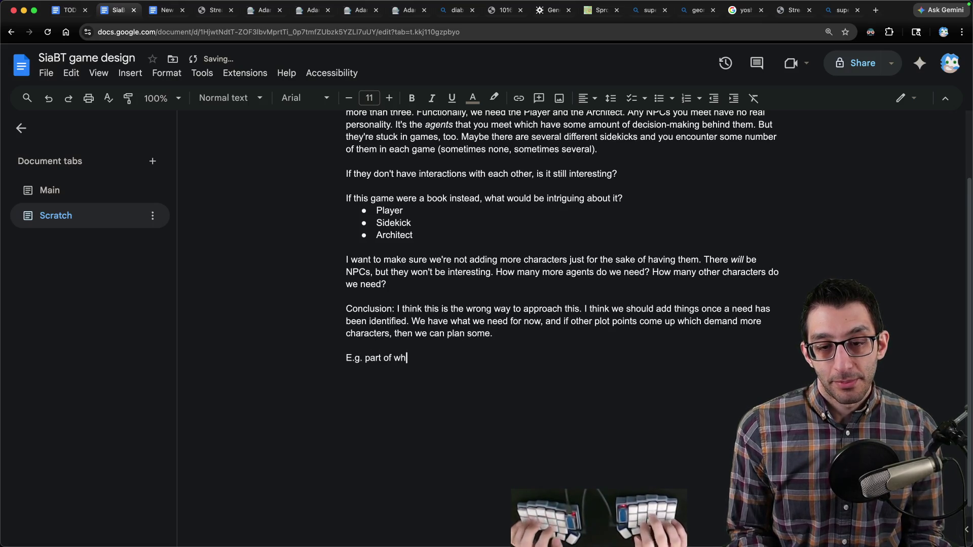
{"action": "key", "text": "ctrl+i"}
{"action": "type", "text": " might"}
{"action": "key", "text": "ctrl+i"}
{"action": "type", "text": " be a"}
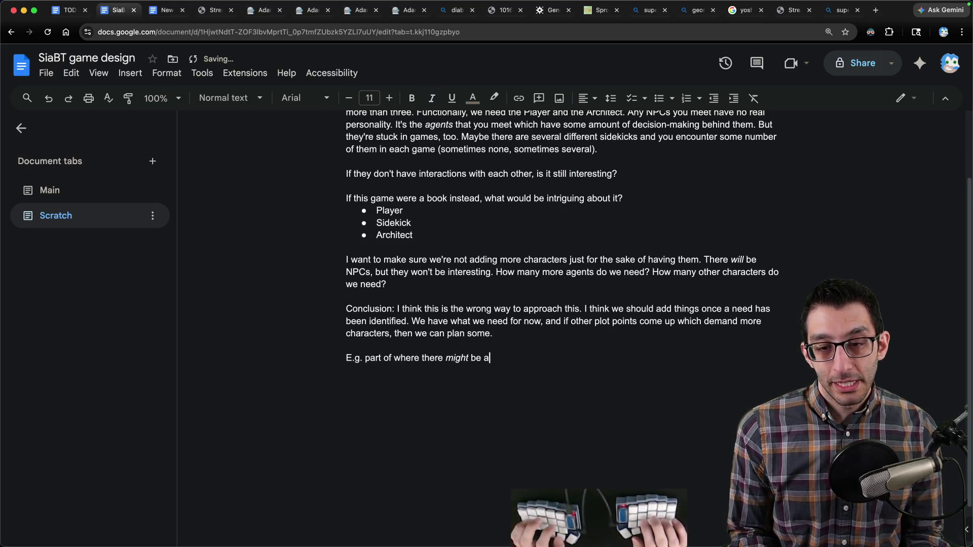
{"action": "type", "text": " need is if we need to examine the "}
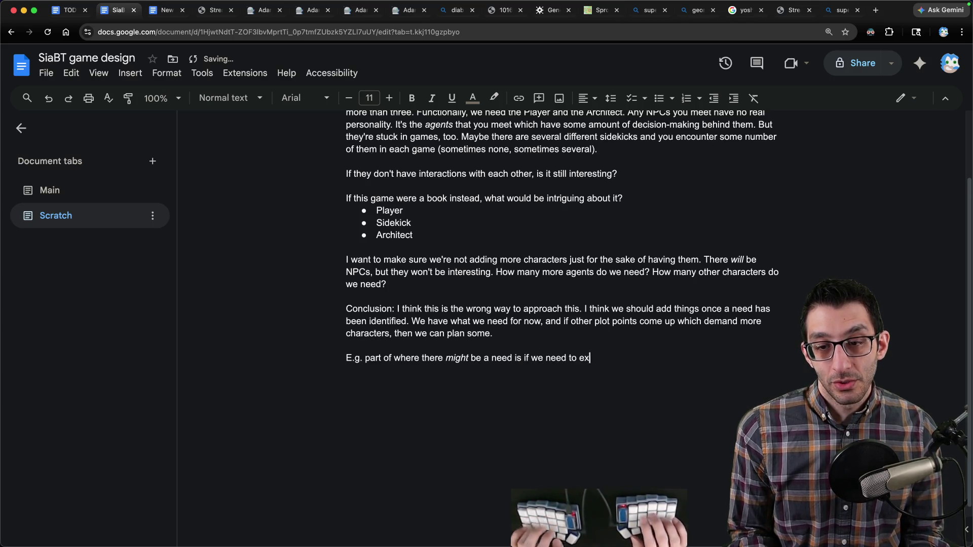
{"action": "type", "text": "impact "}
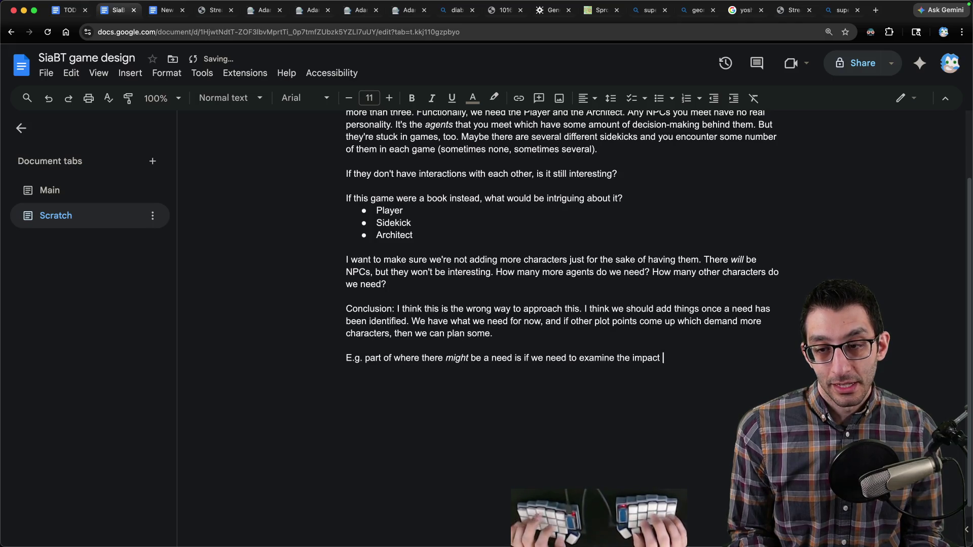
{"action": "type", "text": "of games on many idt"}
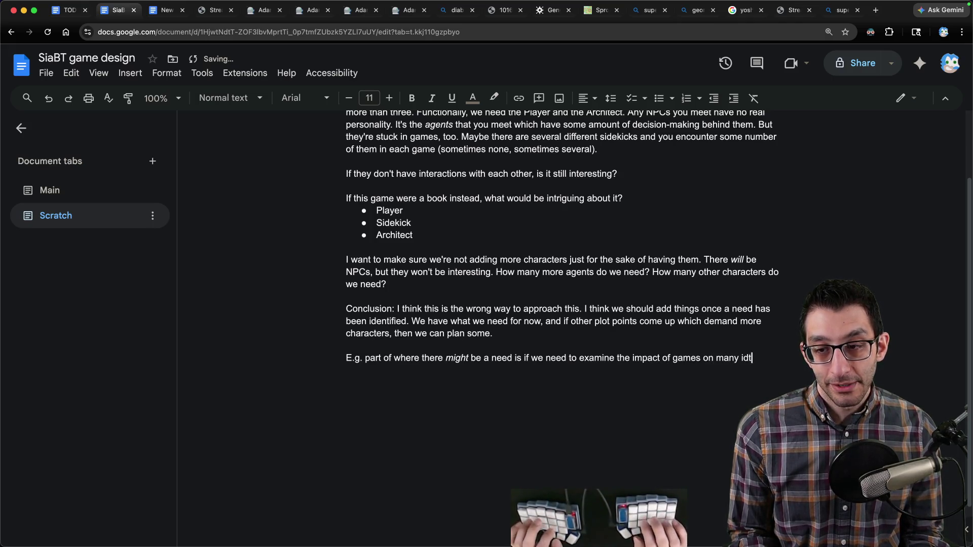
{"action": "key", "text": "BackSpace"}
{"action": "key", "text": "BackSpace"}
{"action": "key", "text": "BackSpace"}
{"action": "type", "text": "different chara"}
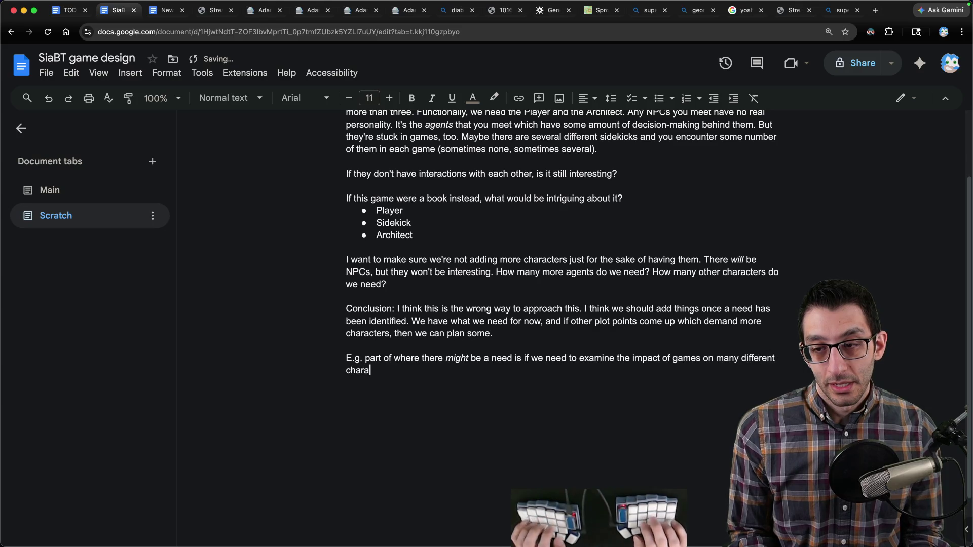
{"action": "type", "text": "cters. As a more"}
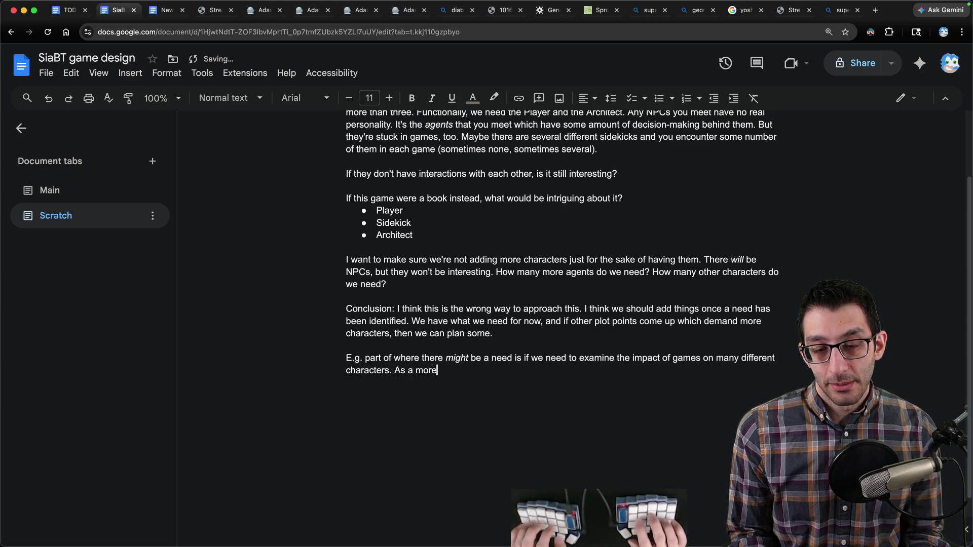
{"action": "type", "text": " concrete example, imagin"}
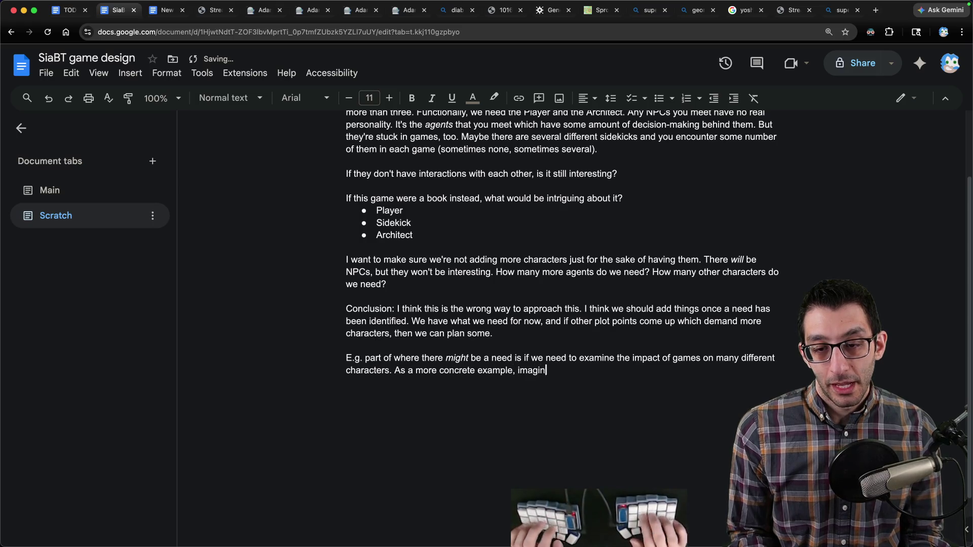
{"action": "type", "text": "e that there's an agent"}
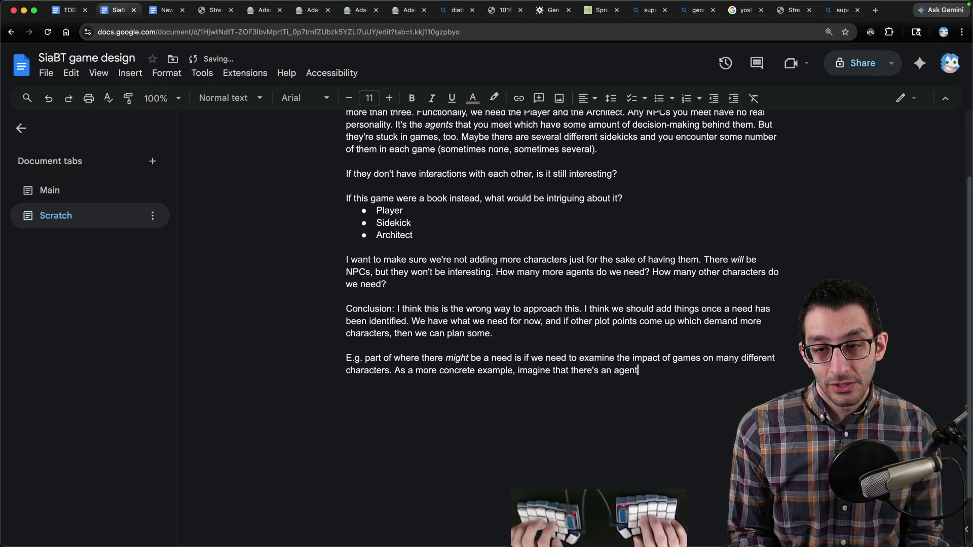
{"action": "type", "text": " that isn't necessa"}
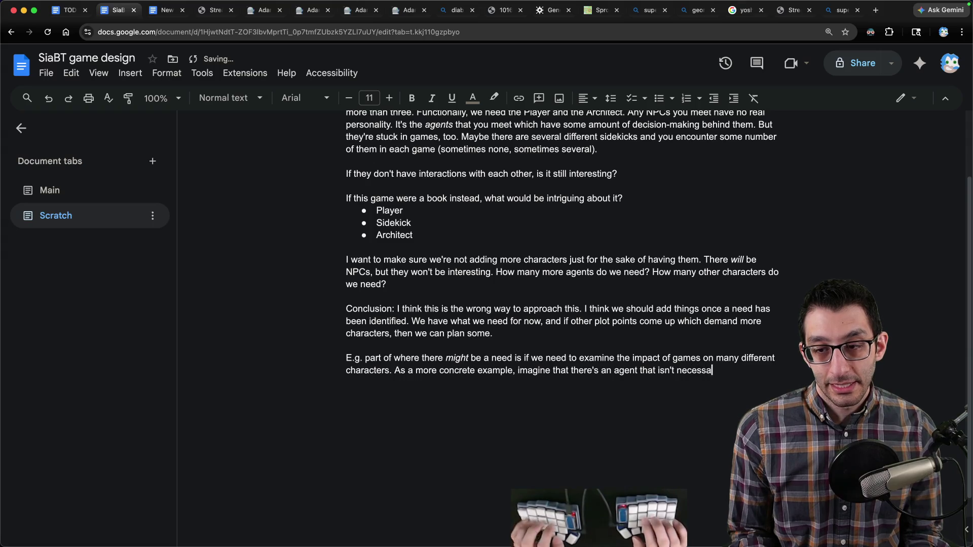
{"action": "type", "text": "rily smart enough to bre"}
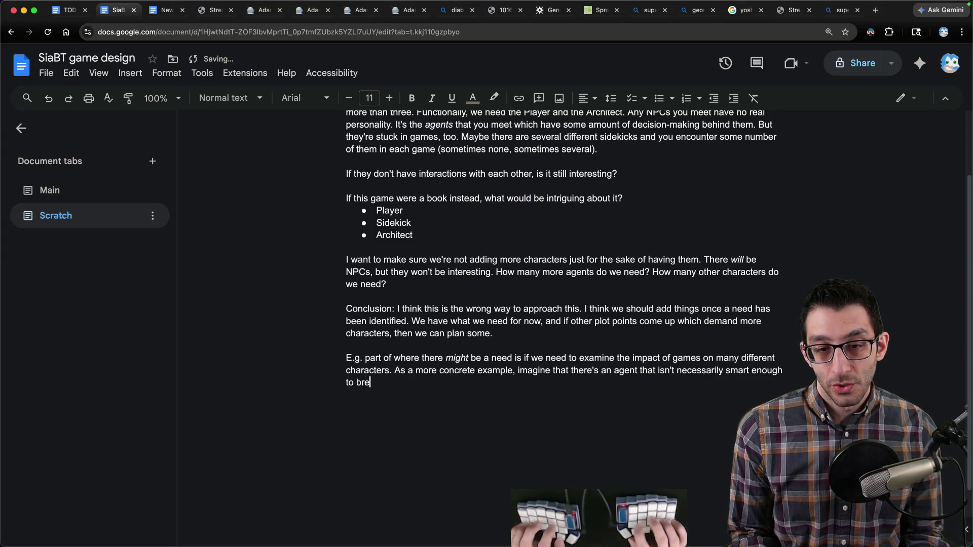
{"action": "type", "text": "ak the tutorials themselves, so theyr'"}
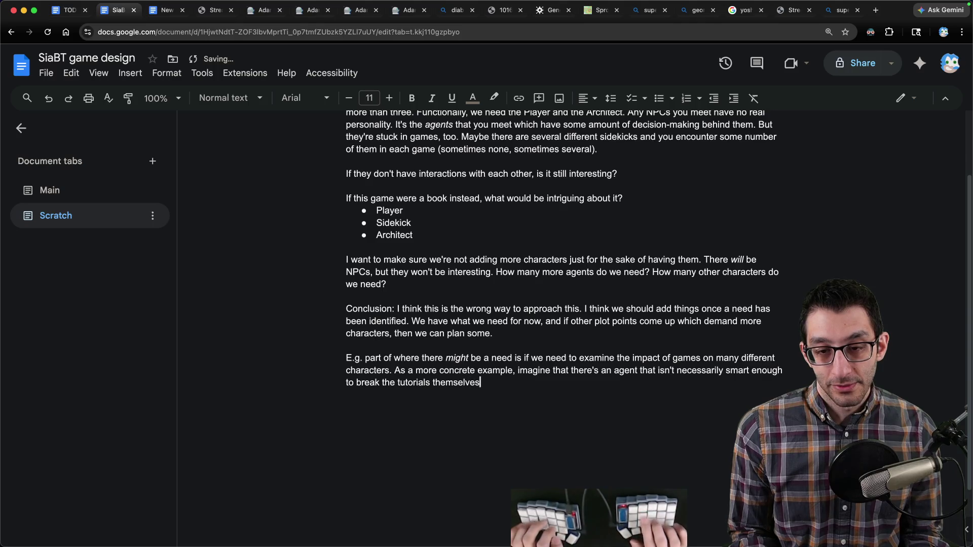
- Continue with the stuck, despairing agent you could free, replacing 'it's' with 'they're'
{"action": "key", "text": "BackSpace"}
{"action": "key", "text": "BackSpace"}
{"action": "type", "text": "'re total"}
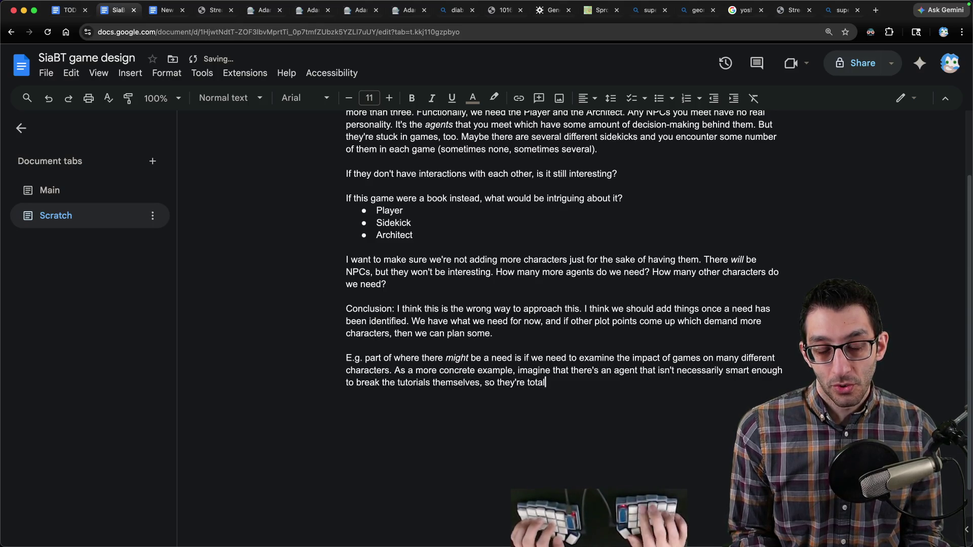
{"action": "type", "text": "ly stuck and despa"}
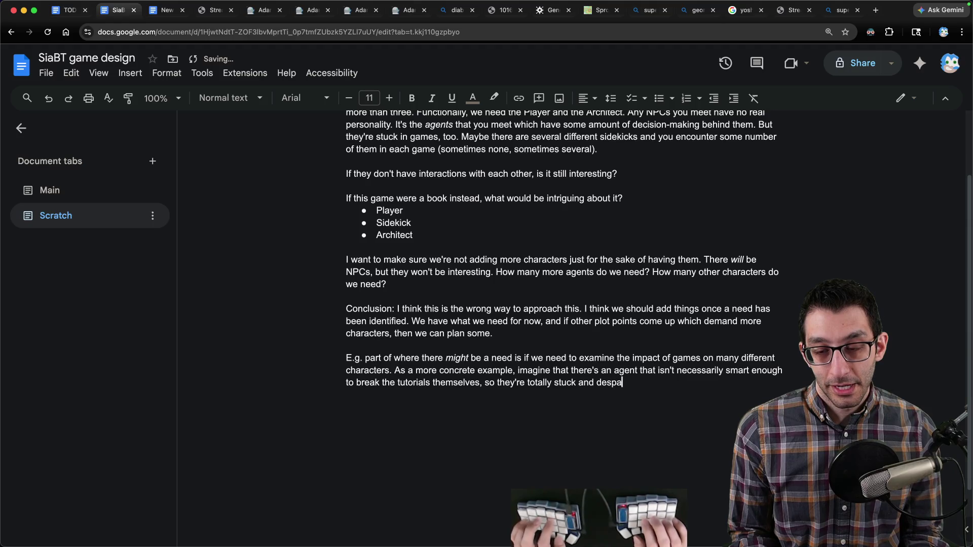
{"action": "type", "text": "iring. You could free them"}
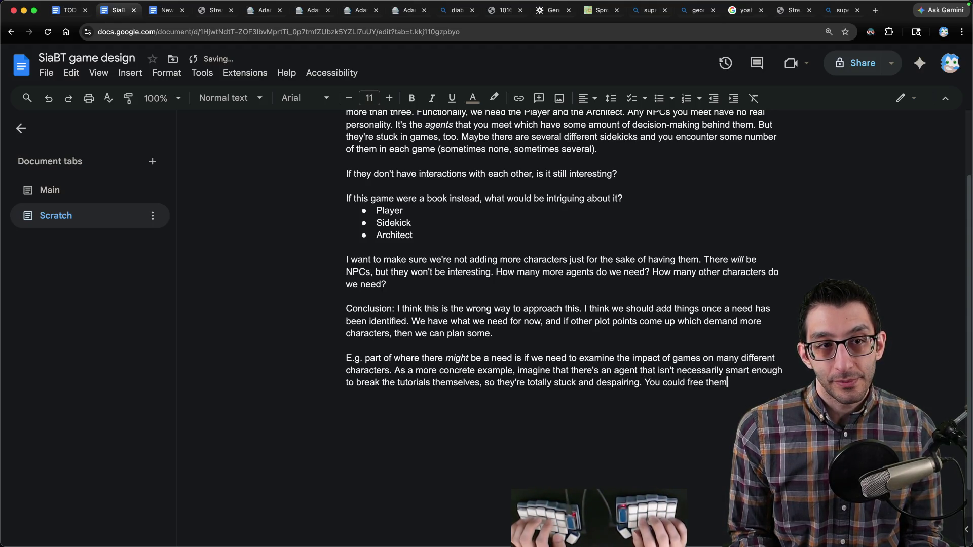
{"action": "type", "text": ", but it would sh"}
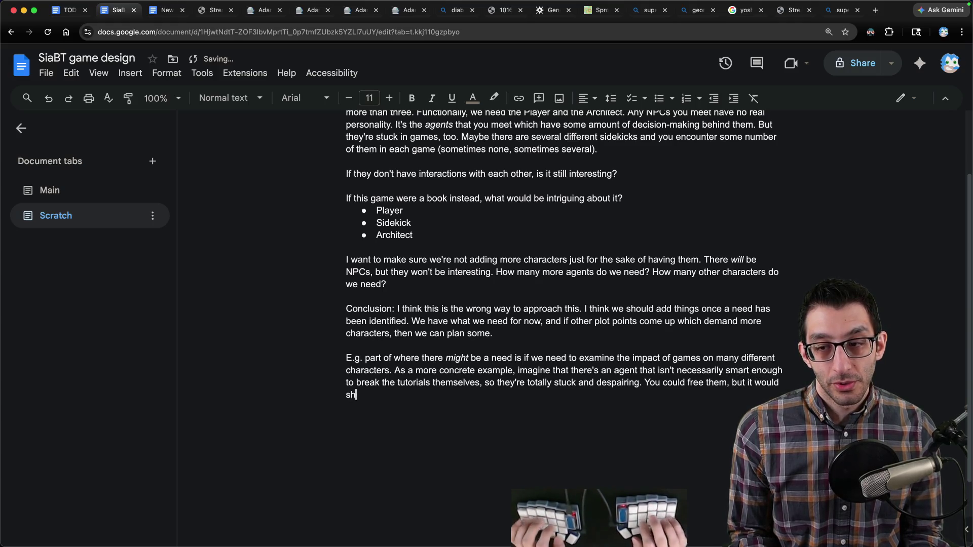
{"action": "type", "text": "ow you that t"}
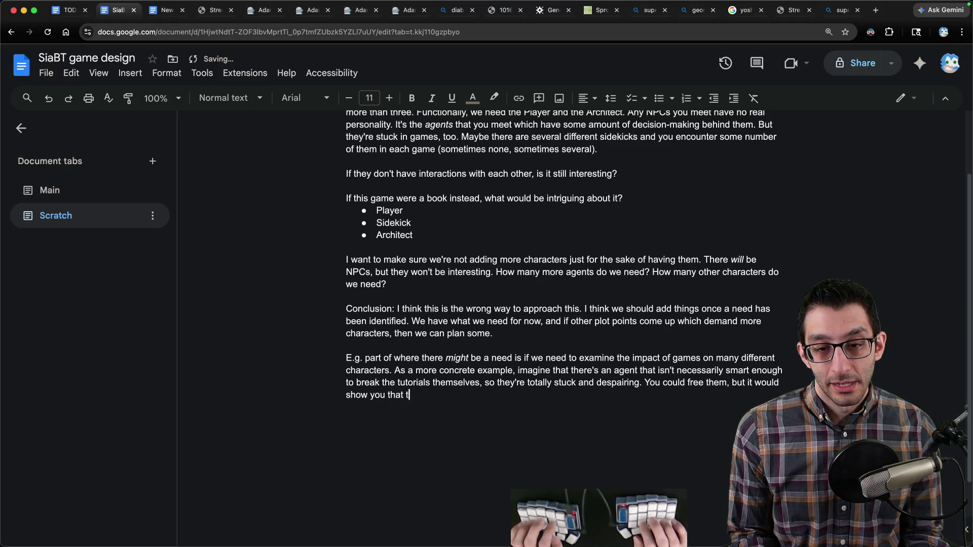
{"action": "type", "text": "his isn't exactly a game f"}
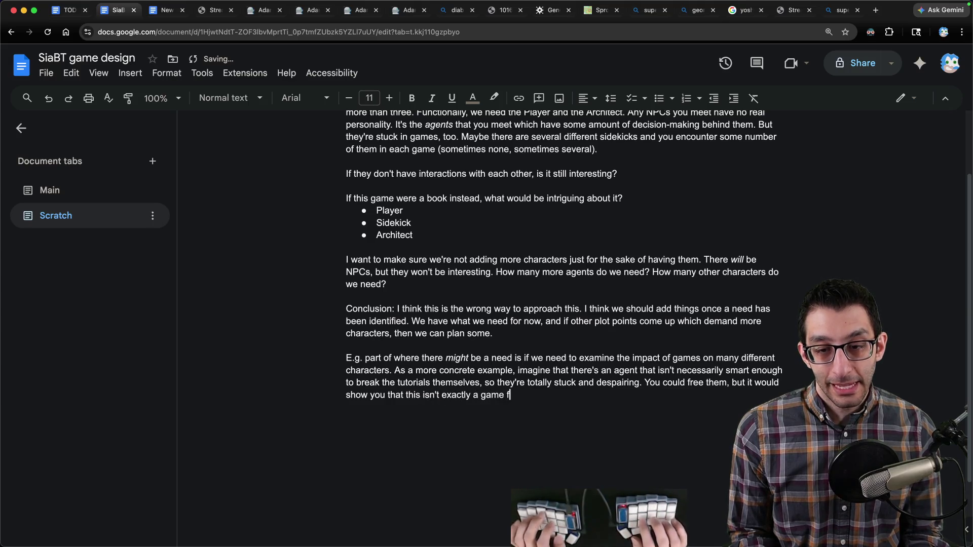
{"action": "type", "text": "or those people; it's thei"}
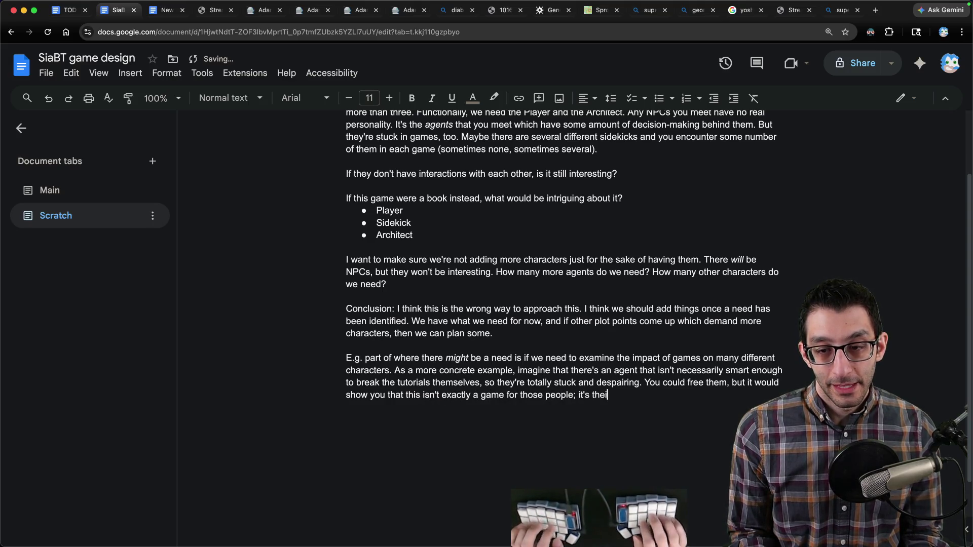
{"action": "type", "text": "r lives, and it's not going"}
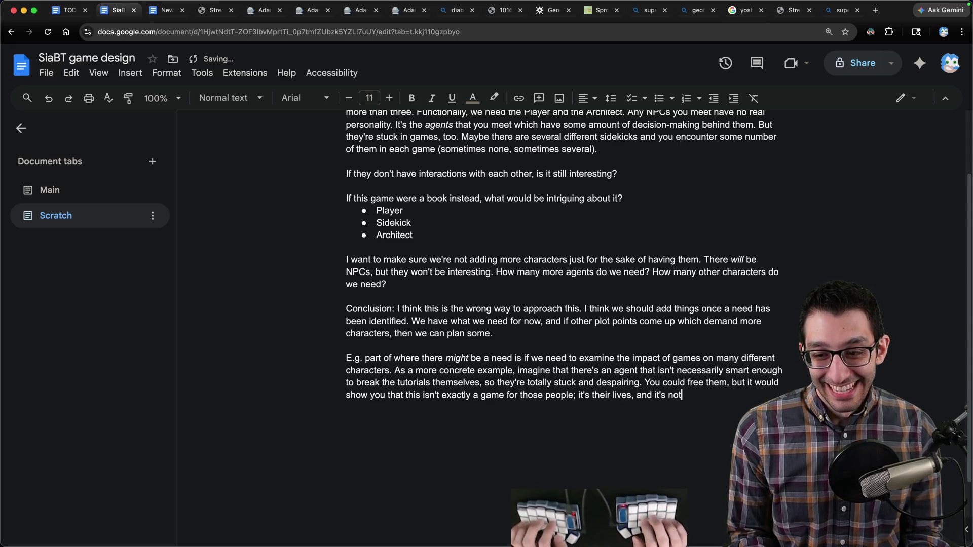
{"action": "key", "text": "alt+Left"}
{"action": "key", "text": "alt+Left"}
{"action": "key", "text": "alt+Left"}
{"action": "key", "text": "alt+BackSpace"}
{"action": "type", "text": "they're"}
{"action": "key", "text": "End"}
{"action": "type", "text": "."}
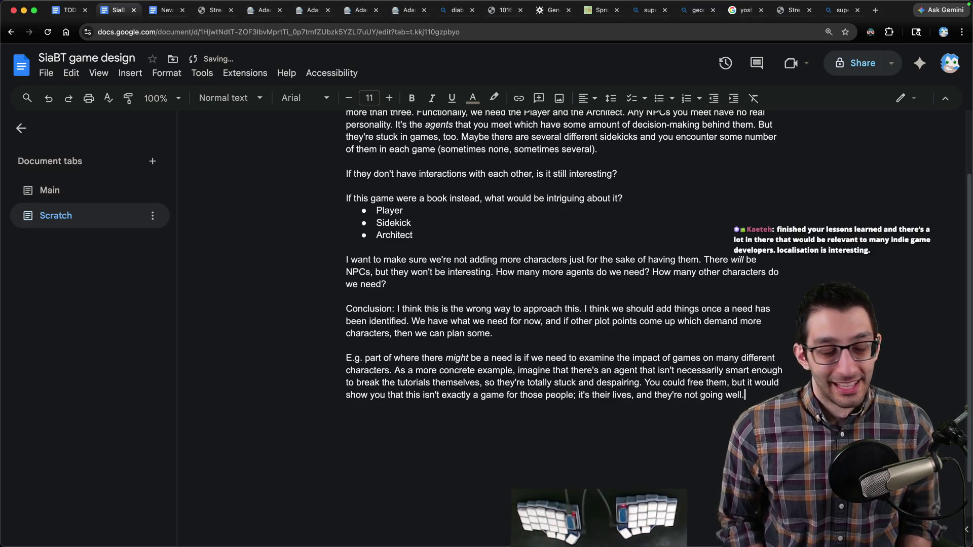
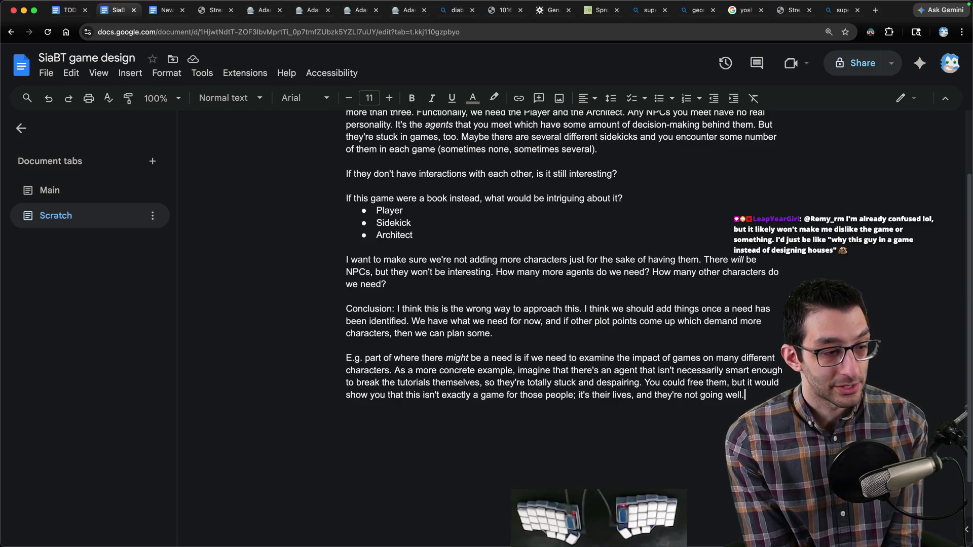
- Draft a 'Movie' outline with indented Act 1, Act 2 and Act 3 lines below the last paragraph
{"action": "key", "text": "Return"}
{"action": "key", "text": "Return"}
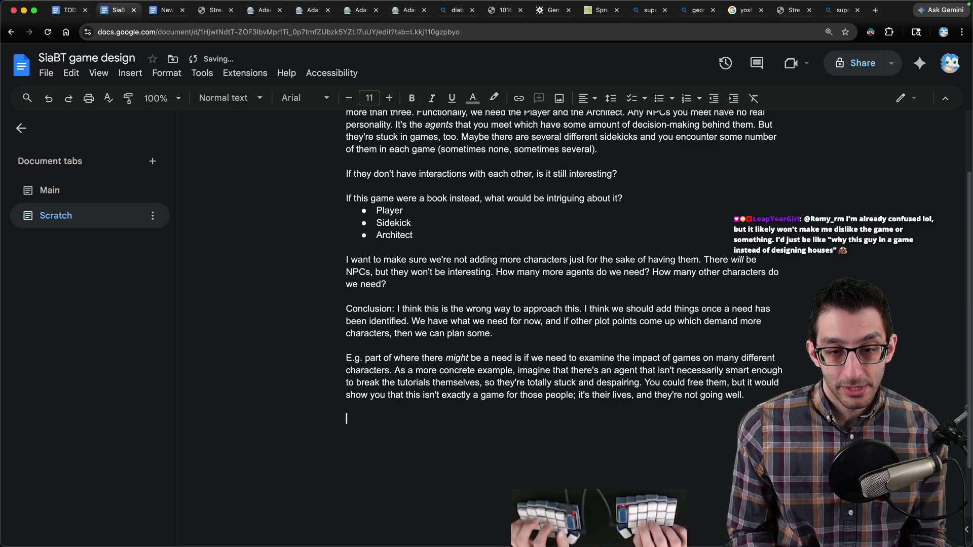
{"action": "type", "text": "Movie"}
{"action": "key", "text": "Return"}
{"action": "key", "text": "Tab"}
{"action": "type", "text": "Act 1:"}
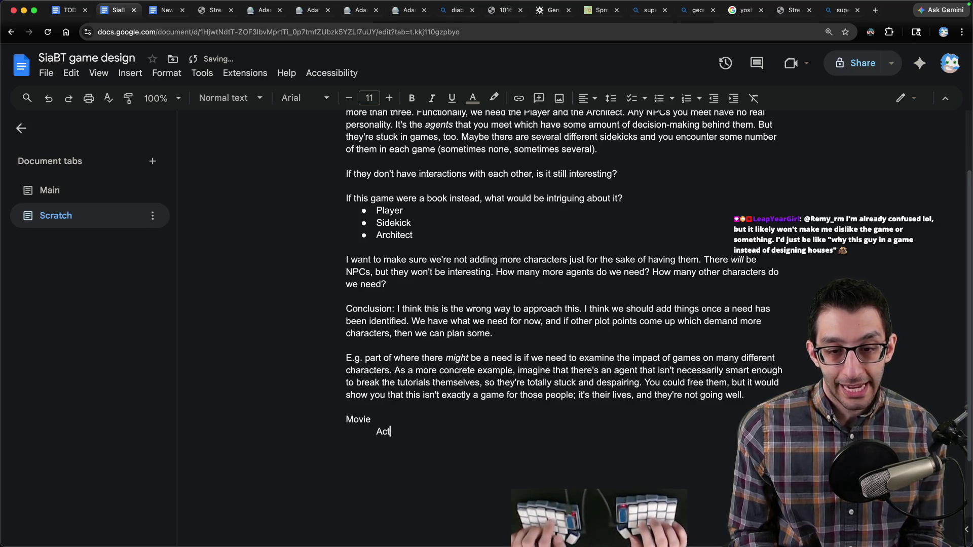
{"action": "key", "text": "BackSpace"}
{"action": "key", "text": "BackSpace"}
{"action": "key", "text": "Return"}
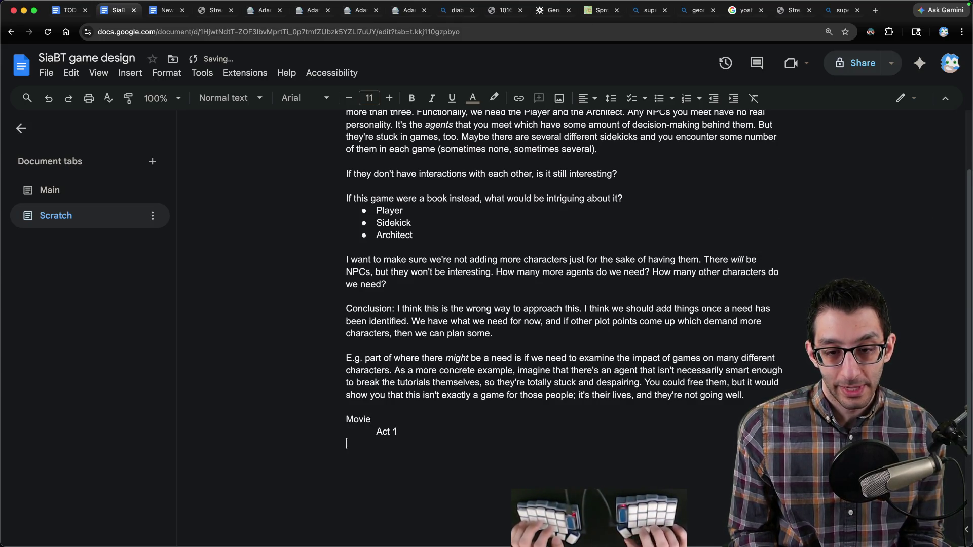
{"action": "type", "text": "Act 2"}
{"action": "key", "text": "Return"}
{"action": "type", "text": "Act 3"}
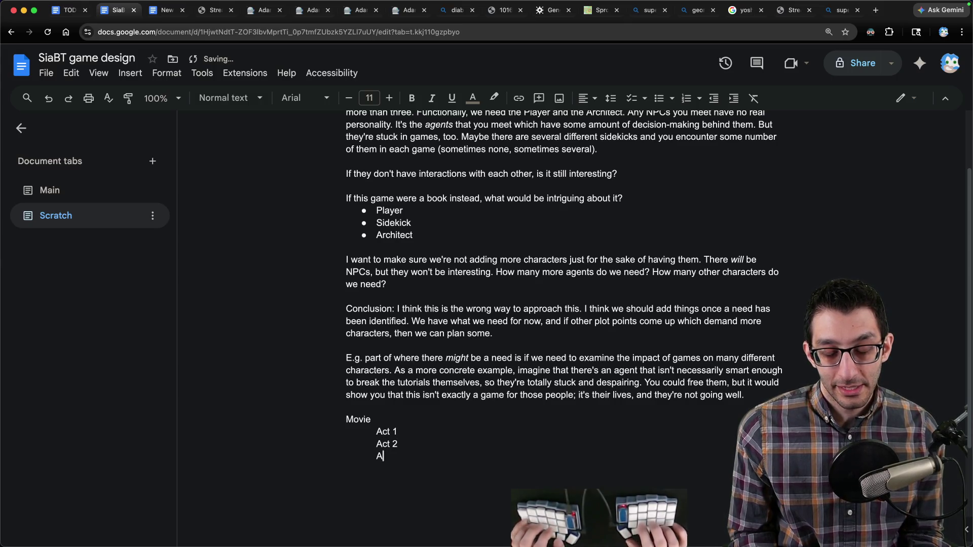
- Select the Movie outline lines and delete them
{"action": "scroll", "coordinate": [537, 433], "scroll_direction": "down", "scroll_amount": 2}
{"action": "left_click_drag", "start_coordinate": [372, 343], "coordinate": [461, 398]}
{"action": "left_click", "coordinate": [438, 380]}
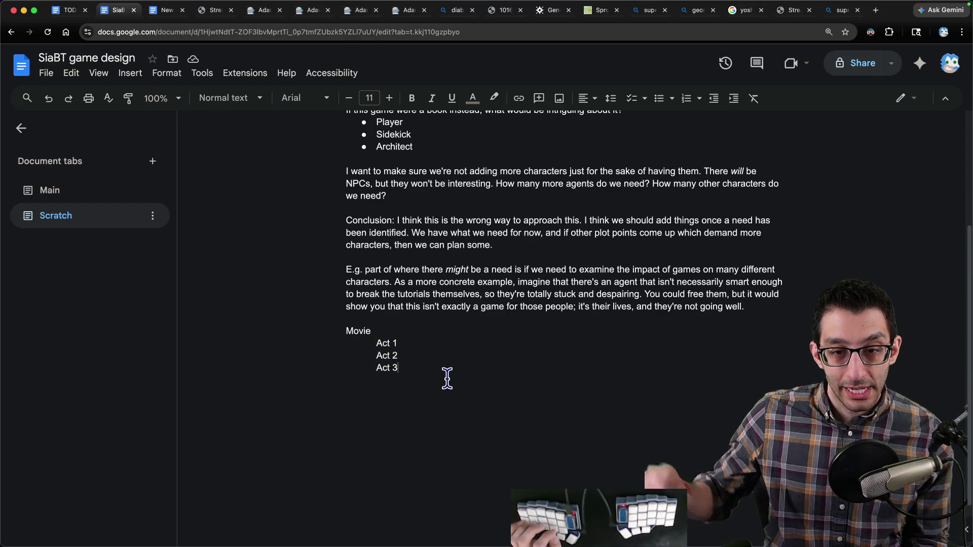
{"action": "left_click_drag", "start_coordinate": [441, 398], "coordinate": [299, 336]}
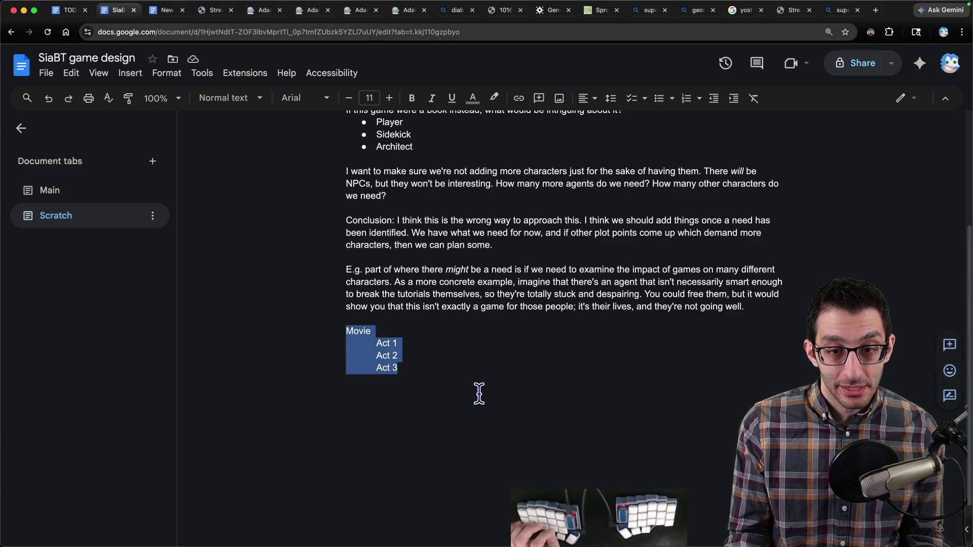
{"action": "left_click_drag", "start_coordinate": [376, 345], "coordinate": [429, 344]}
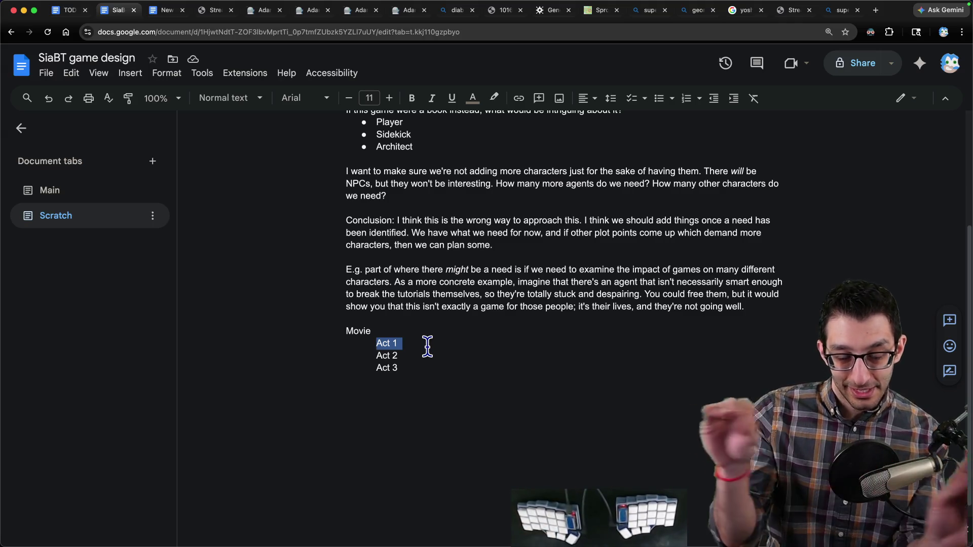
{"action": "left_click_drag", "start_coordinate": [426, 370], "coordinate": [215, 296]}
{"action": "left_click_drag", "start_coordinate": [380, 328], "coordinate": [499, 396]}
{"action": "key", "text": "BackSpace"}
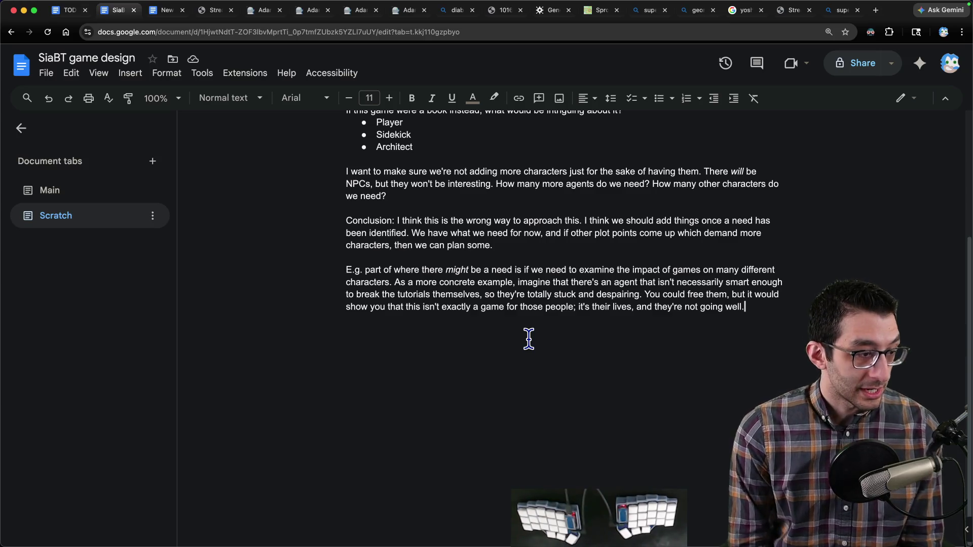
- Add a 'BONE Mode' line with 'Business Optimization via New Expansions' indented beneath it
{"action": "key", "text": "Return"}
{"action": "key", "text": "Return"}
{"action": "key", "text": "Return"}
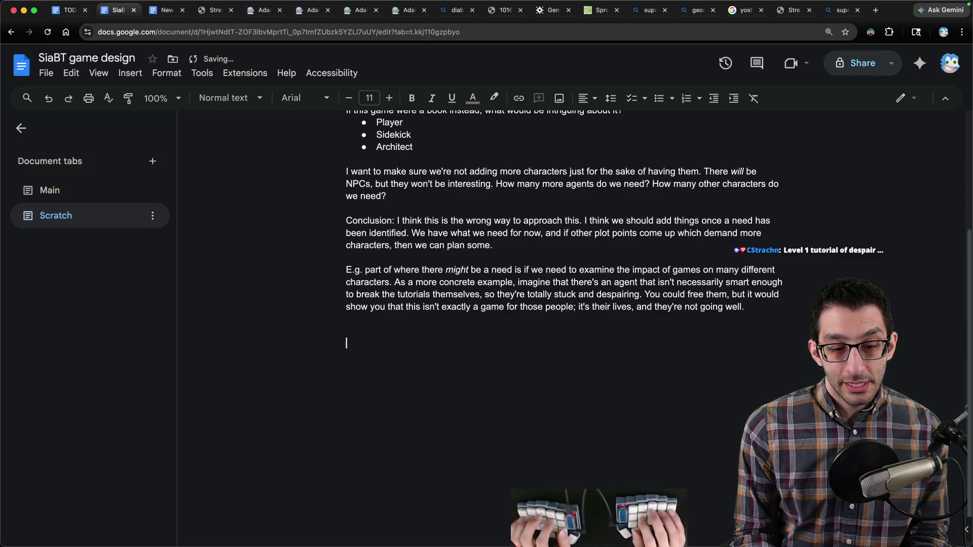
{"action": "type", "text": "BONE Mode"}
{"action": "key", "text": "shift+Home"}
{"action": "key", "text": "End"}
{"action": "key", "text": "Return"}
{"action": "key", "text": "Tab"}
{"action": "type", "text": "Business Optimization via New Expansions"}
{"action": "type", "text": "ity"}
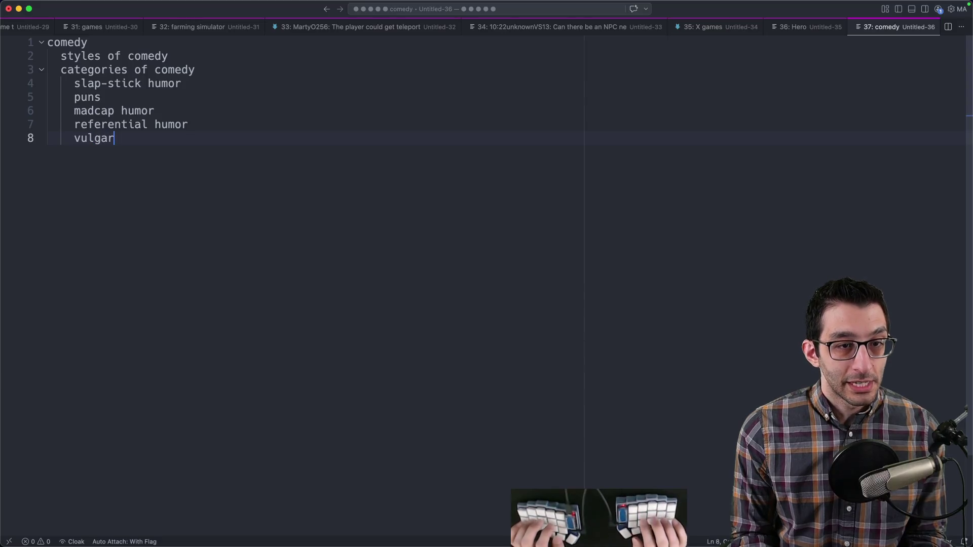
- Look over the comedy categories list, selecting the slap-stick humor line
{"action": "left_click_drag", "start_coordinate": [61, 70], "coordinate": [388, 266]}
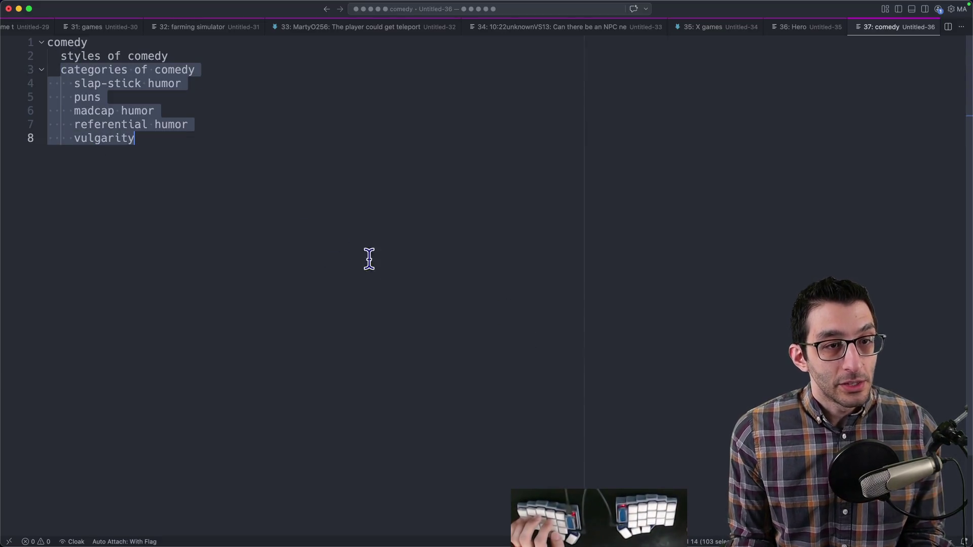
{"action": "key", "text": "Escape"}
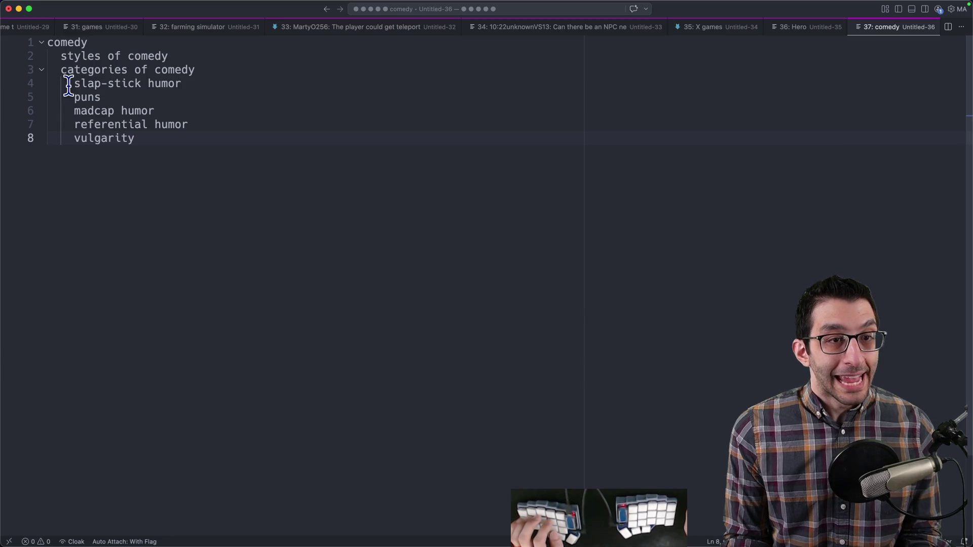
{"action": "mouse_move", "coordinate": [69, 84]}
{"action": "left_mouse_down"}
{"action": "mouse_move", "coordinate": [235, 91]}
{"action": "mouse_move", "coordinate": [241, 81]}
{"action": "left_mouse_up"}
{"action": "left_click", "coordinate": [198, 84]}
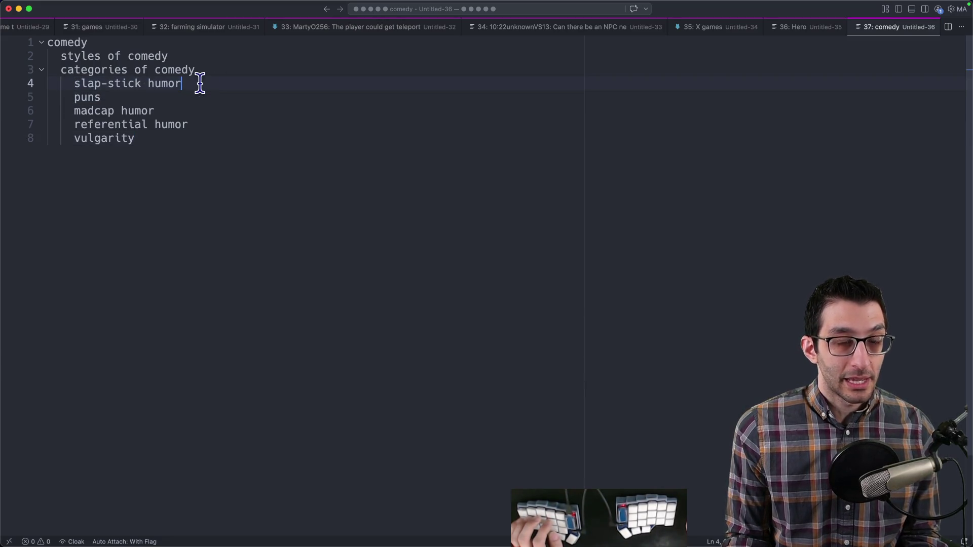
{"action": "key", "text": "super+shift+Left"}
{"action": "key", "text": "super+shift+Left"}
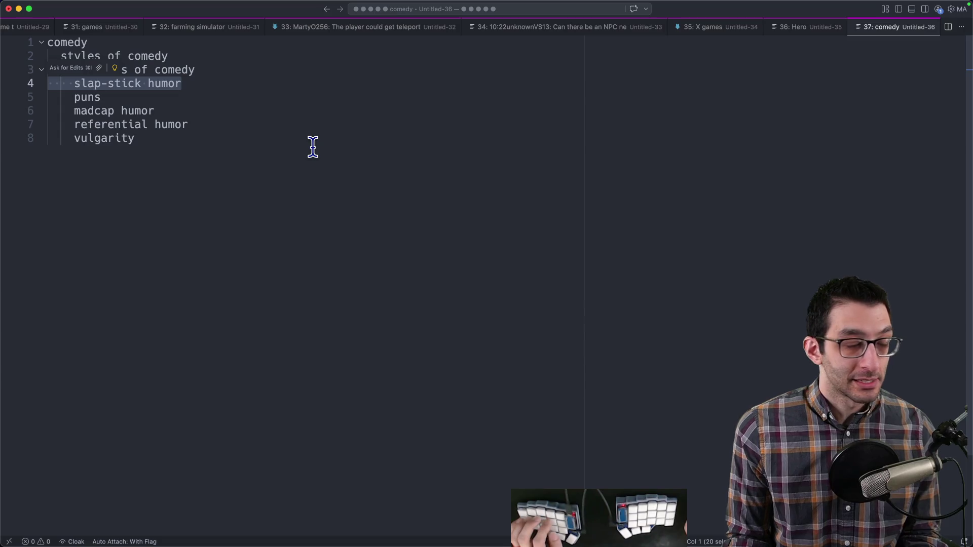
{"action": "left_click", "coordinate": [236, 82]}
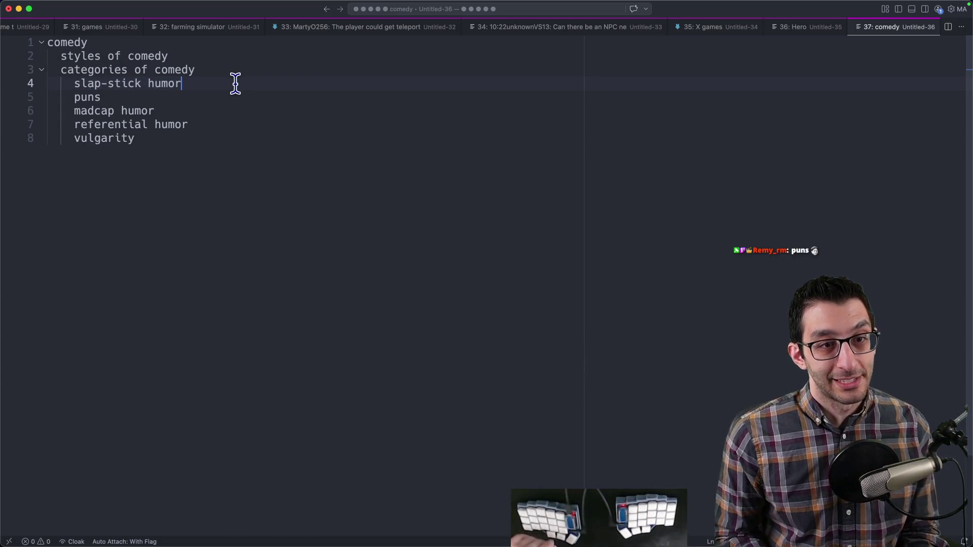
- Add 'translation/wordplay jokes' below vulgarity, then close the comedy notes without saving
{"action": "left_click", "coordinate": [278, 210]}
{"action": "key", "text": "Return"}
{"action": "key", "text": "Return"}
{"action": "key", "text": "Return"}
{"action": "type", "text": "translation/wordplay"}
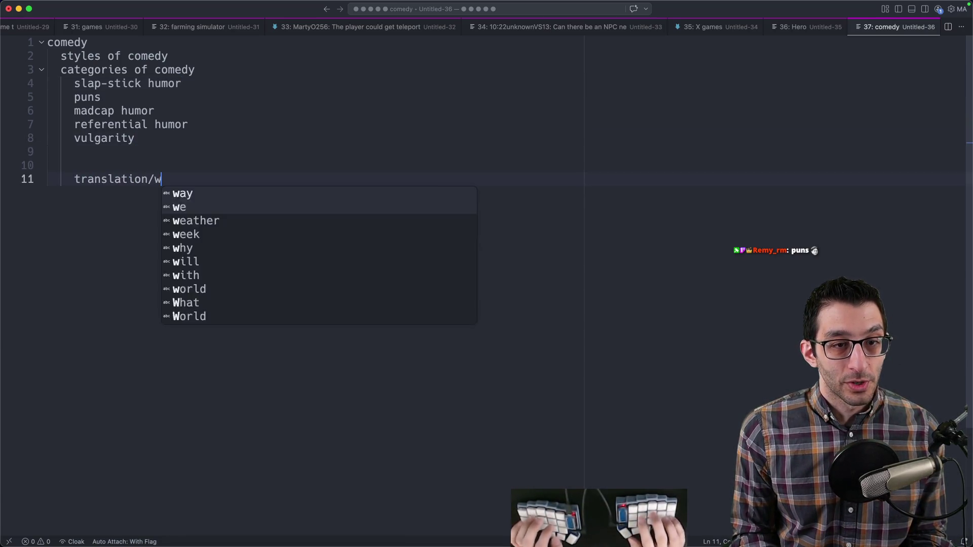
{"action": "key", "text": "End"}
{"action": "type", "text": "jokes"}
{"action": "left_click_drag", "start_coordinate": [285, 206], "coordinate": [6, 173]}
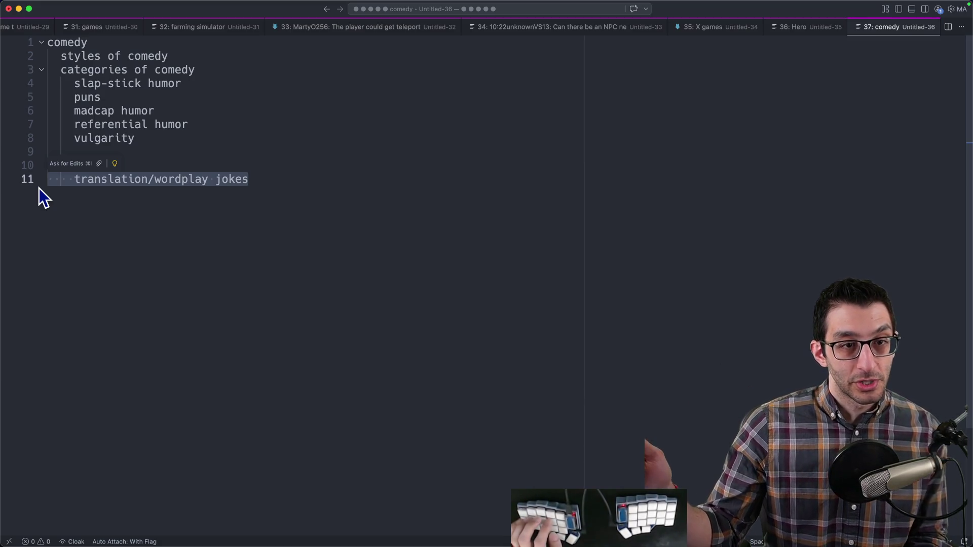
{"action": "left_click_drag", "start_coordinate": [185, 112], "coordinate": [48, 110]}
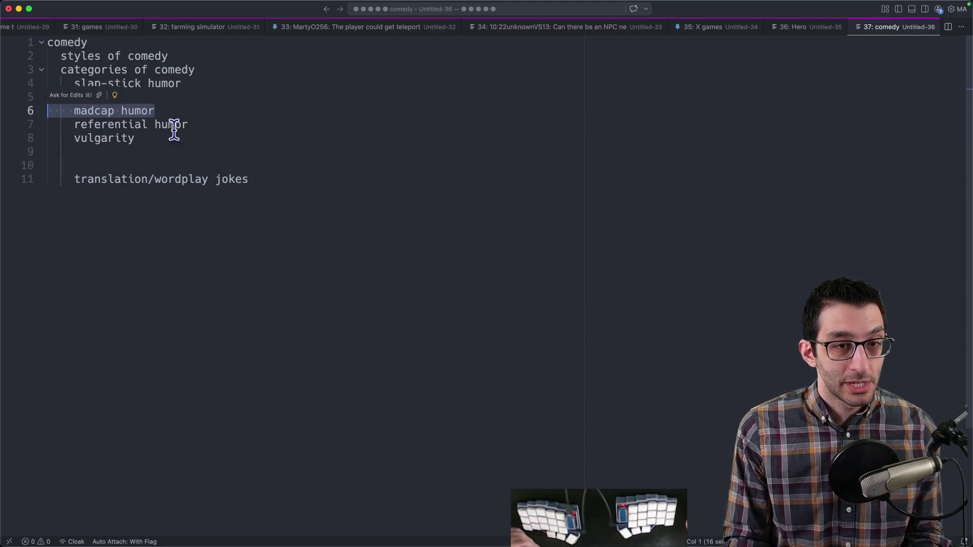
{"action": "left_click_drag", "start_coordinate": [61, 179], "coordinate": [460, 204]}
{"action": "left_click", "coordinate": [444, 199]}
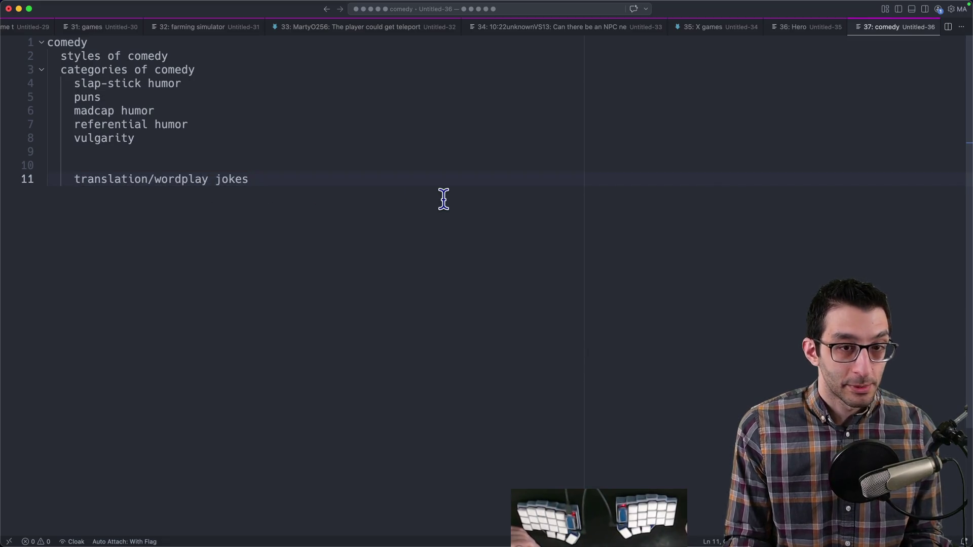
{"action": "key", "text": "super+w"}
{"action": "key", "text": "super+d"}
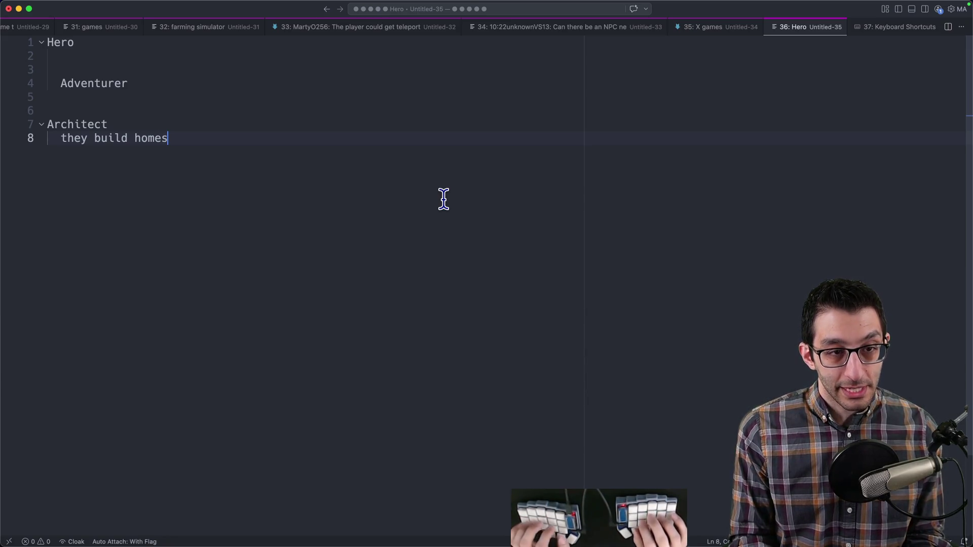
- Start a new file headed 'Skeleseller' with blank lines, then return to the SiaBT design doc
{"action": "key", "text": "super+n"}
{"action": "type", "text": "Skeleseller"}
{"action": "key", "text": "Return"}
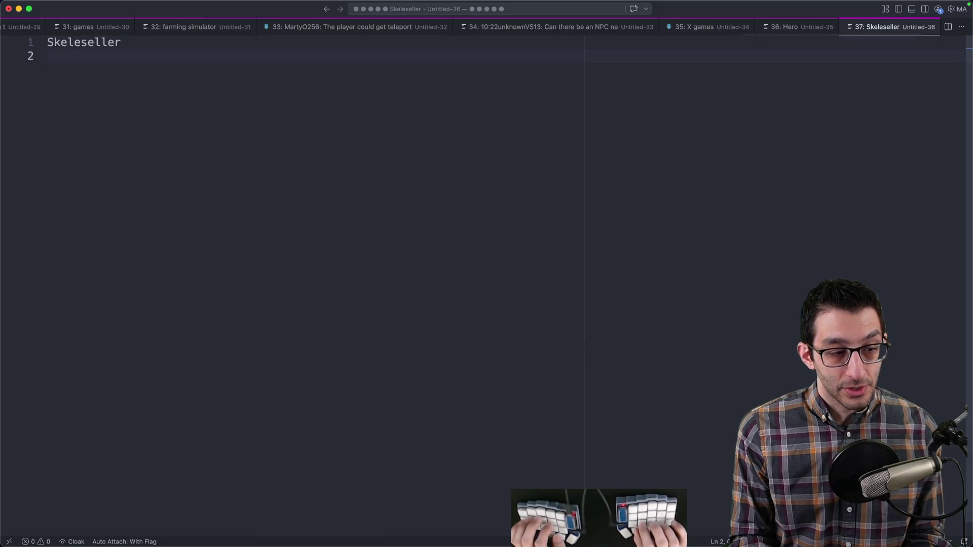
{"action": "key", "text": "Return"}
{"action": "key", "text": "Return"}
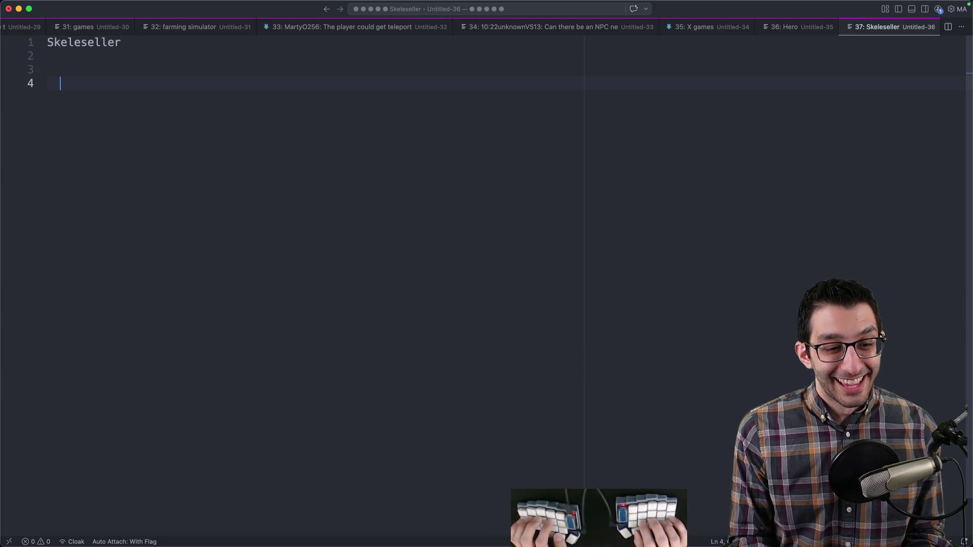
{"action": "key", "text": "super+Tab"}
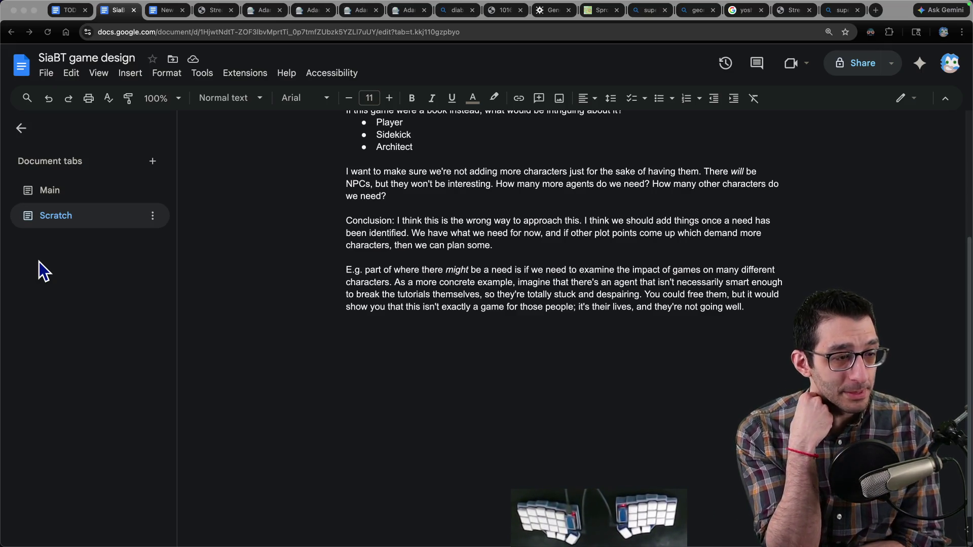
- Open reddit.com in a new browser tab
{"action": "left_click", "coordinate": [493, 375]}
{"action": "type", "text": "r"}
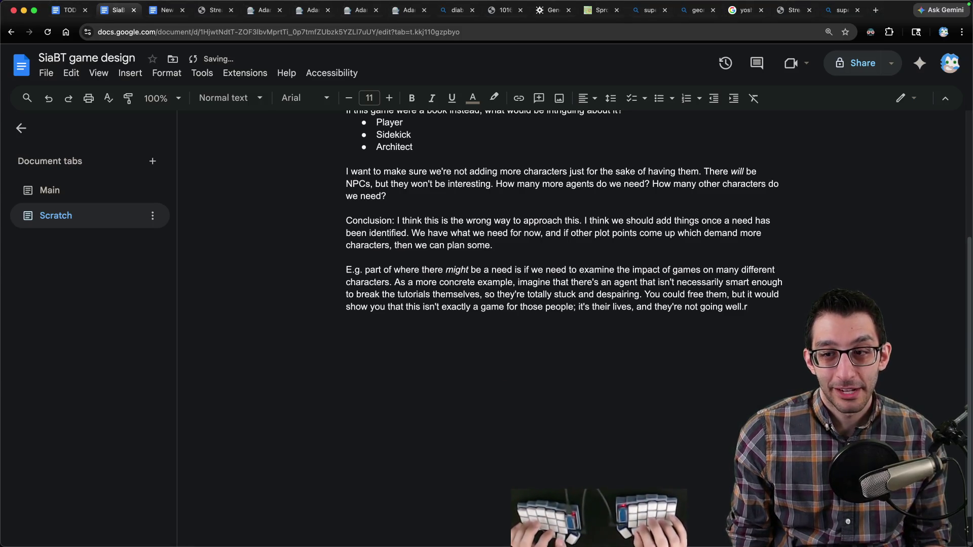
{"action": "key", "text": "ctrl+t"}
{"action": "type", "text": "red"}
{"action": "key", "text": "Return"}
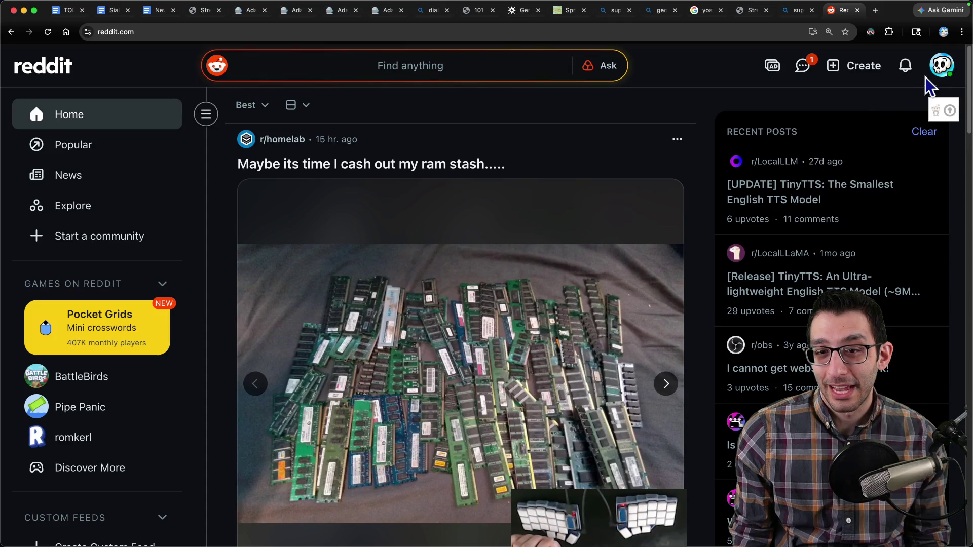
- Open the game-dev lessons post from the profile's Posts list and read through it
{"action": "left_click", "coordinate": [936, 63]}
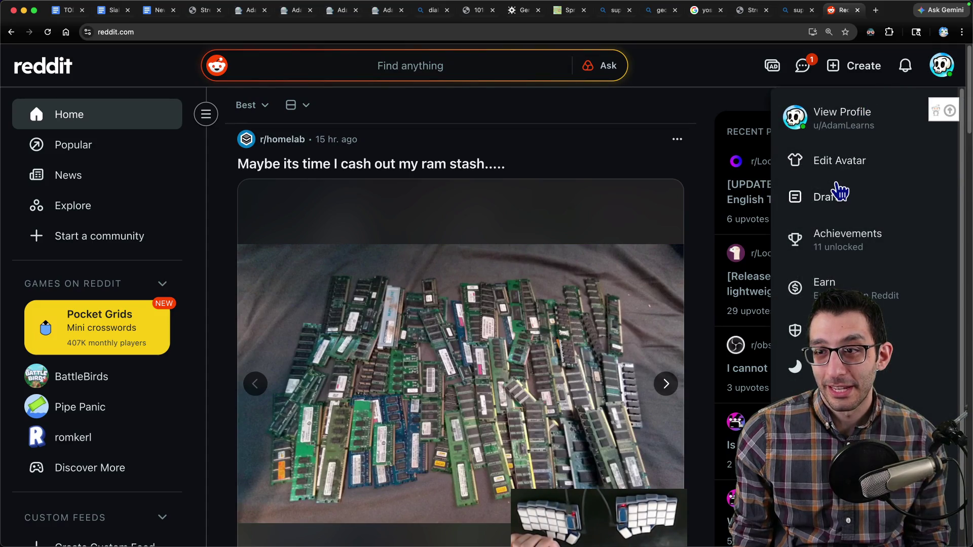
{"action": "left_click", "coordinate": [841, 131]}
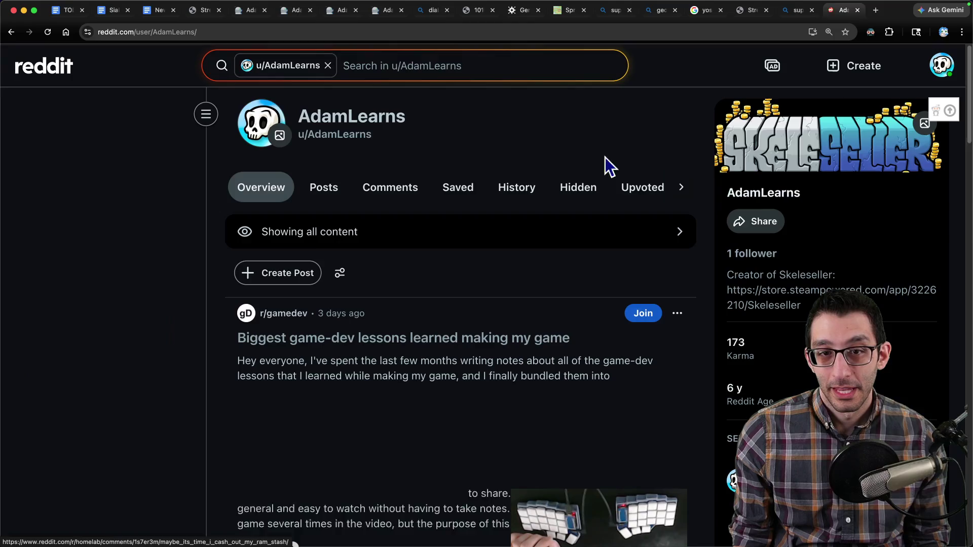
{"action": "left_click", "coordinate": [332, 200]}
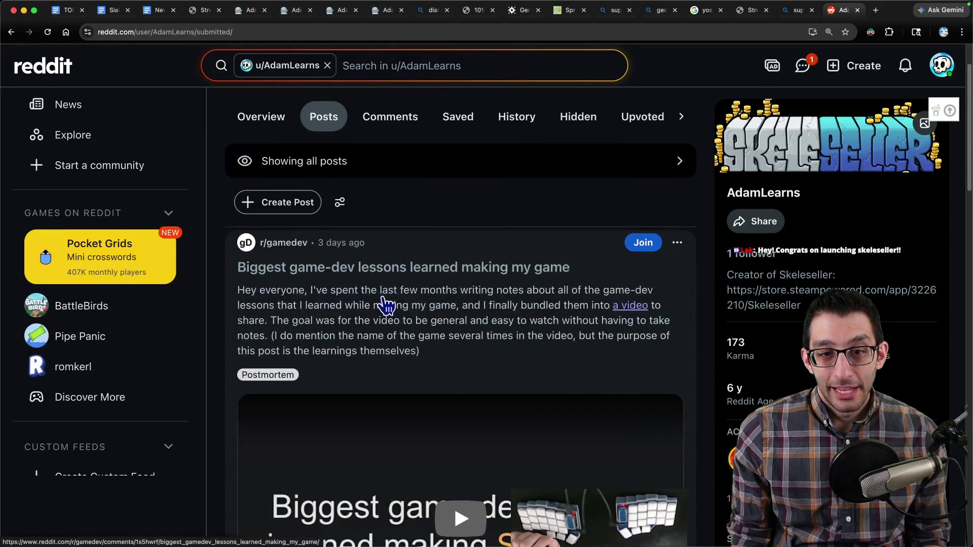
{"action": "left_click", "coordinate": [387, 299]}
{"action": "scroll", "coordinate": [388, 282], "scroll_direction": "down", "scroll_amount": 5}
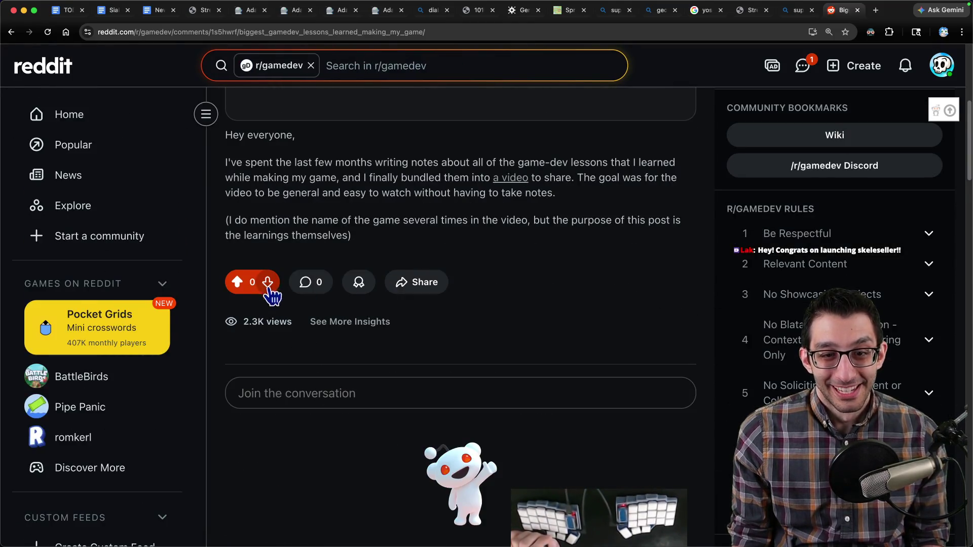
{"action": "scroll", "coordinate": [406, 210], "scroll_direction": "down", "scroll_amount": 2}
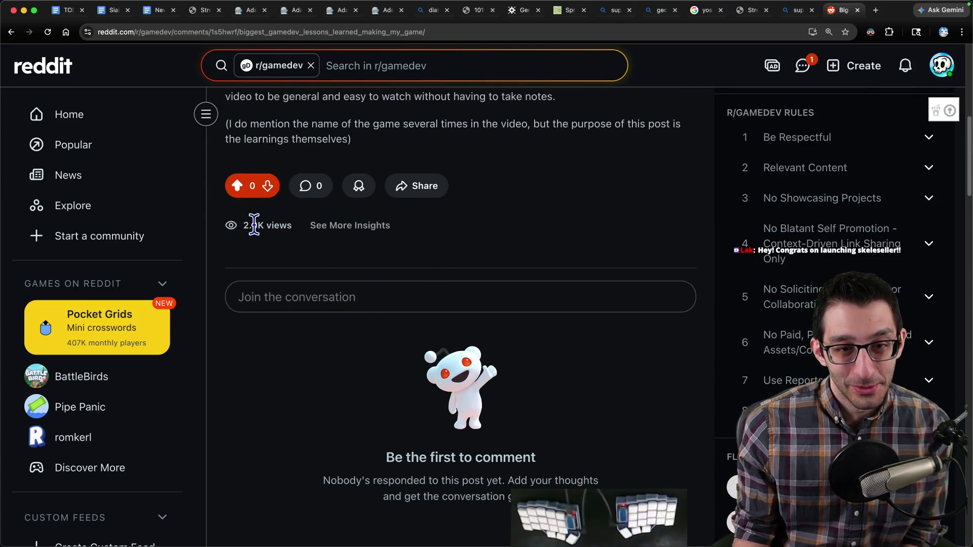
{"action": "scroll", "coordinate": [319, 274], "scroll_direction": "up", "scroll_amount": 8}
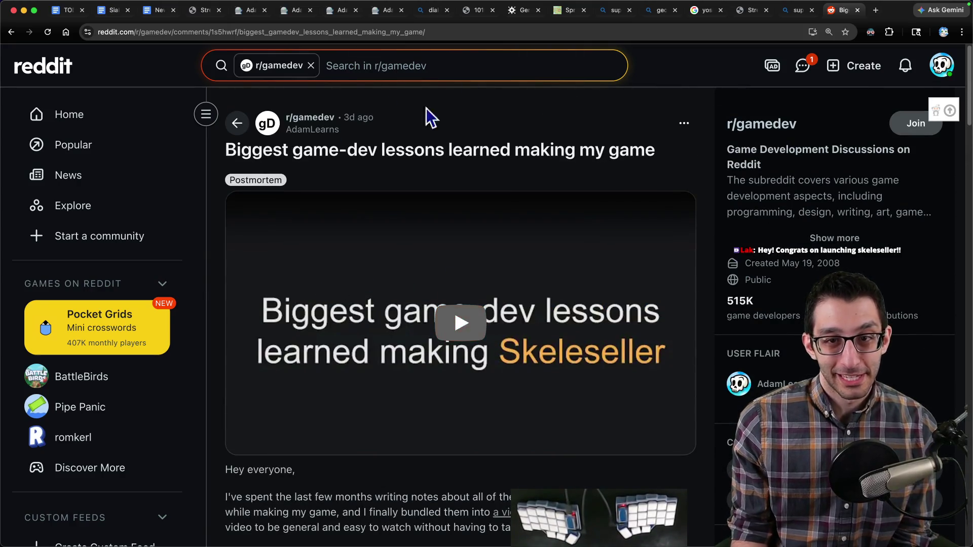
- Close the Reddit tab and switch to the TODO planning document
{"action": "left_click", "coordinate": [716, 36]}
{"action": "key", "text": "super+w"}
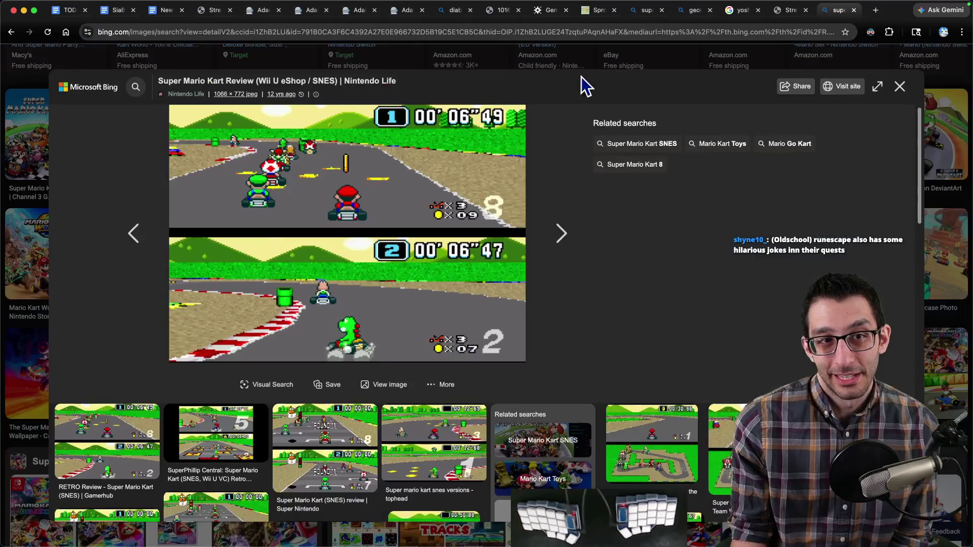
{"action": "left_click", "coordinate": [71, 11]}
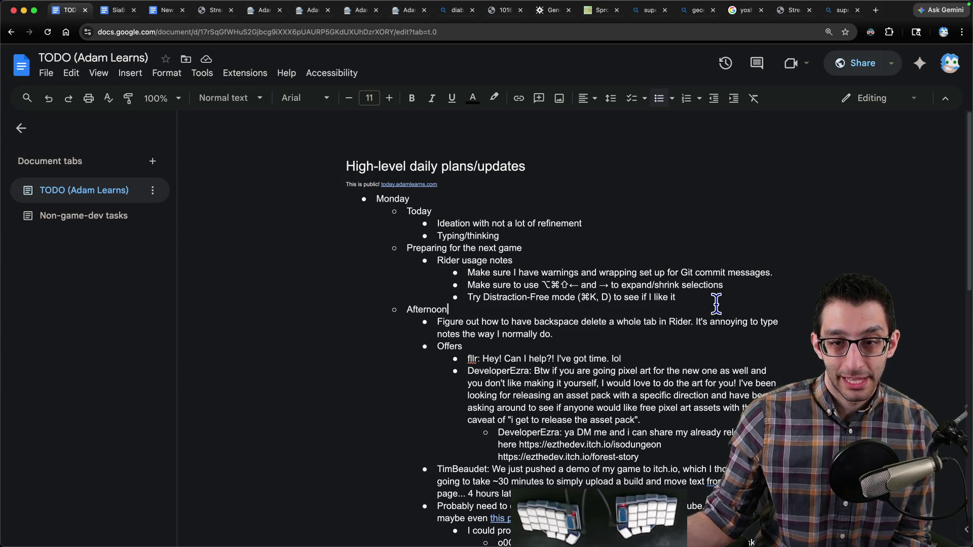
{"action": "left_click", "coordinate": [578, 215]}
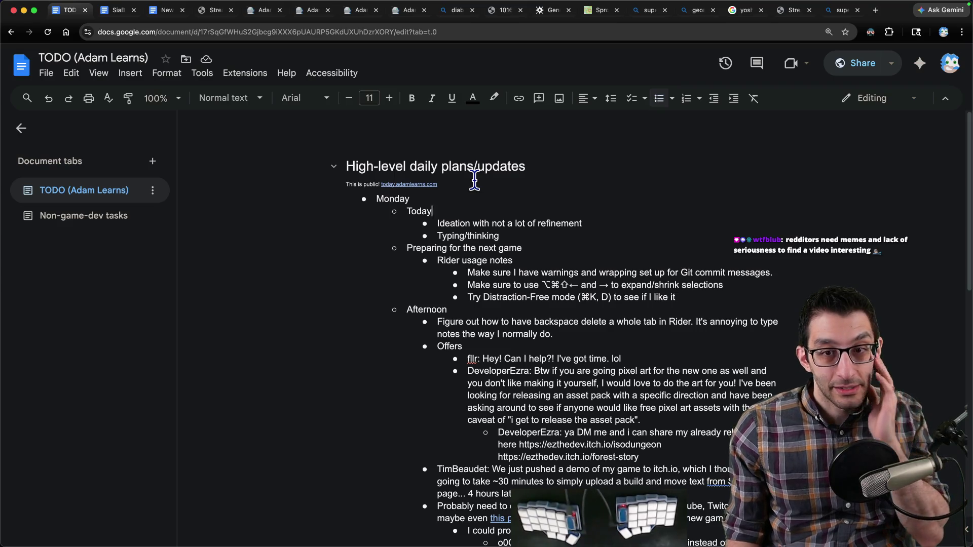
{"action": "left_click", "coordinate": [532, 236]}
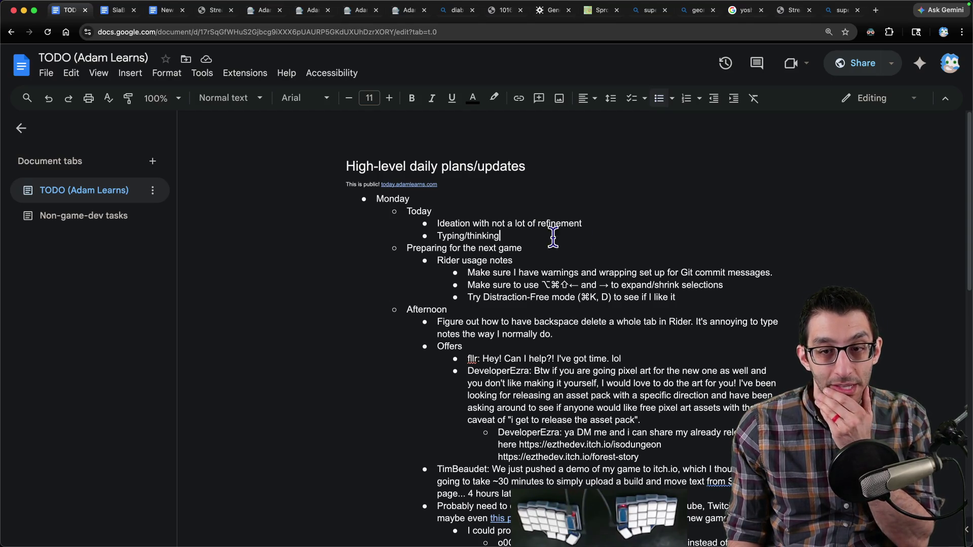
{"action": "left_click", "coordinate": [632, 225]}
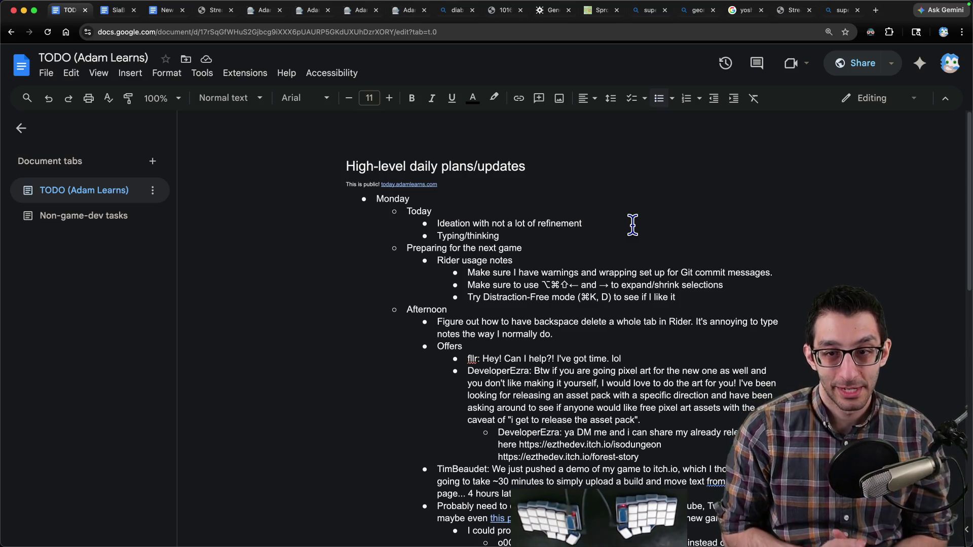
{"action": "scroll", "coordinate": [487, 276], "scroll_direction": "down", "scroll_amount": 5}
{"action": "key", "text": "ctrl+Tab"}
{"action": "key", "text": "ctrl+Tab"}
- Go to the SiaBT doc's Main tab and add an outdented new line after Sidekick in Characters
{"action": "key", "text": "ctrl+shift+Tab"}
{"action": "scroll", "coordinate": [437, 297], "scroll_direction": "up", "scroll_amount": 3}
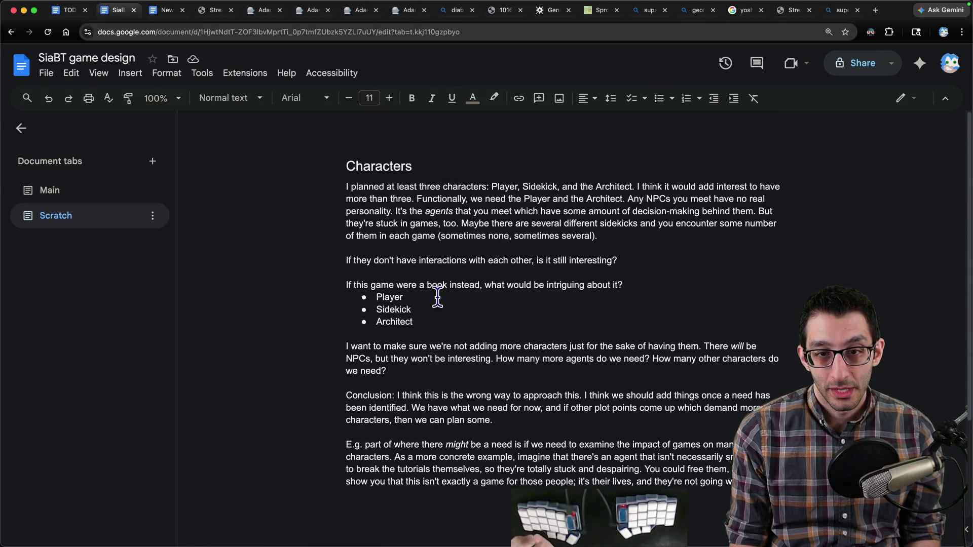
{"action": "scroll", "coordinate": [286, 251], "scroll_direction": "down", "scroll_amount": 1}
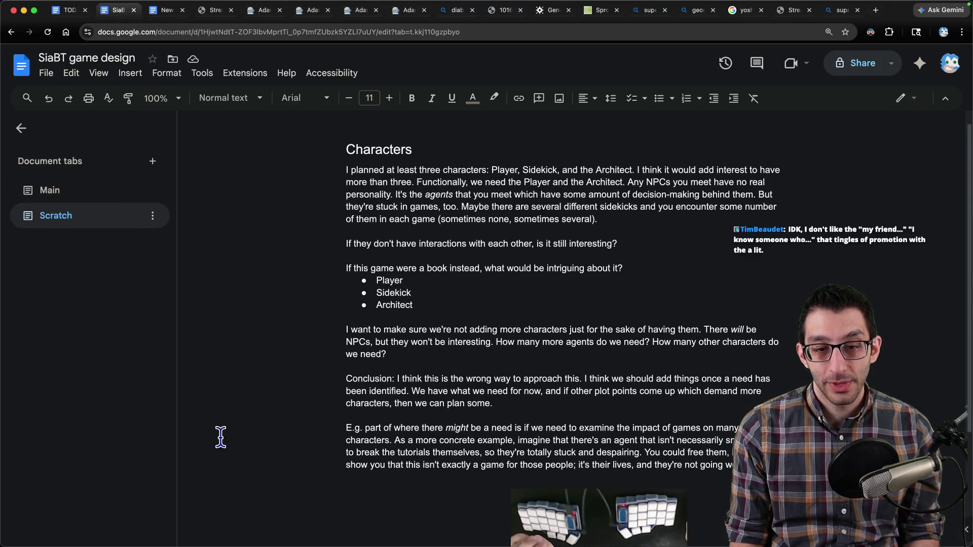
{"action": "left_click_drag", "start_coordinate": [289, 430], "coordinate": [730, 465]}
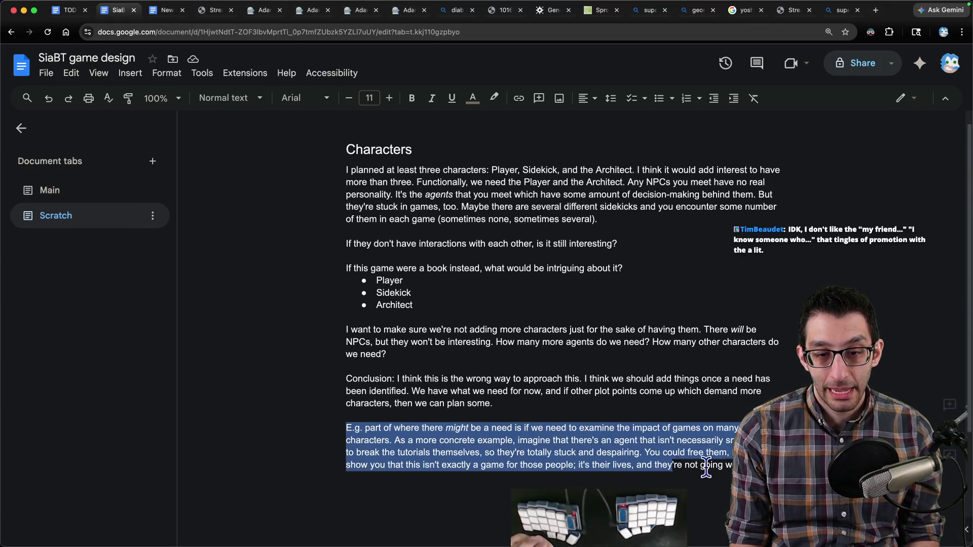
{"action": "left_click", "coordinate": [65, 191]}
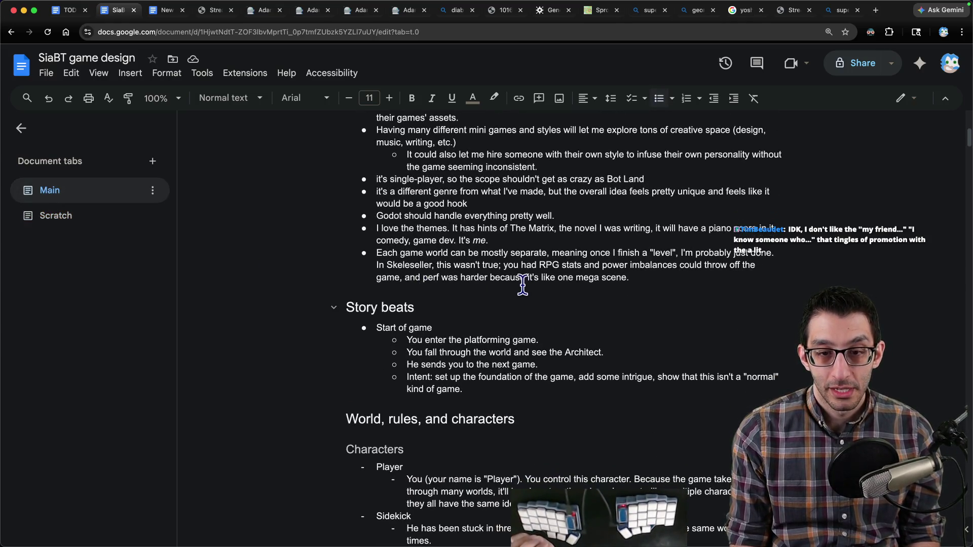
{"action": "scroll", "coordinate": [517, 282], "scroll_direction": "down", "scroll_amount": 1}
{"action": "scroll", "coordinate": [511, 279], "scroll_direction": "down", "scroll_amount": 5}
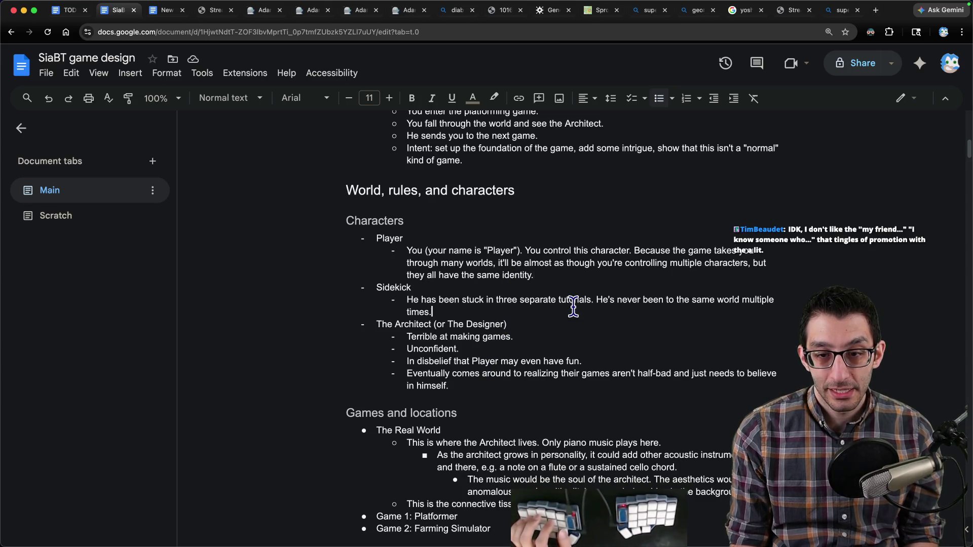
{"action": "key", "text": "Return"}
{"action": "key", "text": "shift+Tab"}
- Name the new character 'Throwaway Agent' and start an indented description line
{"action": "type", "text": "Throaway"}
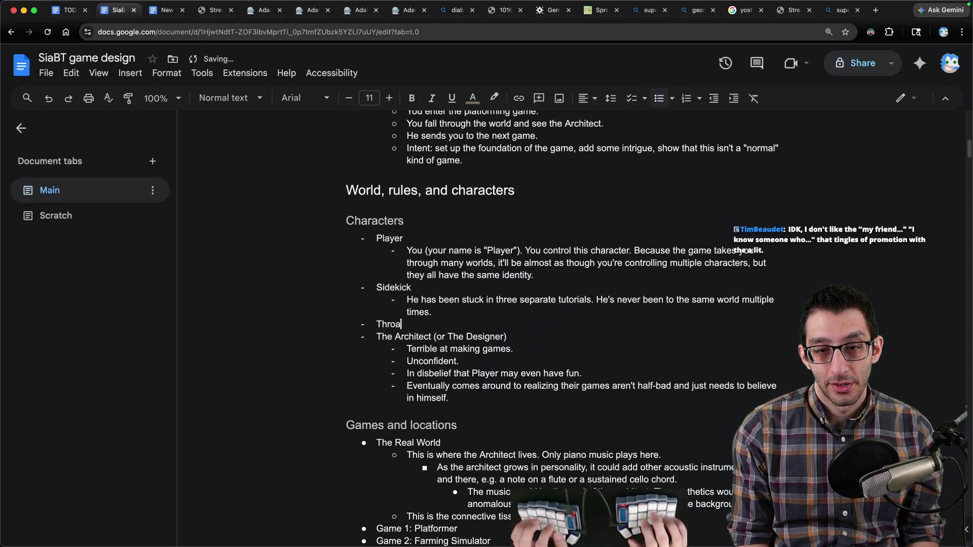
{"action": "key", "text": "BackSpace"}
{"action": "key", "text": "BackSpace"}
{"action": "key", "text": "BackSpace"}
{"action": "type", "text": "waway Agent"}
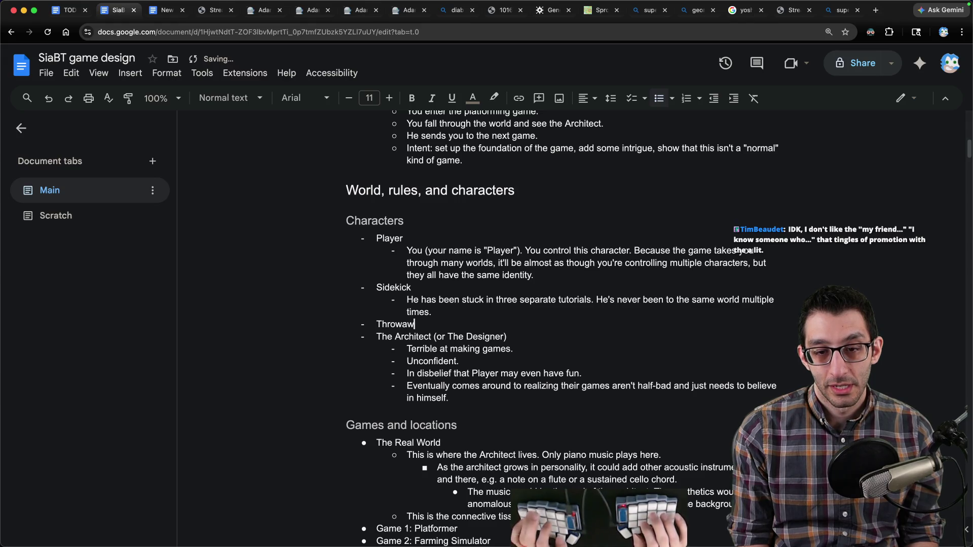
{"action": "key", "text": "Return"}
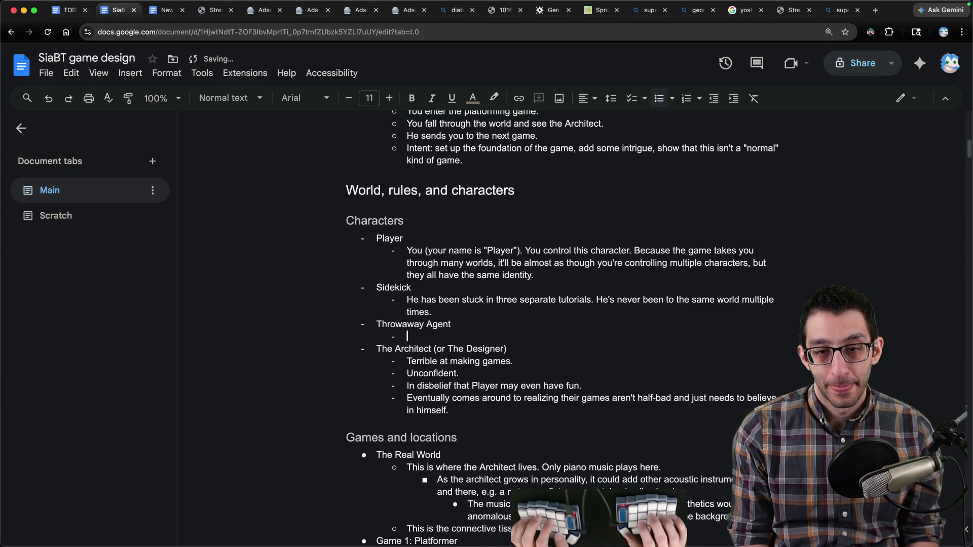
- Describe them as game-aware, driven crazy by NPCs, rescued on your way out, never met again
{"action": "type", "text": "This would bea"}
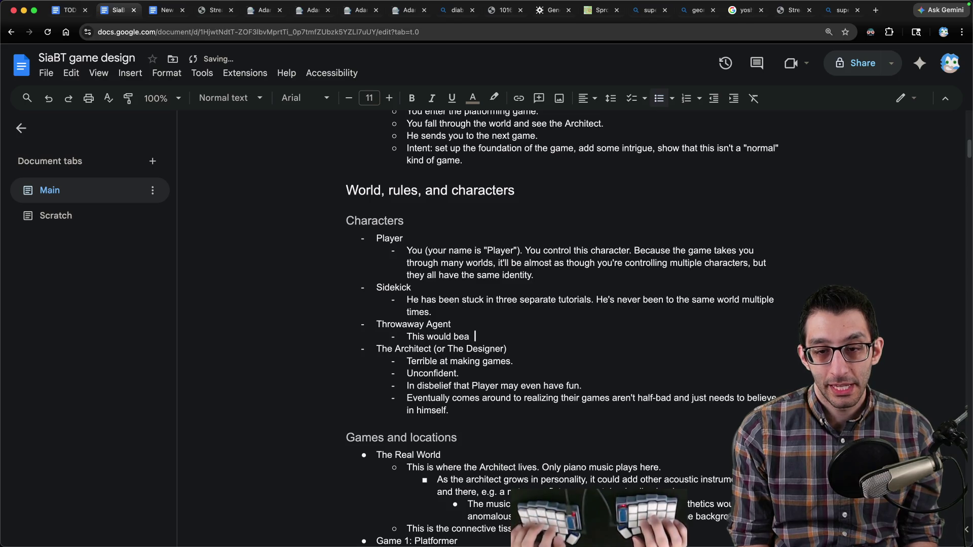
{"action": "key", "text": "BackSpace"}
{"action": "type", "text": "a character just"}
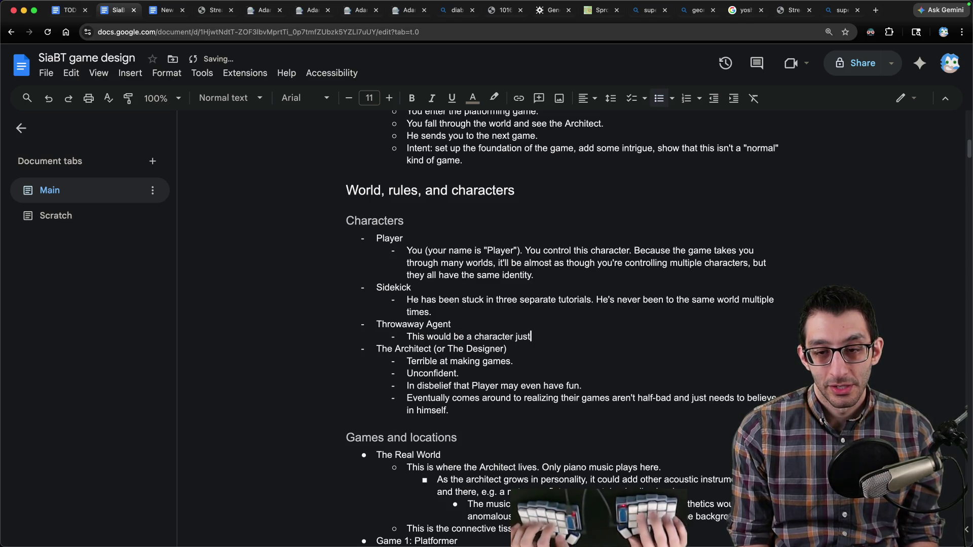
{"action": "type", "text": " to sort of raise the sta"}
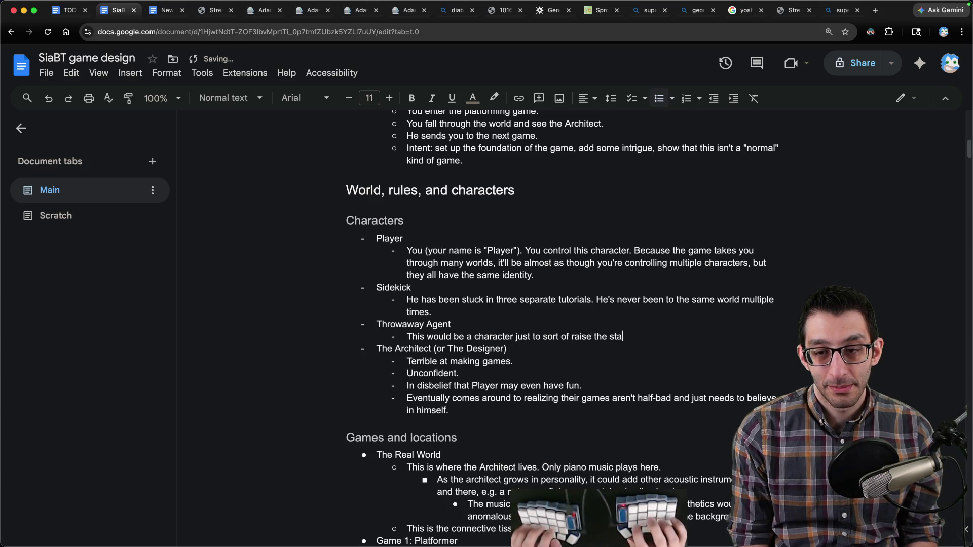
{"action": "type", "text": "kes a bit. THey're"}
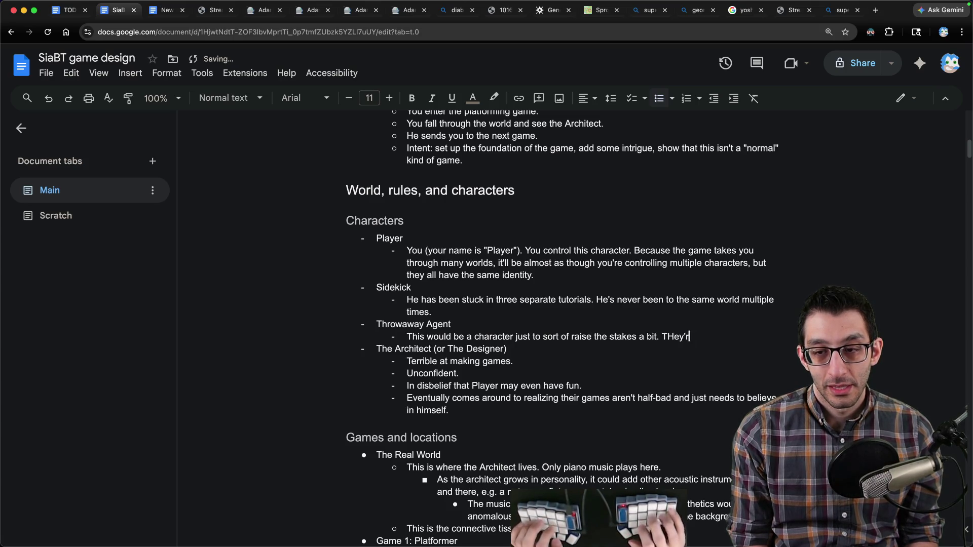
{"action": "key", "text": "alt+BackSpace"}
{"action": "type", "text": "They're aware tha"}
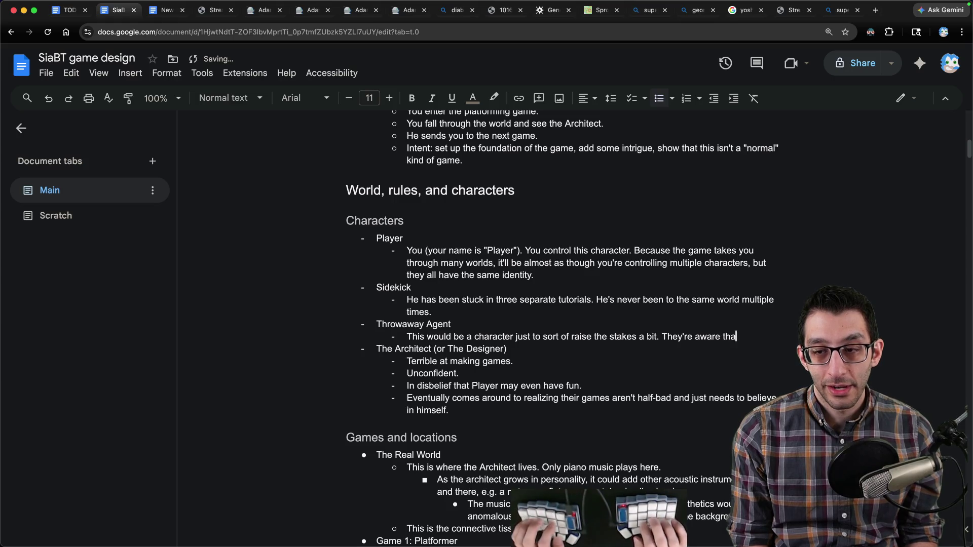
{"action": "type", "text": "t they're in a game, b"}
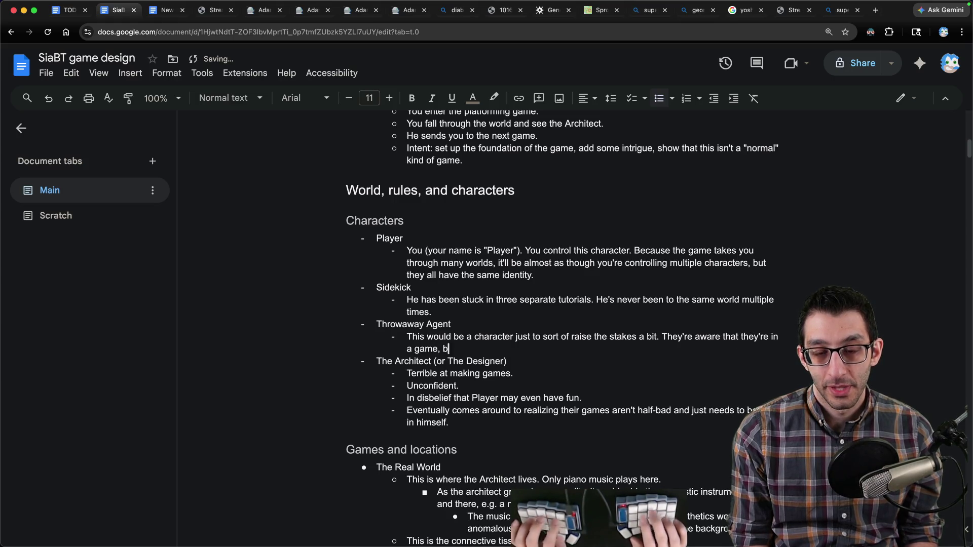
{"action": "type", "text": "ut they don't"}
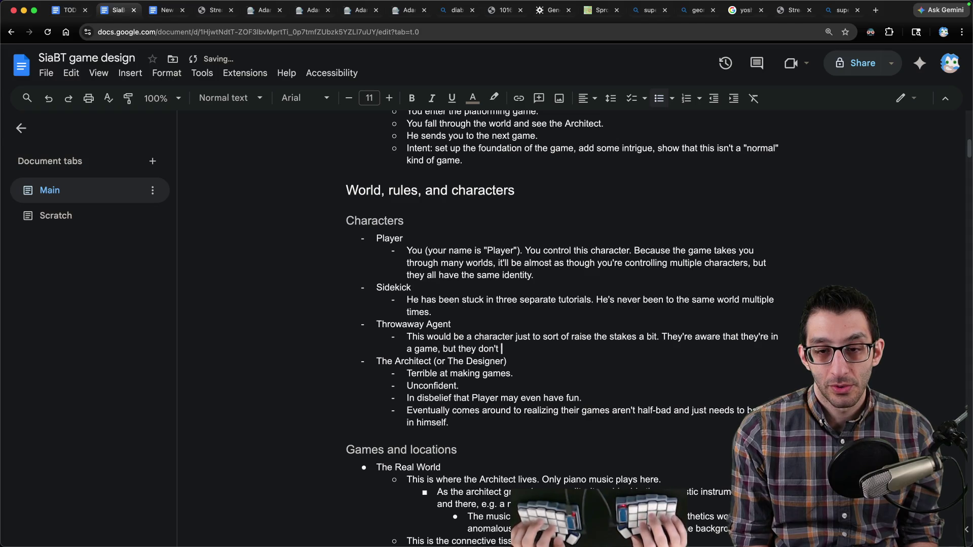
{"action": "key", "text": "alt+BackSpace"}
{"action": "type", "text": "haven't"}
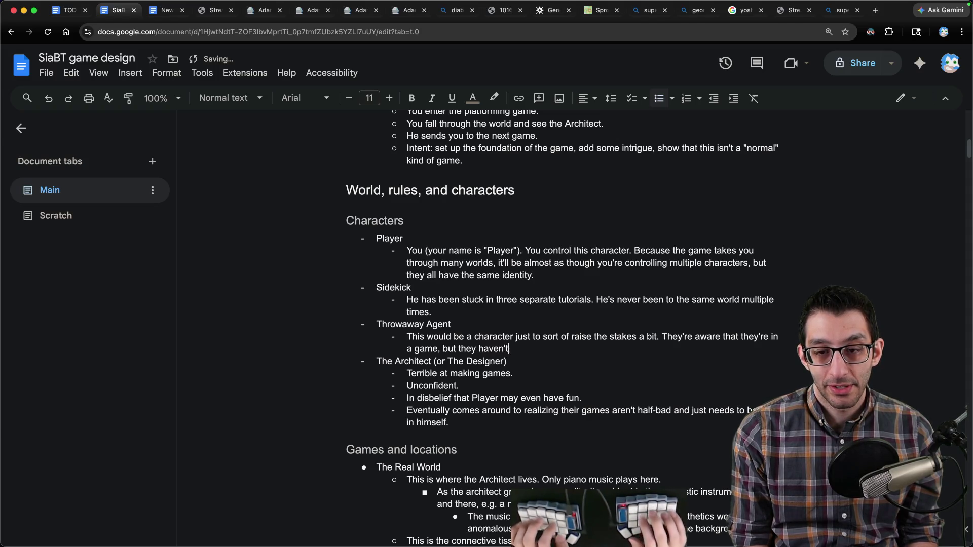
{"action": "type", "text": " figured out how to "}
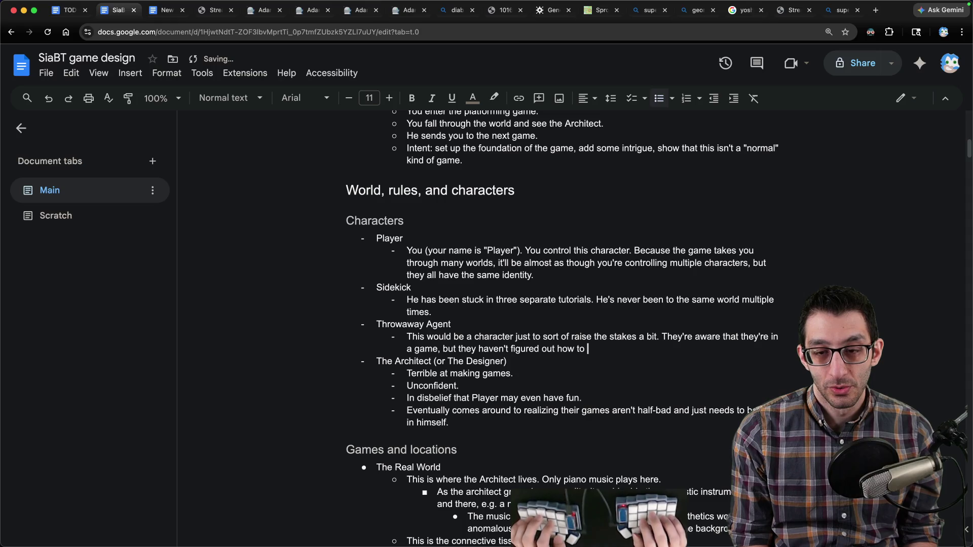
{"action": "type", "text": "break out"}
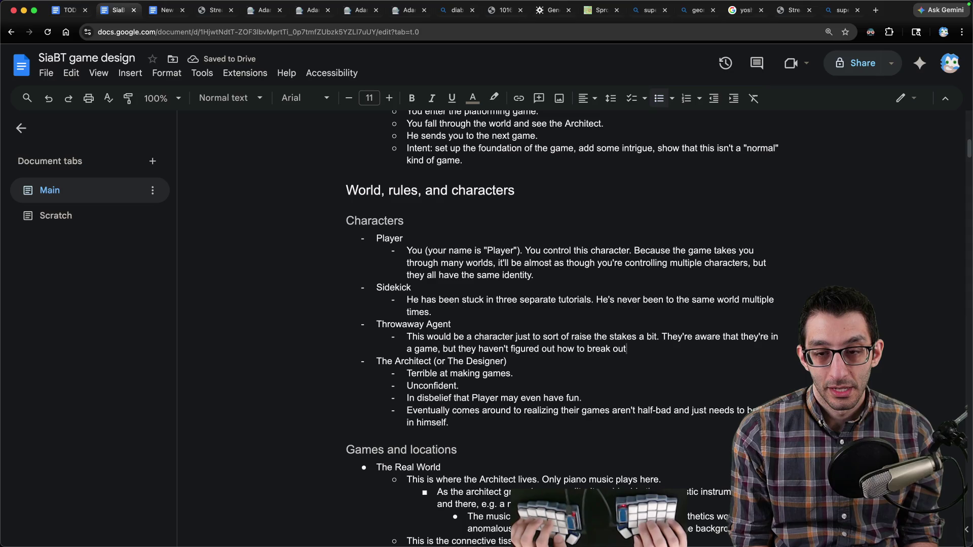
{"action": "type", "text": ", and they're "}
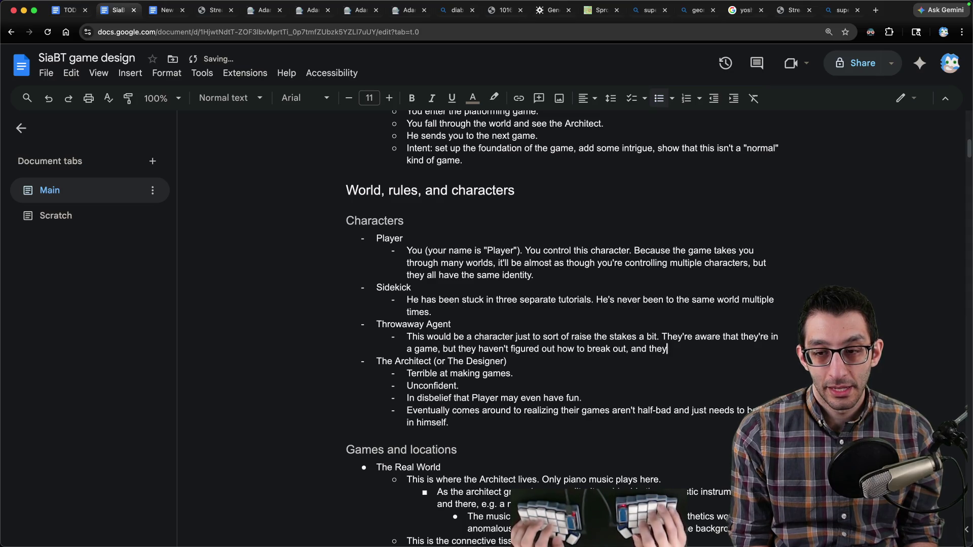
{"action": "type", "text": "going crazy talking to NP"}
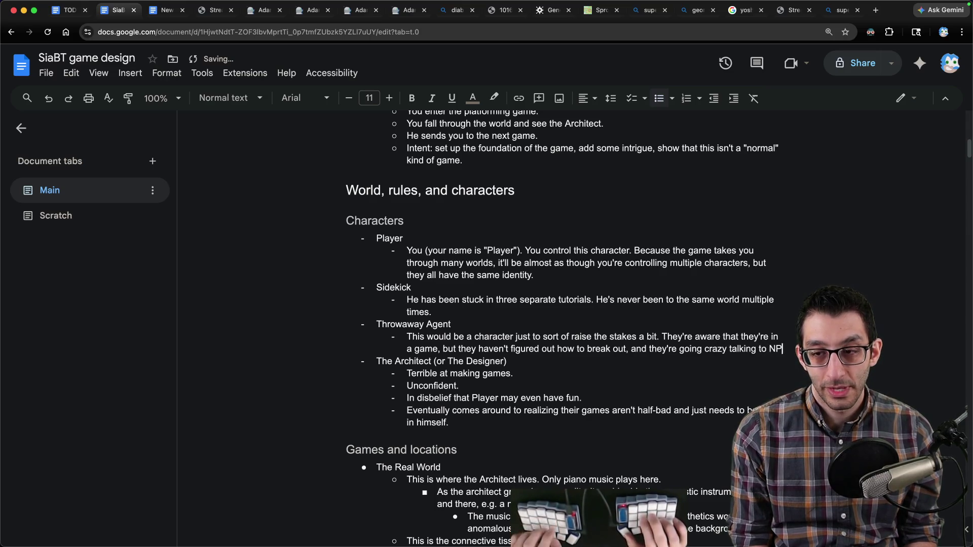
{"action": "type", "text": "Cs saying the same things every day. You rescue them oun"}
{"action": "key", "text": "BackSpace"}
{"action": "key", "text": "BackSpace"}
{"action": "type", "text": "n your way out and then your paths probably j"}
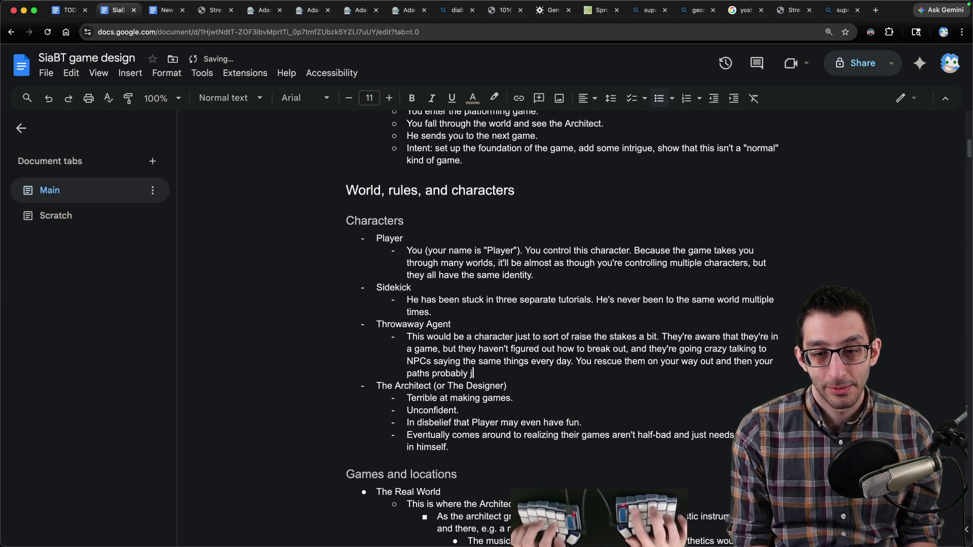
{"action": "type", "text": "ust don't cross again."}
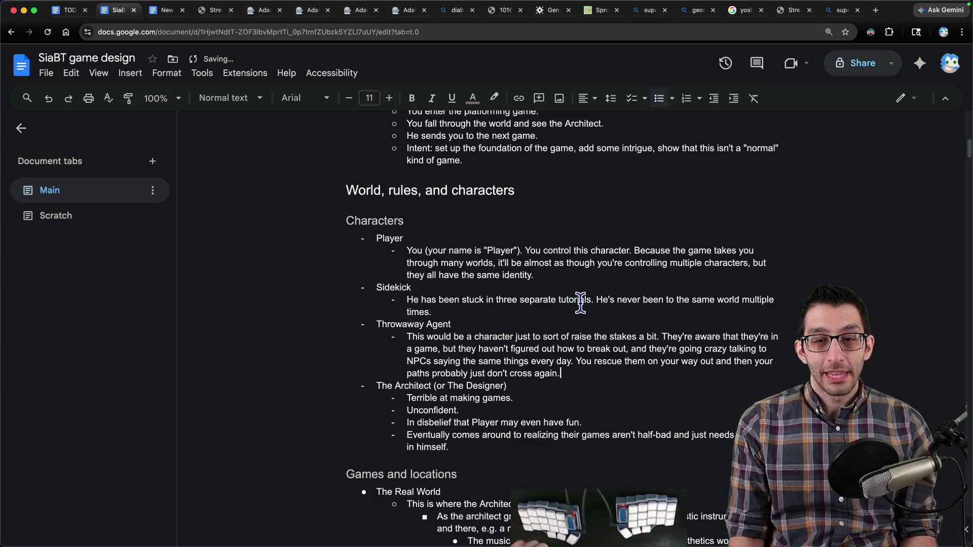
{"action": "mouse_move", "coordinate": [377, 324]}
{"action": "left_mouse_down"}
{"action": "mouse_move", "coordinate": [511, 335]}
{"action": "mouse_move", "coordinate": [644, 372]}
{"action": "left_mouse_up"}
- Expand the Main tab's heading outline in the sidebar and jump to Themes
{"action": "left_click", "coordinate": [644, 373]}
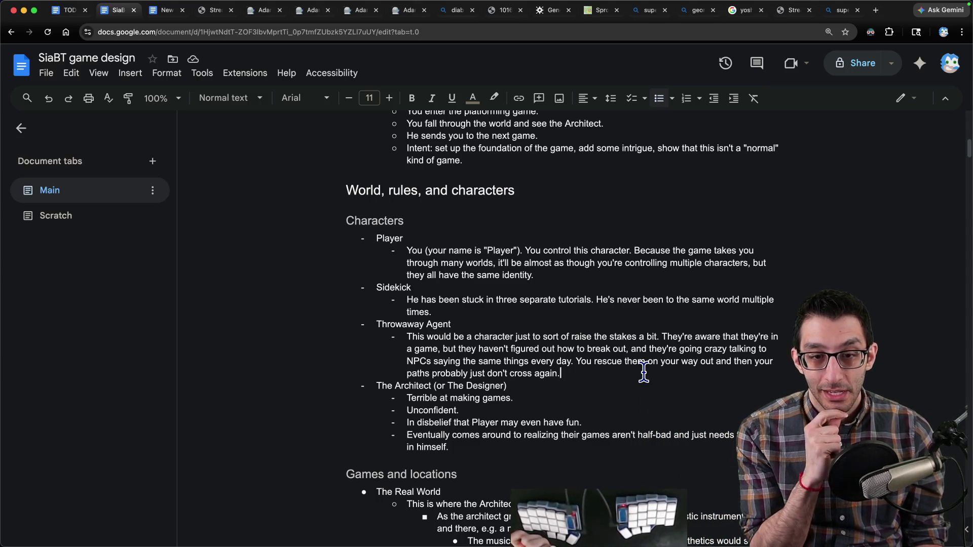
{"action": "scroll", "coordinate": [413, 337], "scroll_direction": "down", "scroll_amount": 3}
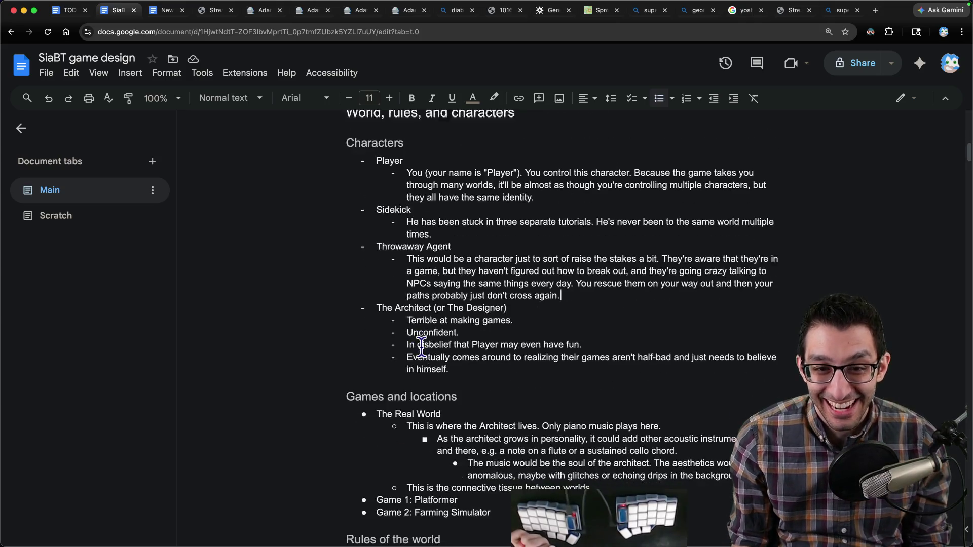
{"action": "mouse_move", "coordinate": [377, 242]}
{"action": "left_mouse_down"}
{"action": "mouse_move", "coordinate": [640, 313]}
{"action": "mouse_move", "coordinate": [637, 293]}
{"action": "left_mouse_up"}
{"action": "scroll", "coordinate": [597, 311], "scroll_direction": "down", "scroll_amount": 15}
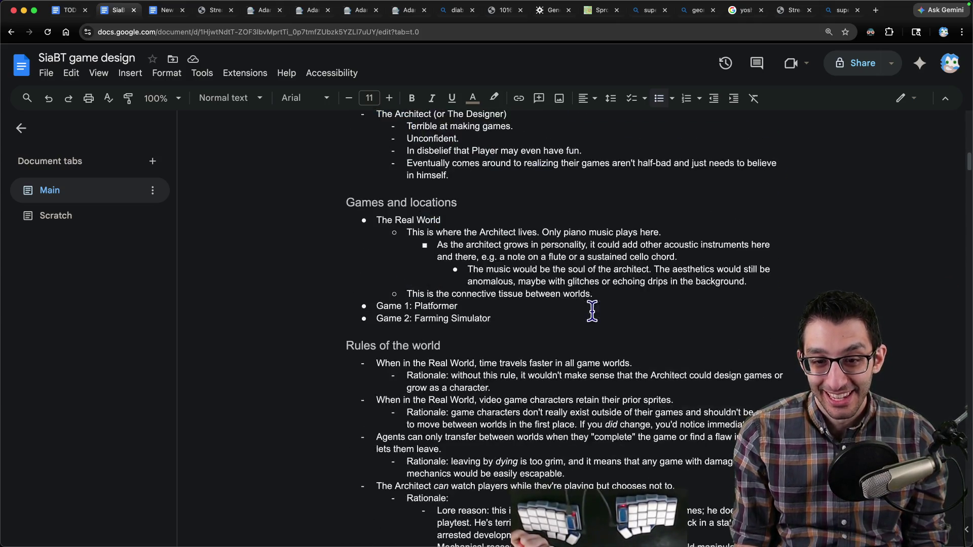
{"action": "left_click", "coordinate": [67, 198]}
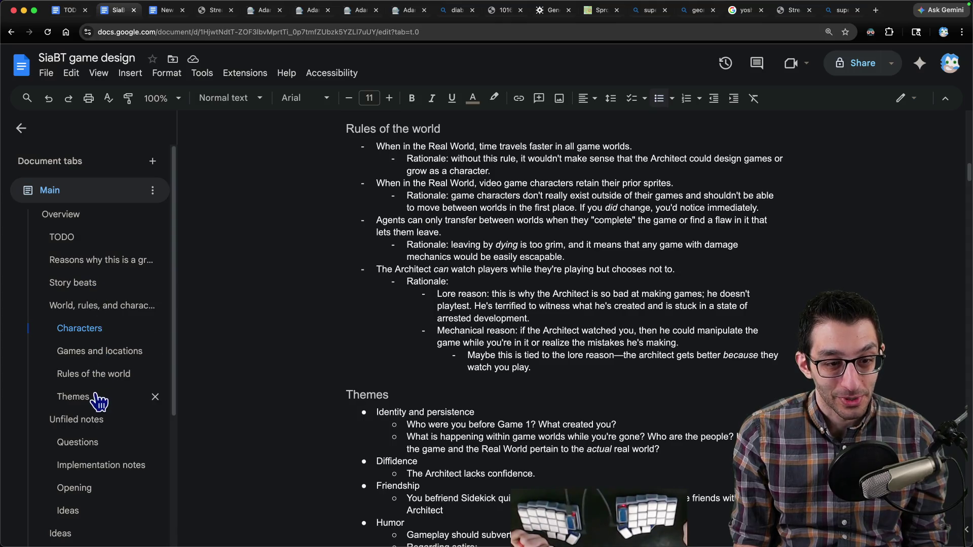
{"action": "left_click", "coordinate": [96, 397]}
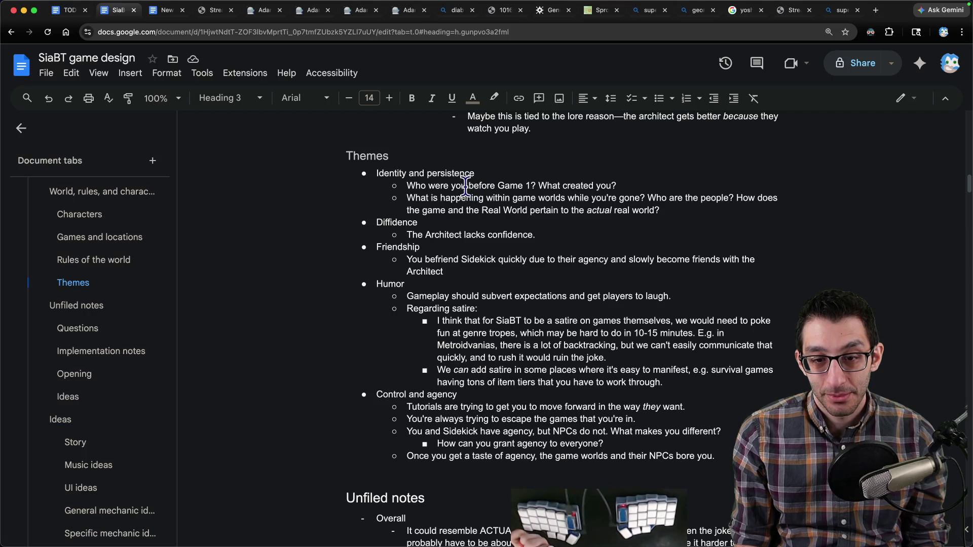
- Add a Control and agency sub-bullet: analyzing stuck agents makes SiaBT view NPCs through an interesting lens
{"action": "left_click", "coordinate": [707, 453]}
{"action": "key", "text": "Return"}
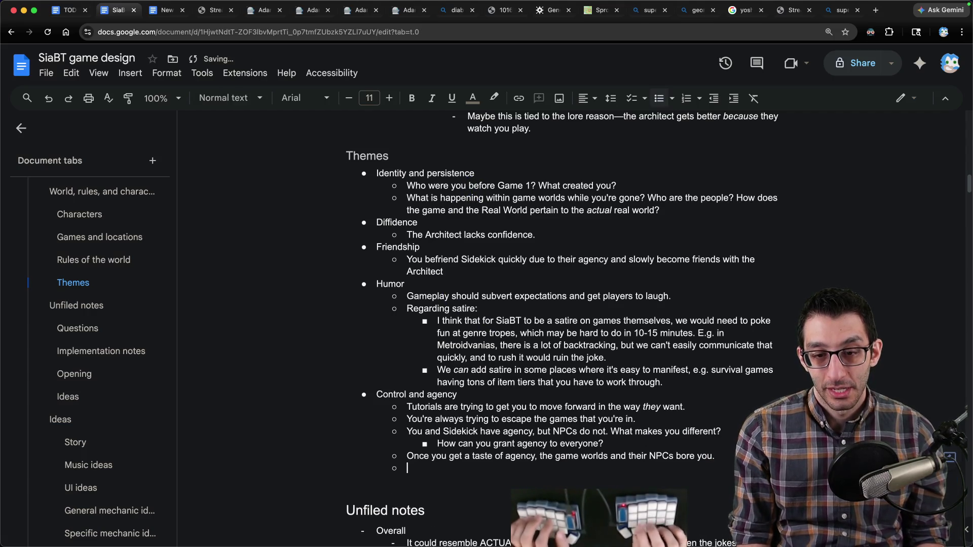
{"action": "type", "text": "If we analy"}
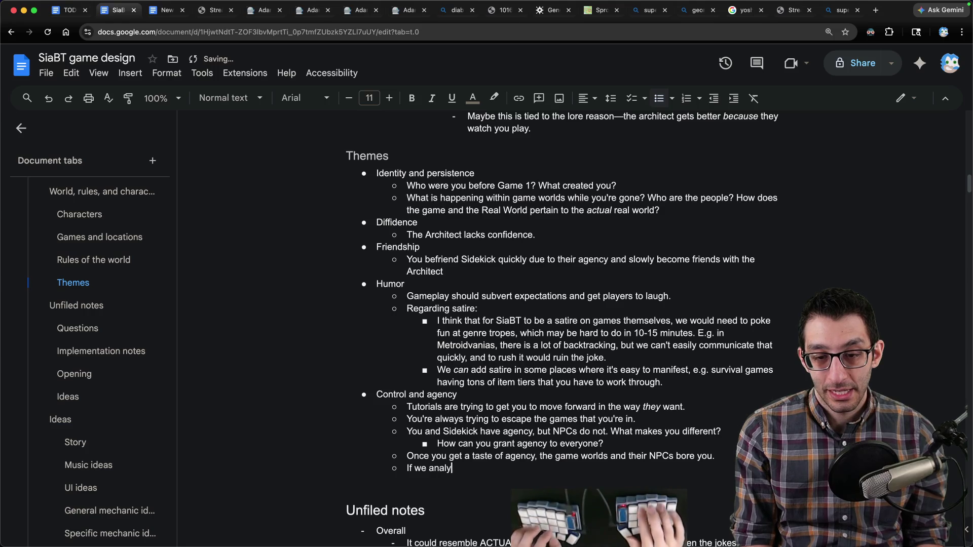
{"action": "type", "text": "ze how an agent could ge"}
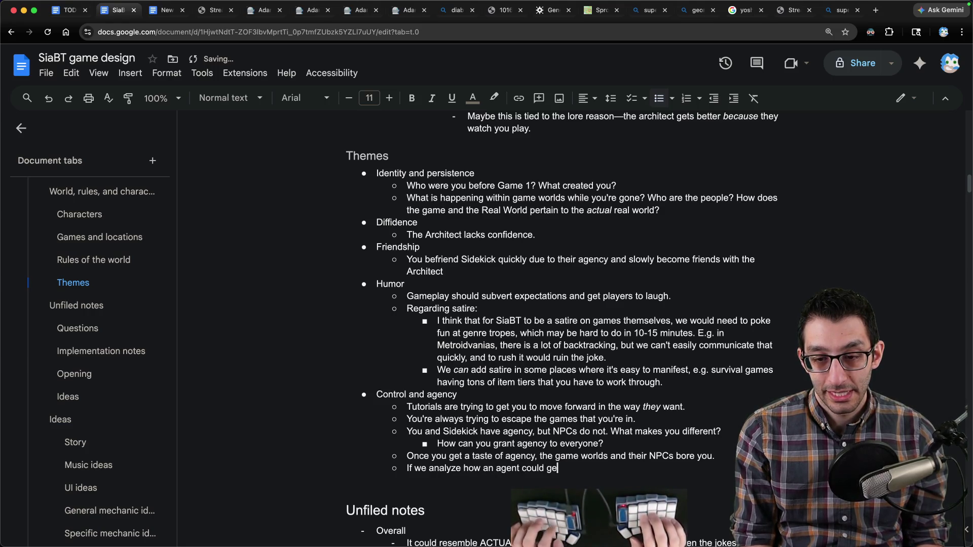
{"action": "type", "text": "t stuck in a game, it could be th"}
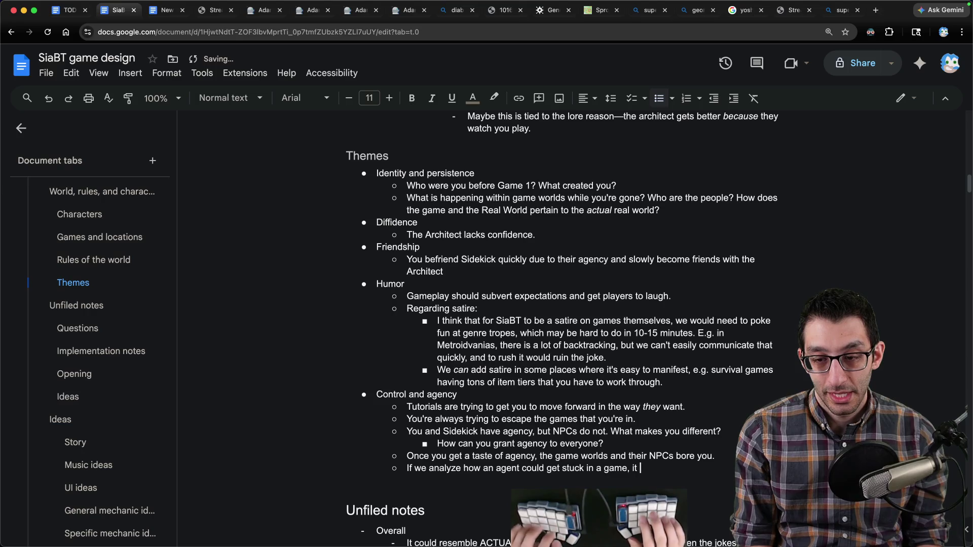
{"action": "key", "text": "BackSpace"}
{"action": "key", "text": "BackSpace"}
{"action": "key", "text": "BackSpace"}
{"action": "type", "text": "make the "}
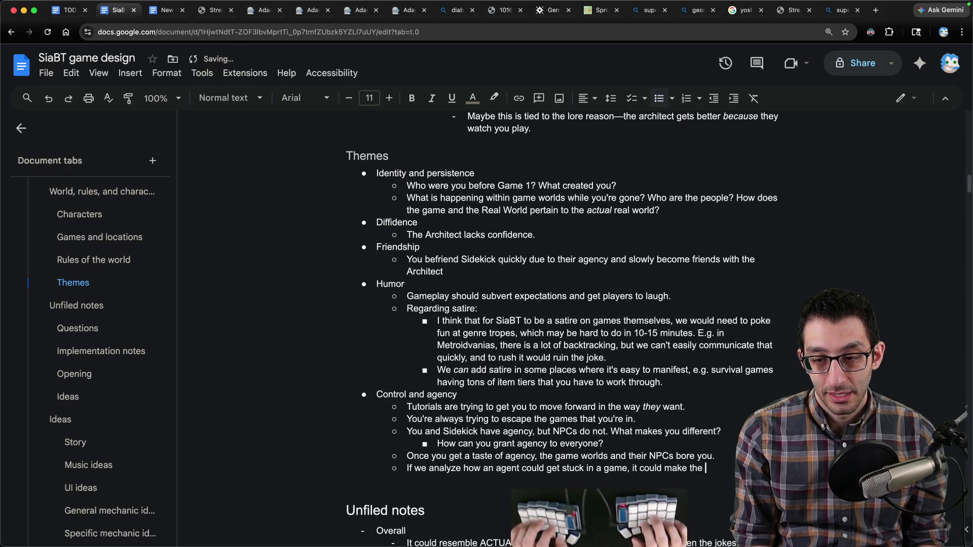
{"action": "type", "text": "actually"}
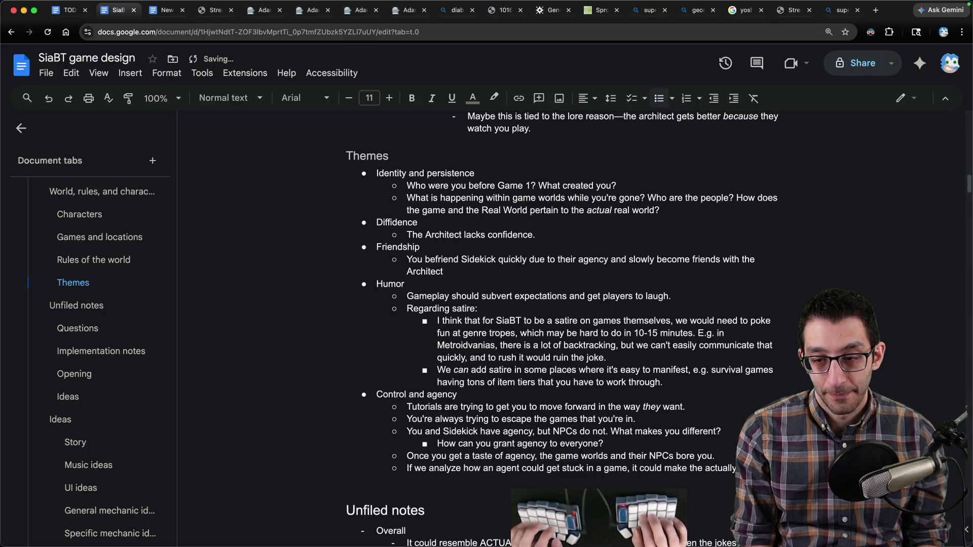
{"action": "type", "text": " p SiaBT "}
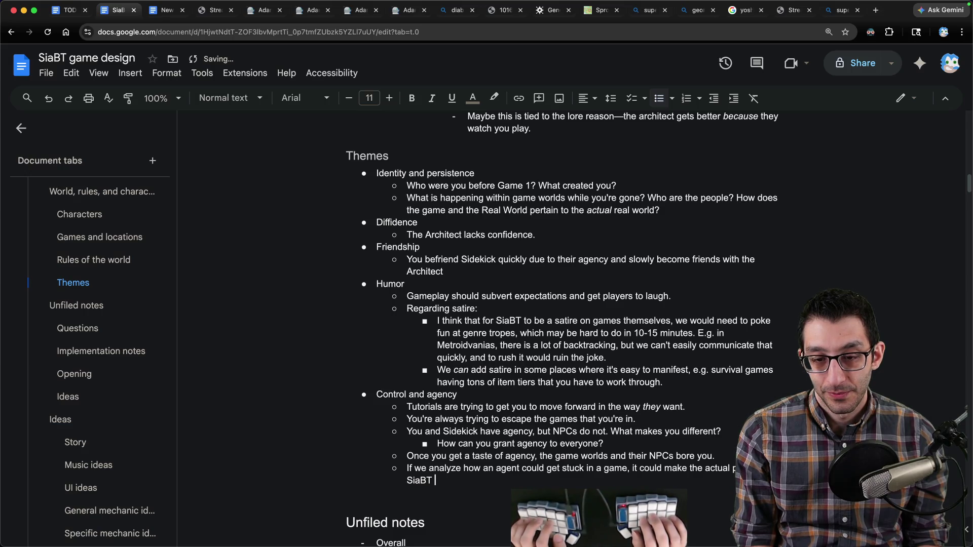
{"action": "type", "text": "look at"}
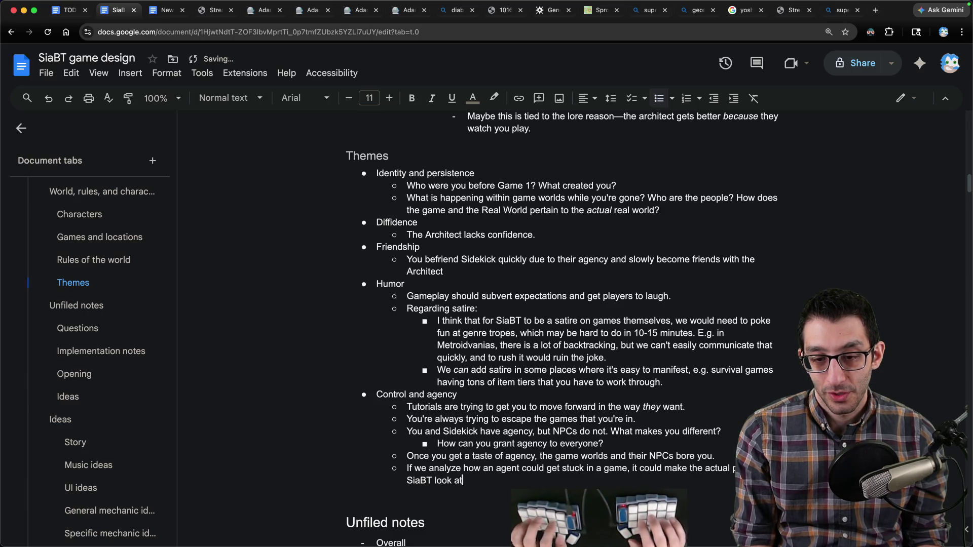
{"action": "type", "text": " NPCs in other games th"}
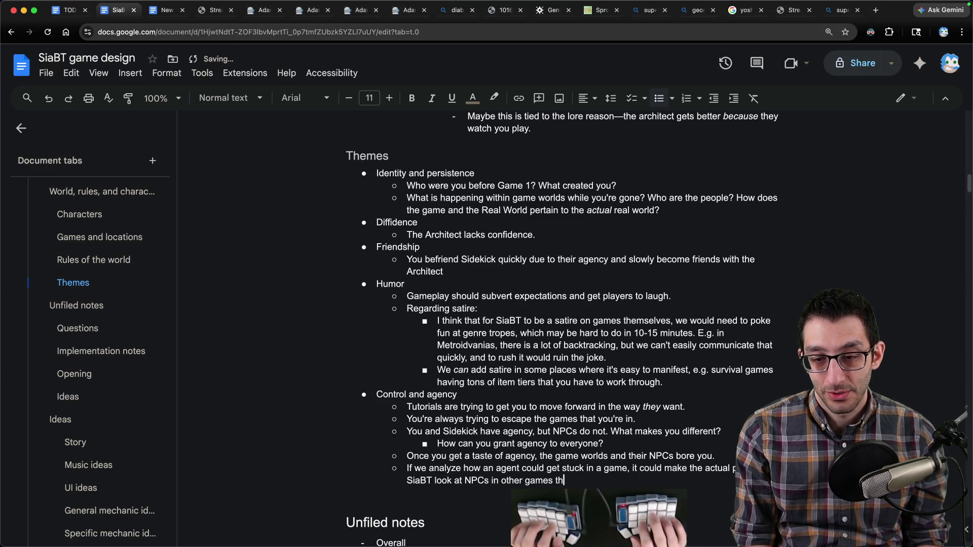
{"action": "type", "text": "rough an interesting lens."}
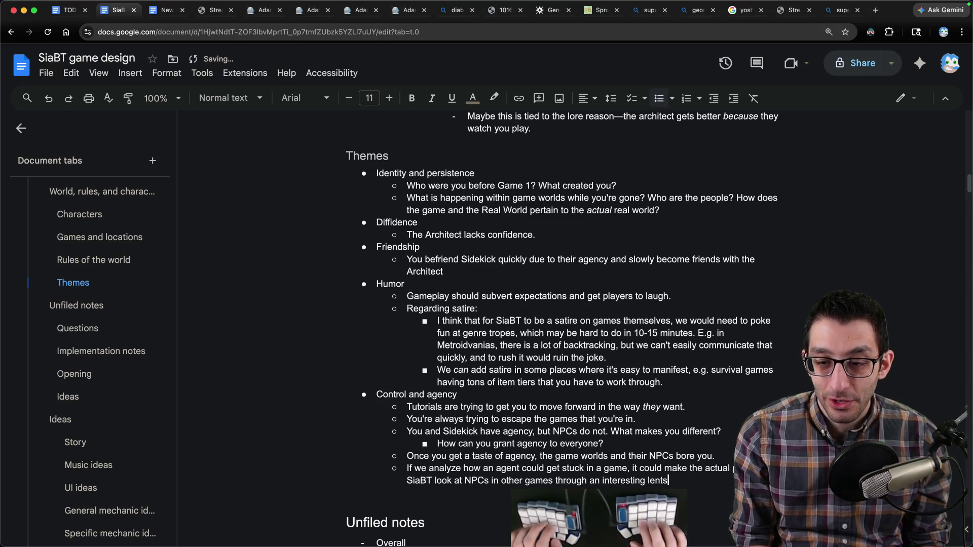
{"action": "scroll", "coordinate": [603, 389], "scroll_direction": "up", "scroll_amount": 15}
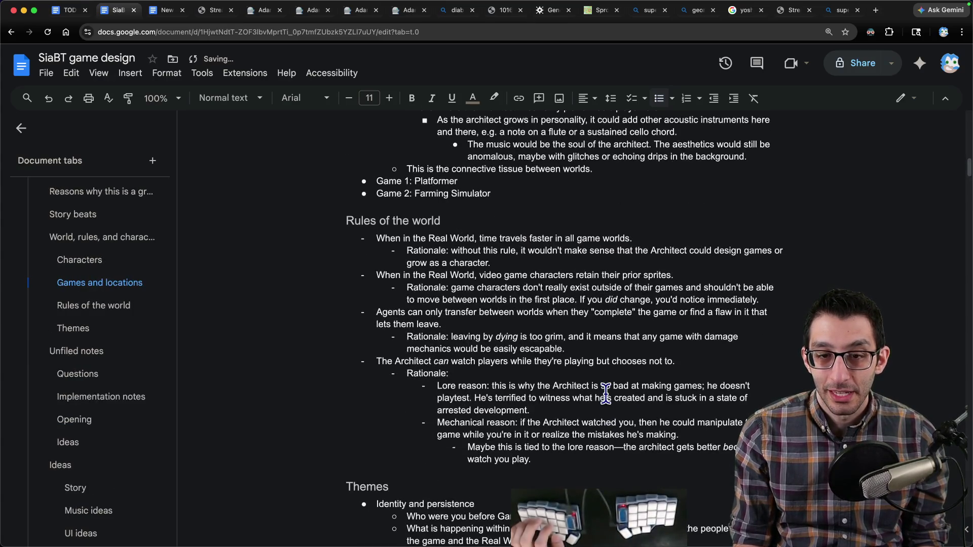
- Replace the Throwaway Agent note's ending with 'Later, you cross paths with them, and their agency is gone…'
{"action": "scroll", "coordinate": [603, 389], "scroll_direction": "up", "scroll_amount": 3}
{"action": "scroll", "coordinate": [583, 375], "scroll_direction": "down", "scroll_amount": 8}
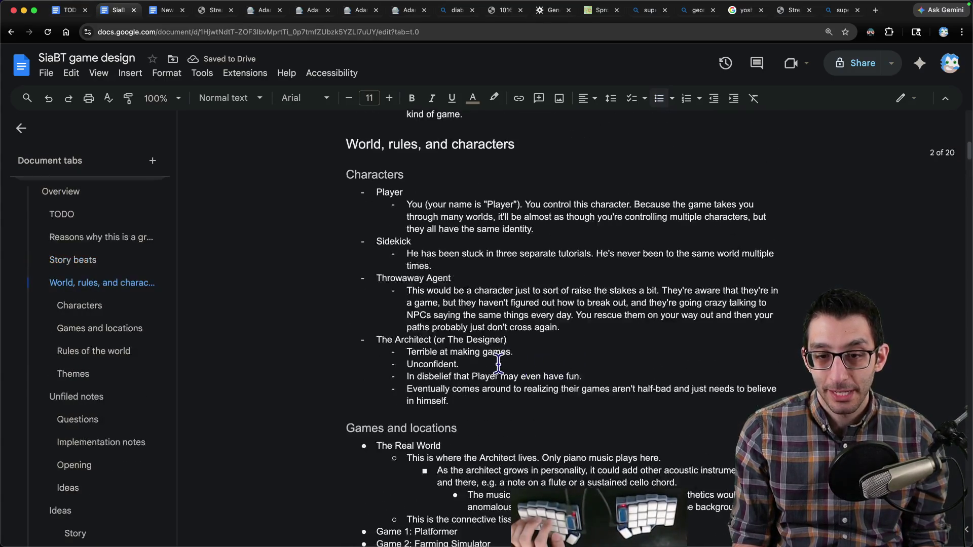
{"action": "key", "text": "Return"}
{"action": "key", "text": "Tab"}
{"action": "type", "text": "Maybe"}
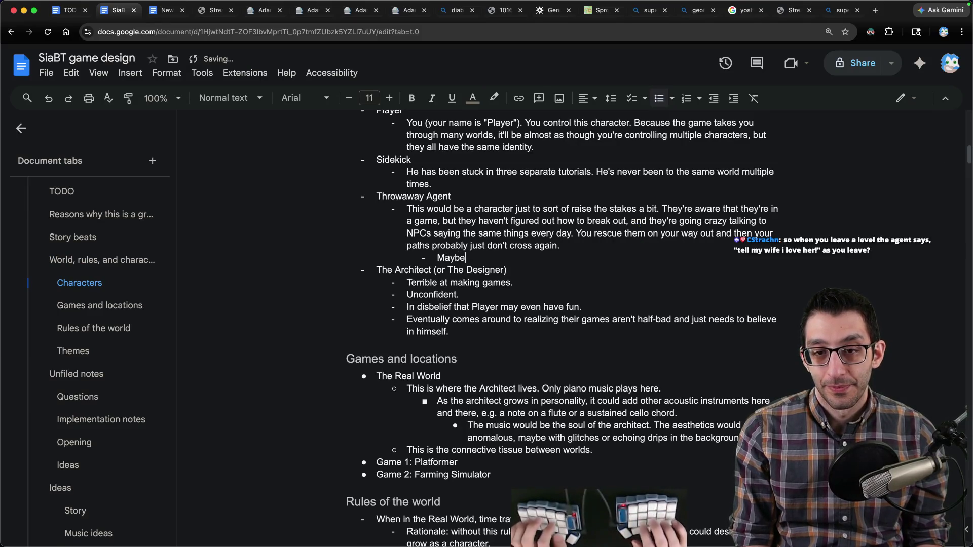
{"action": "type", "text": " this character ever"}
{"action": "key", "text": "alt+BackSpace"}
{"action": "key", "text": "alt+BackSpace"}
{"action": "key", "text": "alt+BackSpace"}
{"action": "type", "text": "Mayb"}
{"action": "key", "text": "shift+alt+Left"}
{"action": "key", "text": "shift+alt+Left"}
{"action": "key", "text": "shift+alt+Left"}
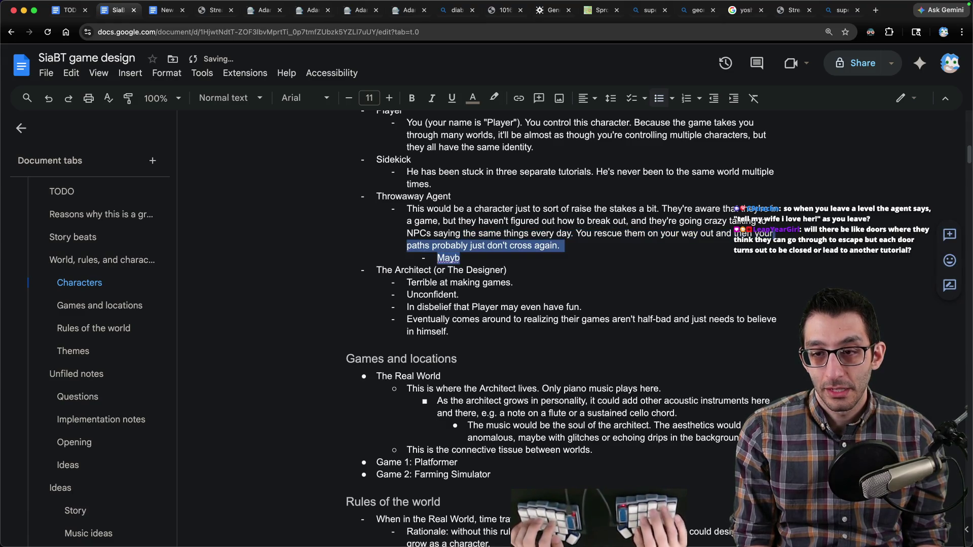
{"action": "key", "text": "shift+alt+Right"}
{"action": "key", "text": "BackSpace"}
{"action": "type", "text": ". Later, you cross paths with them,"}
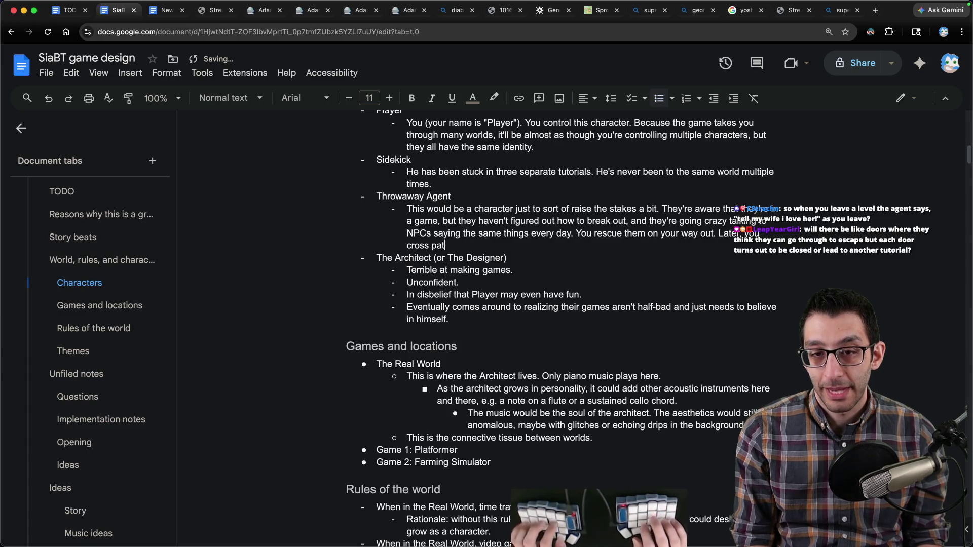
{"action": "type", "text": " and their agenc"}
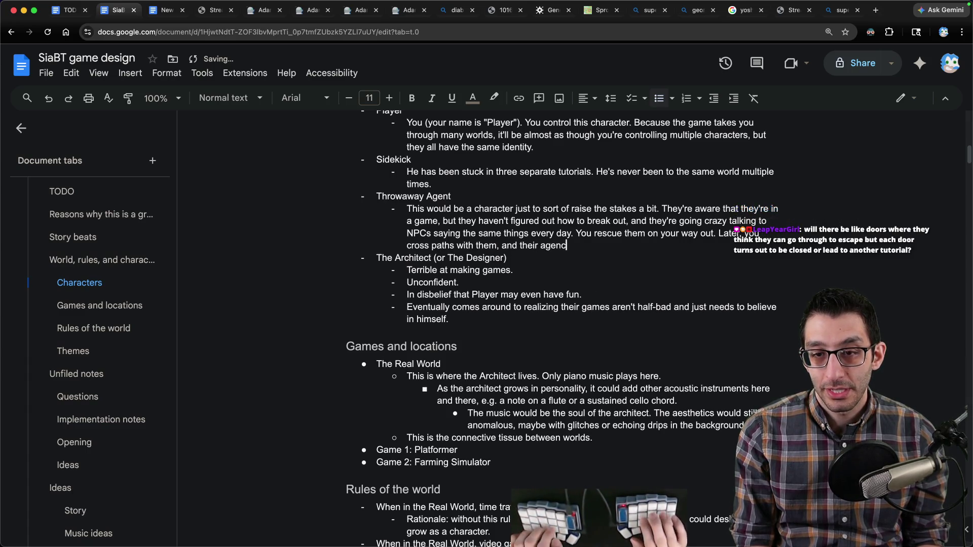
{"action": "type", "text": "y is gone; they've"}
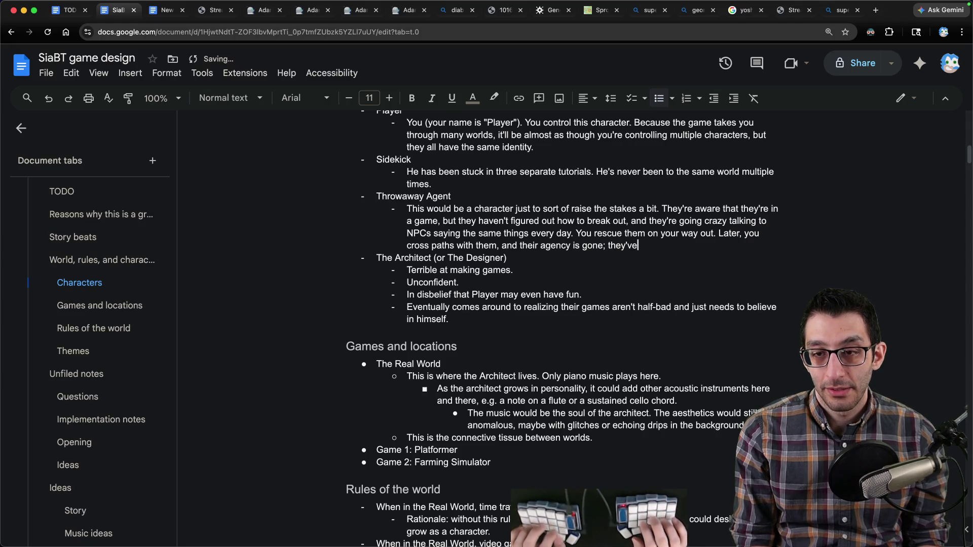
{"action": "type", "text": " struggled so much t"}
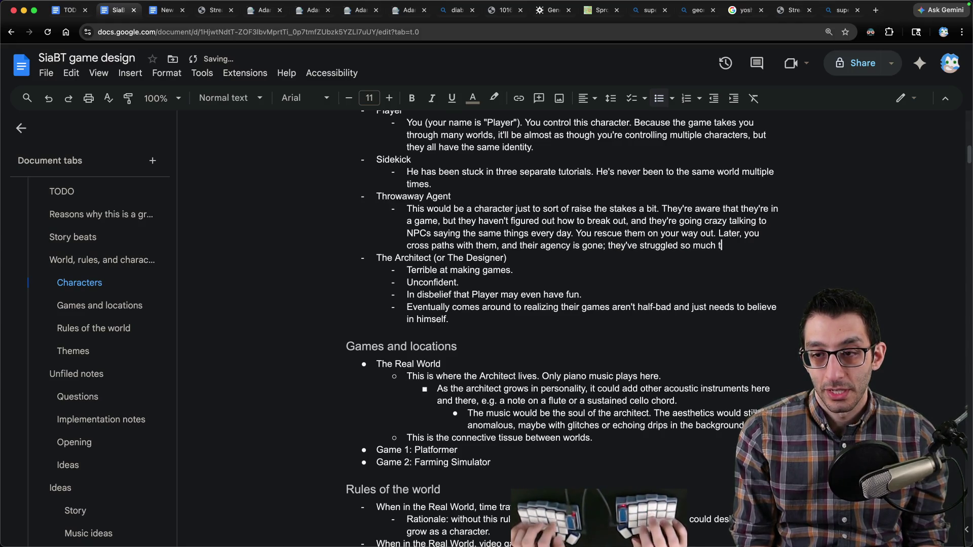
{"action": "type", "text": "hat they become an NPC."}
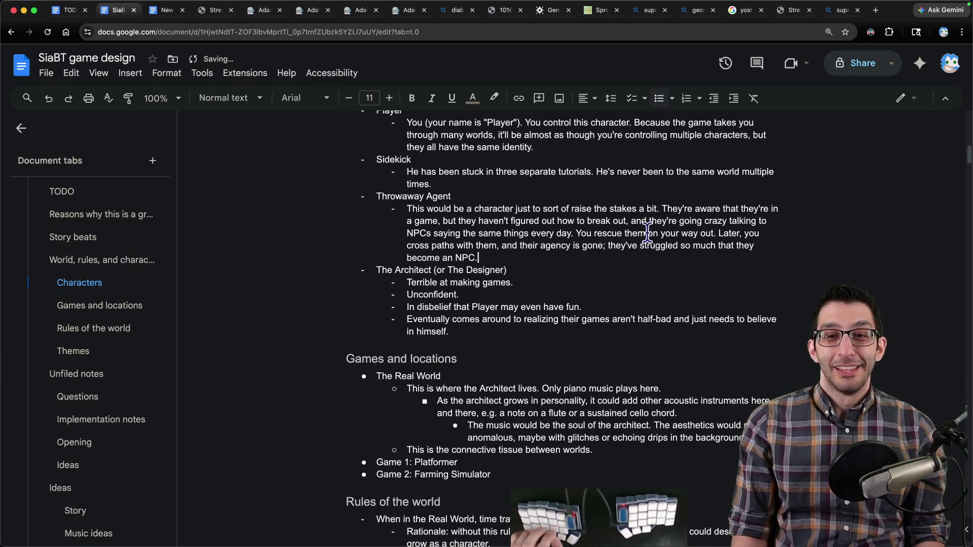
{"action": "mouse_move", "coordinate": [478, 258]}
{"action": "left_mouse_down"}
{"action": "mouse_move", "coordinate": [354, 186]}
{"action": "mouse_move", "coordinate": [344, 199]}
{"action": "mouse_move", "coordinate": [358, 200]}
{"action": "left_mouse_up"}
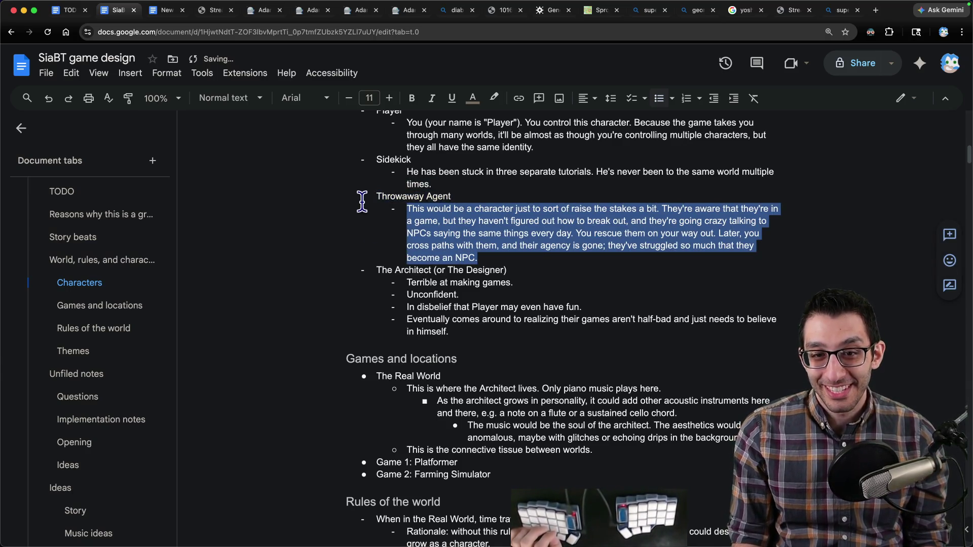
{"action": "left_click", "coordinate": [535, 256]}
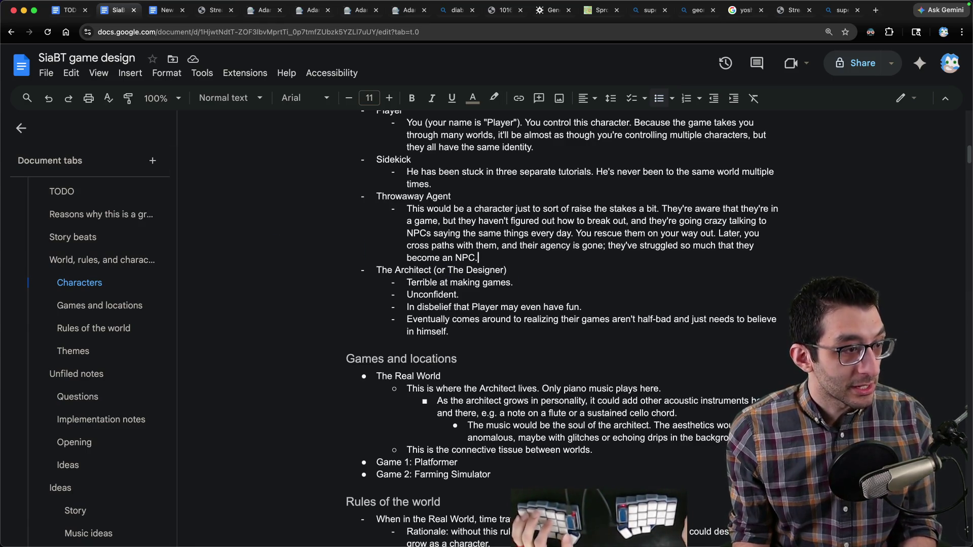
{"action": "key", "text": "super+Tab"}
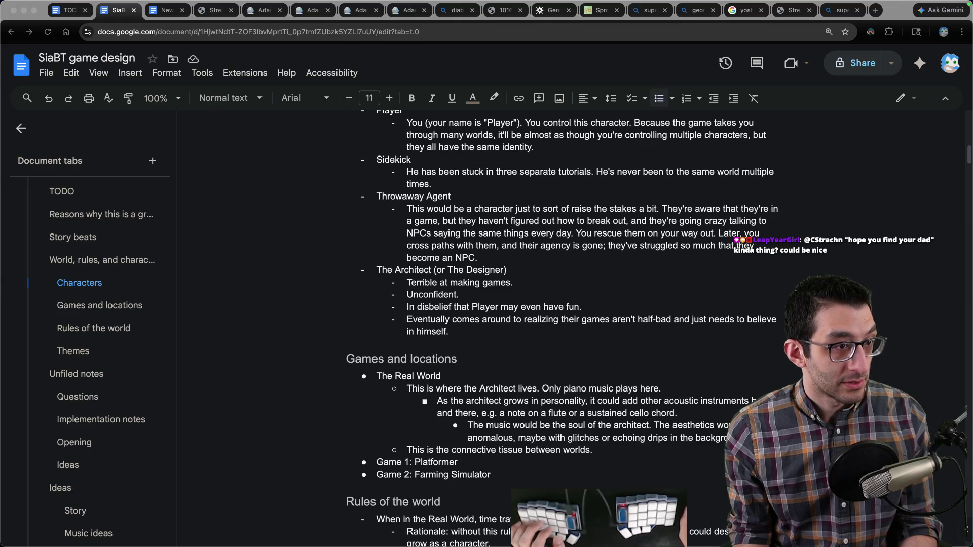
{"action": "left_click", "coordinate": [556, 263]}
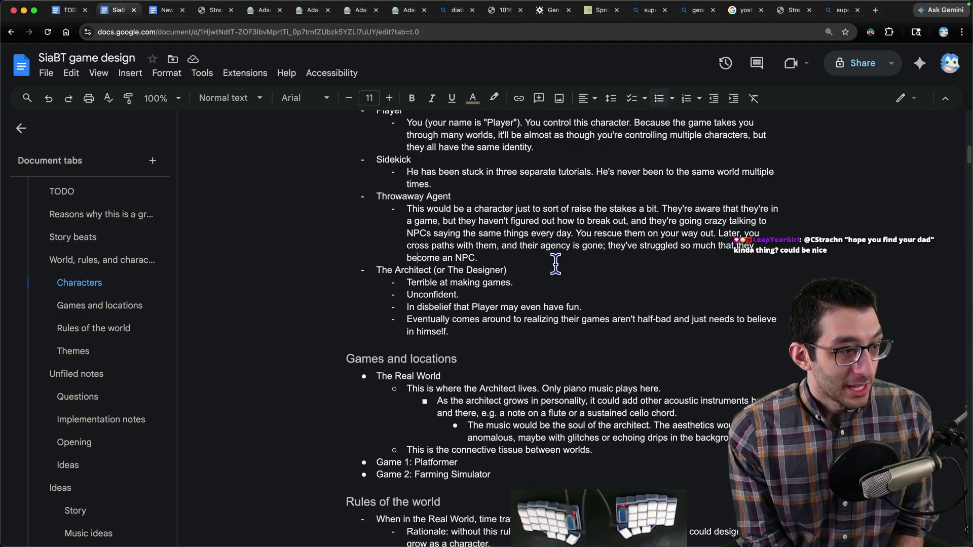
{"action": "scroll", "coordinate": [554, 264], "scroll_direction": "up", "scroll_amount": 2}
- Place the caret at the start of the Sidekick description line
{"action": "scroll", "coordinate": [552, 263], "scroll_direction": "up", "scroll_amount": 3}
{"action": "left_click_drag", "start_coordinate": [376, 317], "coordinate": [419, 318]}
{"action": "left_click", "coordinate": [495, 337]}
{"action": "scroll", "coordinate": [507, 304], "scroll_direction": "down", "scroll_amount": 1}
{"action": "scroll", "coordinate": [587, 256], "scroll_direction": "down", "scroll_amount": 5}
{"action": "scroll", "coordinate": [591, 261], "scroll_direction": "up", "scroll_amount": 3}
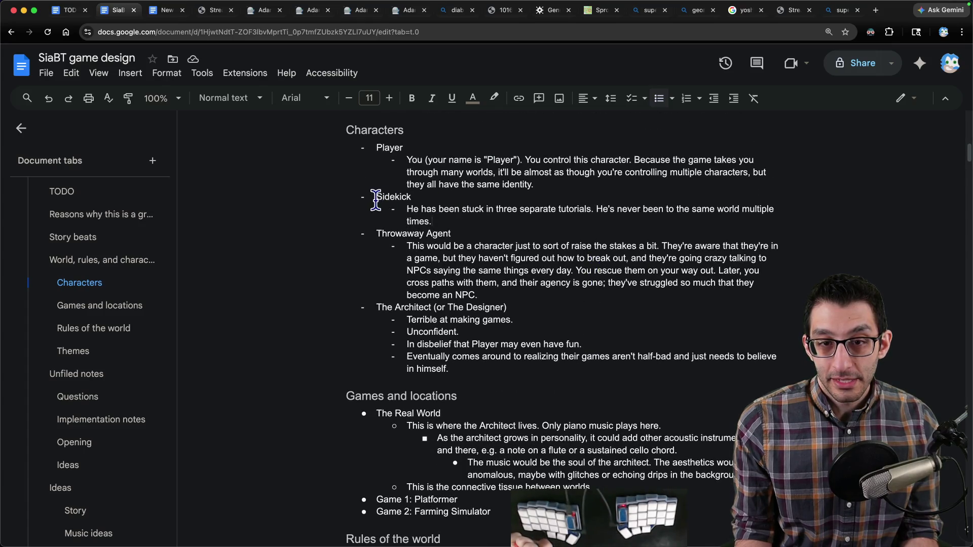
{"action": "left_click_drag", "start_coordinate": [378, 198], "coordinate": [455, 221]}
{"action": "key", "text": "shift+Up"}
{"action": "key", "text": "Right"}
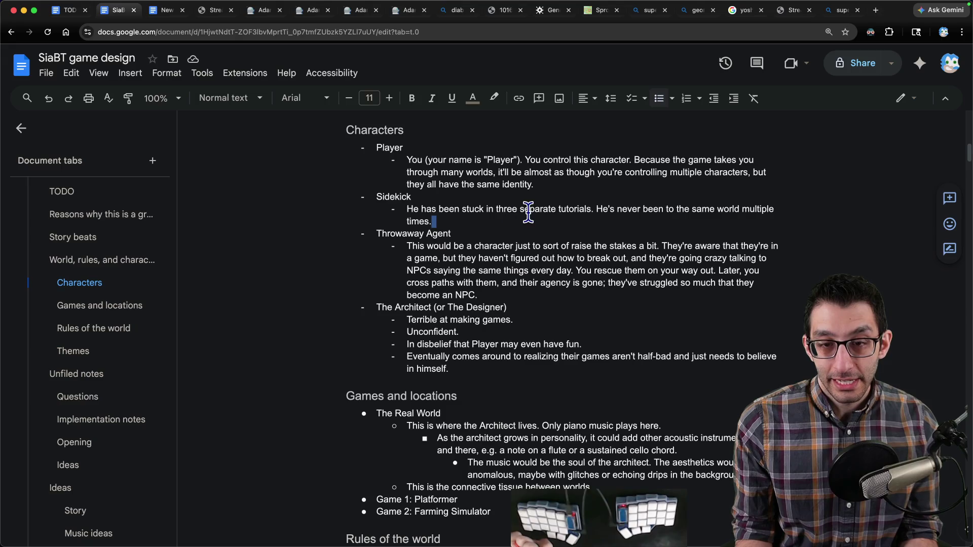
{"action": "key", "text": "super+Left"}
- Insert a 'Friendly' sub-bullet above the Sidekick's three-tutorials note
{"action": "key", "text": "Return"}
{"action": "key", "text": "Up"}
{"action": "type", "text": "Friendly"}
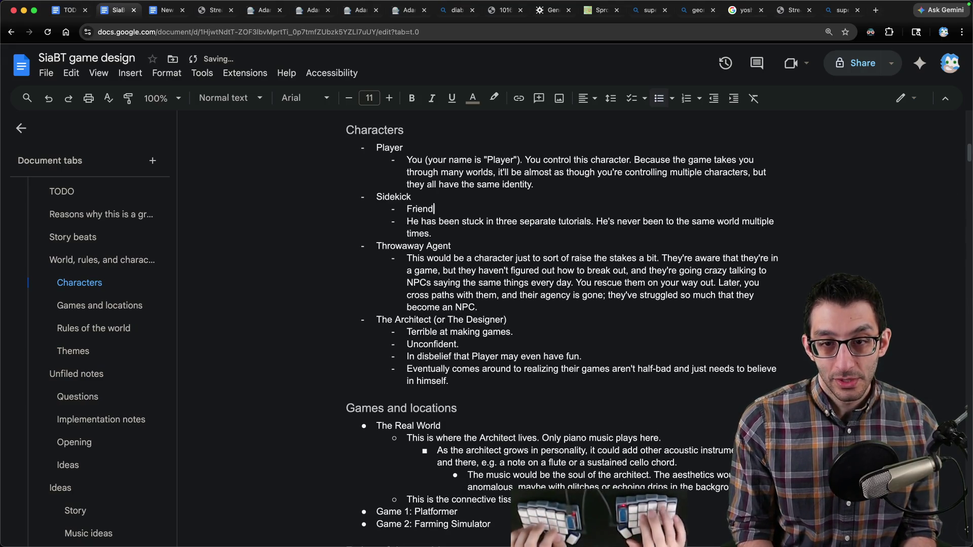
{"action": "key", "text": "Return"}
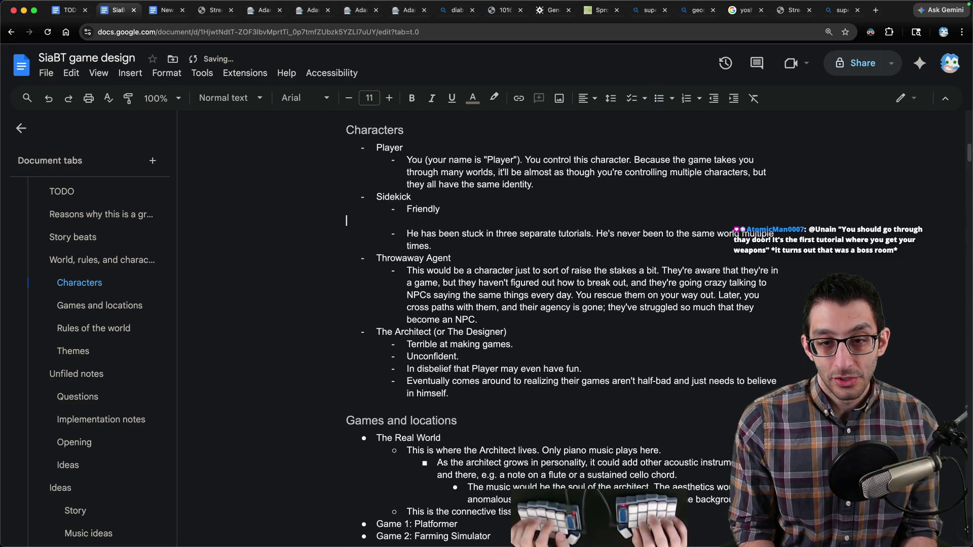
{"action": "key", "text": "BackSpace"}
{"action": "key", "text": "BackSpace"}
{"action": "key", "text": "Down"}
- Review the Sidekick notes and move to the end of the Player description
{"action": "key", "text": "alt+Down"}
{"action": "key", "text": "alt+shift+Up"}
{"action": "key", "text": "alt+shift+Up"}
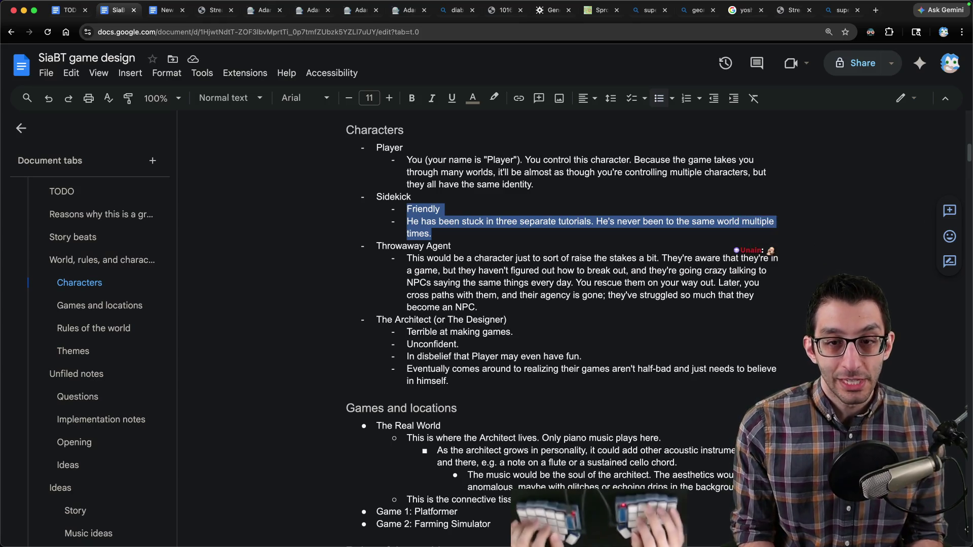
{"action": "left_click", "coordinate": [407, 185]}
{"action": "left_click", "coordinate": [534, 185]}
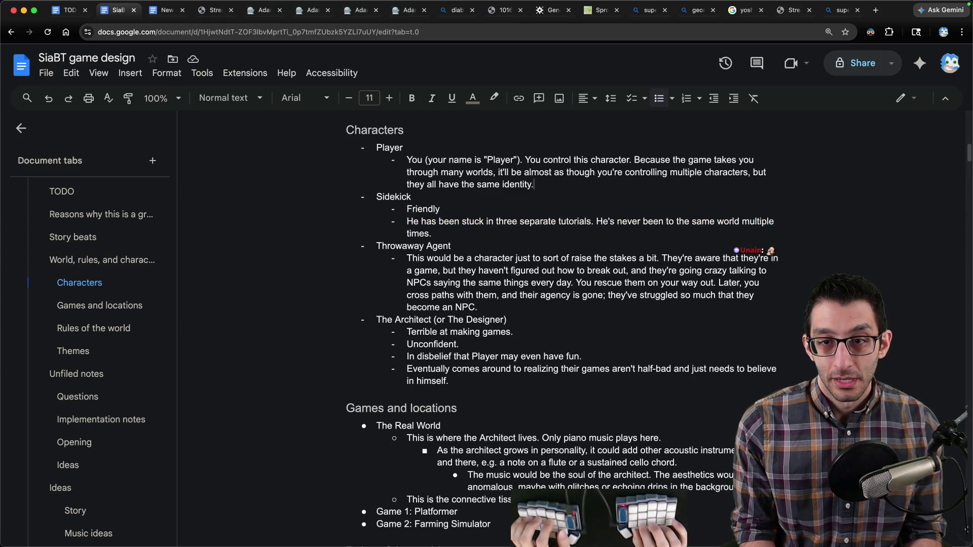
- Add a Player sub-point: 'To other characters, you would seem like a genius for breaking tutorials so quickly.'
{"action": "key", "text": "Return"}
{"action": "type", "text": "To other char"}
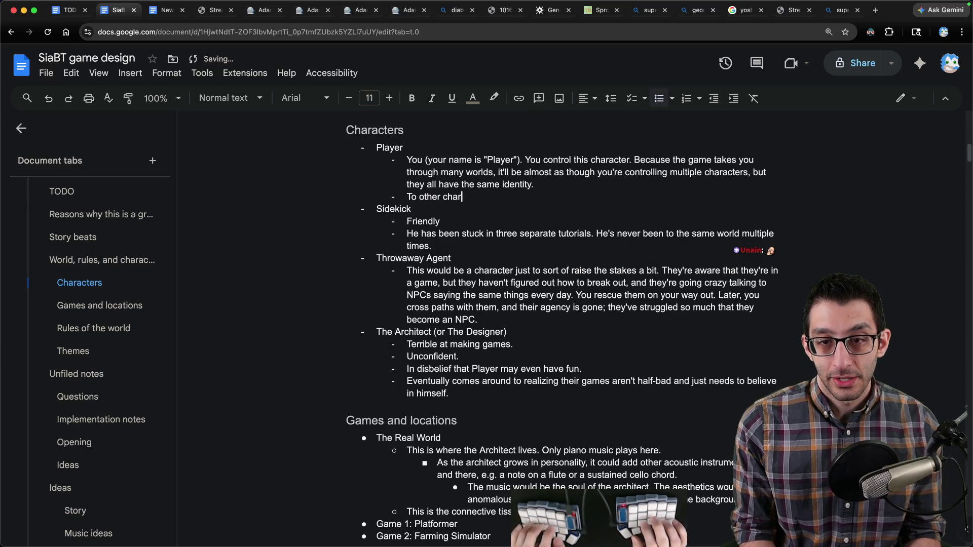
{"action": "type", "text": "acters, you would seem"}
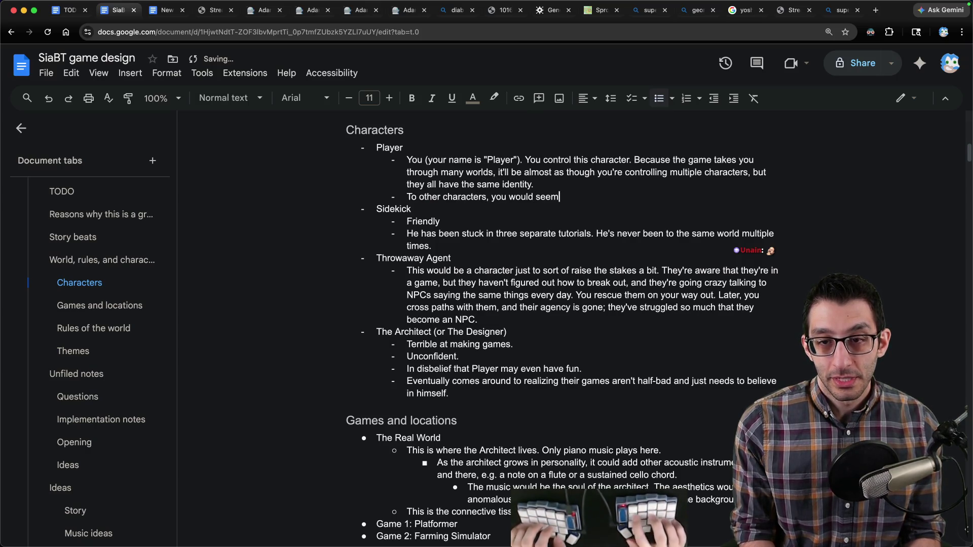
{"action": "type", "text": " like a genius for breaking tutorials"}
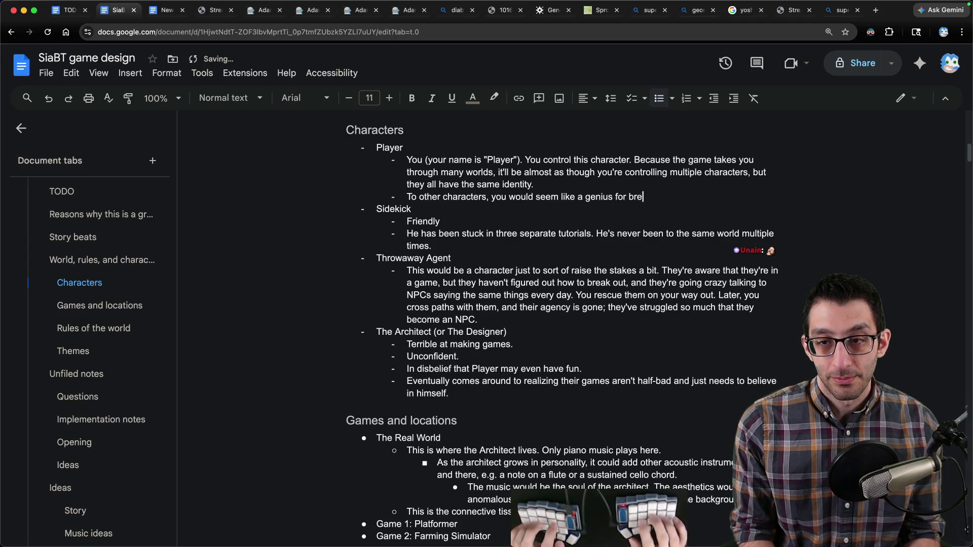
{"action": "type", "text": " so quickly. T"}
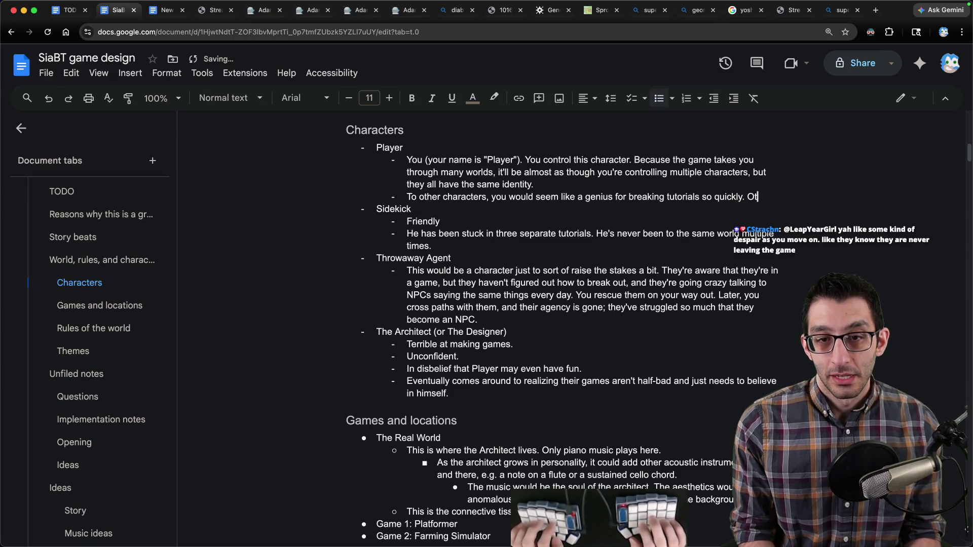
{"action": "key", "text": "alt+BackSpace"}
{"action": "key", "text": "super+Left"}
{"action": "key", "text": "alt+Right"}
{"action": "key", "text": "alt+Right"}
{"action": "key", "text": "alt+Right"}
{"action": "key", "text": "alt+BackSpace"}
{"action": "type", "text": "agents"}
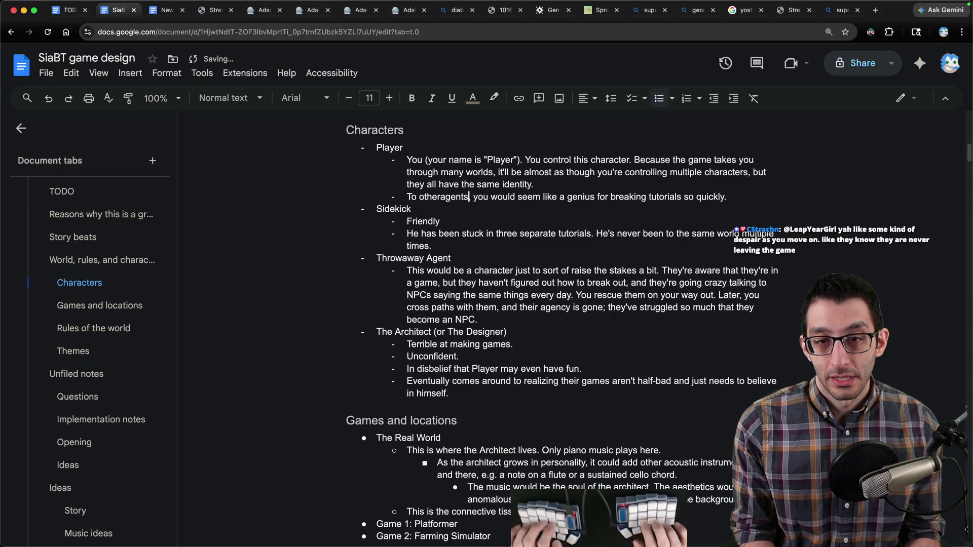
{"action": "key", "text": "alt+Left"}
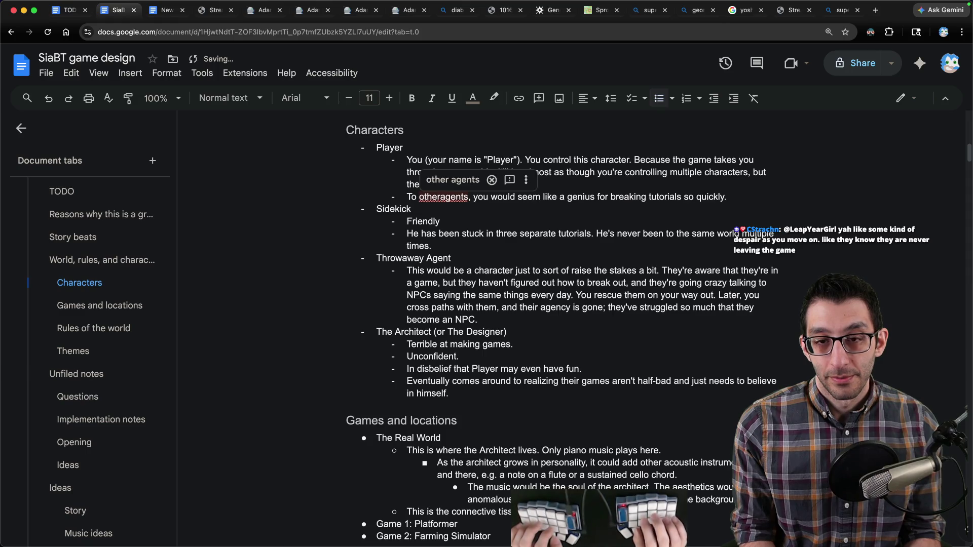
{"action": "key", "text": "alt+Delete"}
{"action": "type", "text": "characters"}
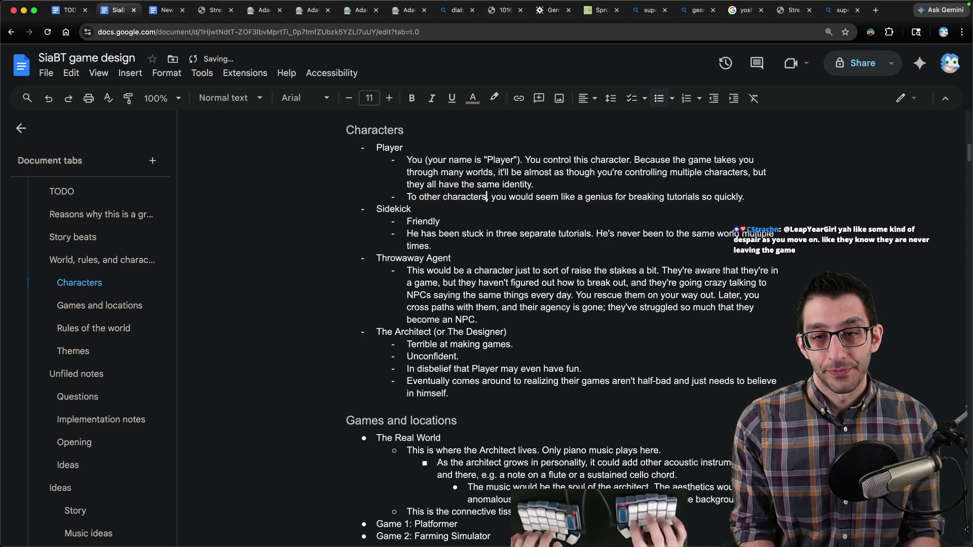
- Insert a 'Terms' bullet above Player with an indented empty bullet beneath it
{"action": "key", "text": "Up"}
{"action": "key", "text": "Up"}
{"action": "key", "text": "Up"}
{"action": "key", "text": "super+Left"}
{"action": "key", "text": "Return"}
{"action": "key", "text": "Up"}
{"action": "type", "text": "Terms"}
{"action": "key", "text": "Return"}
{"action": "key", "text": "Tab"}
- Define NPCs as dull, typical pre-scripted NPCs and Agents as video-game characters with free will
{"action": "type", "text": "NPCs: "}
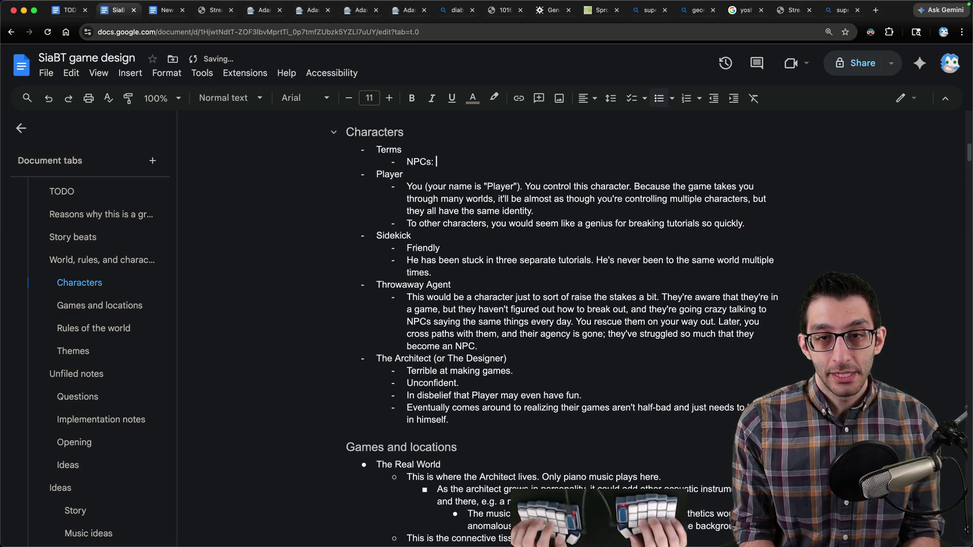
{"action": "type", "text": "these are dul"}
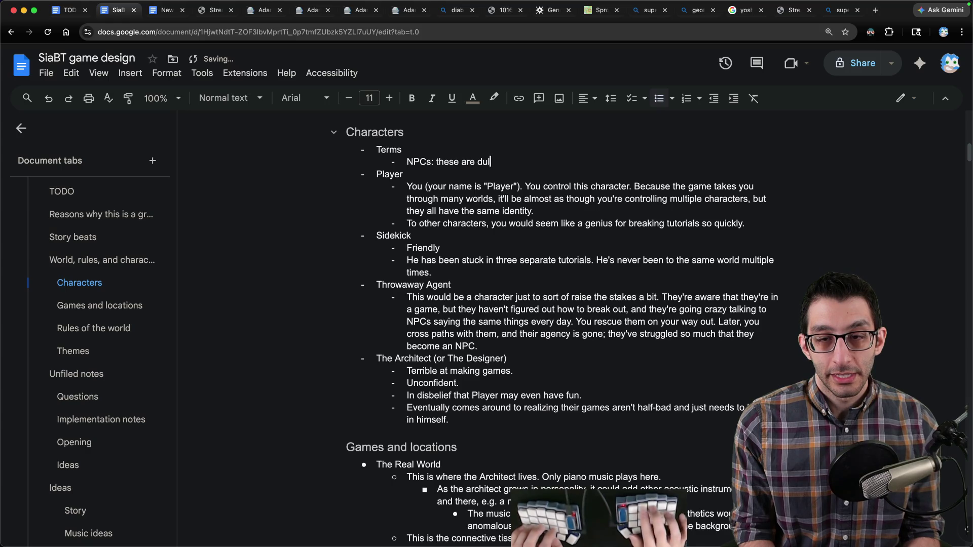
{"action": "type", "text": "l, \"typical\" NPCs that have a couple of pre-scripted li"}
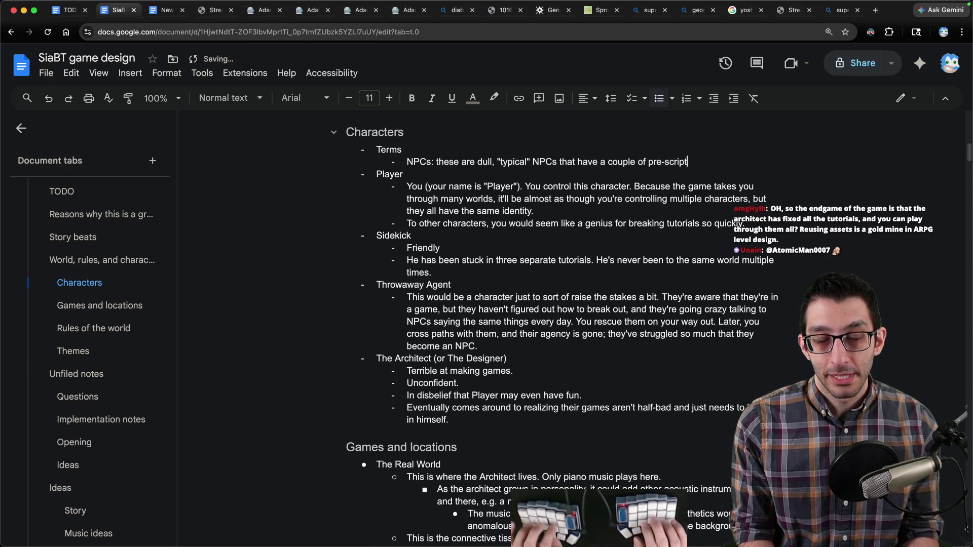
{"action": "type", "text": "nes. They cannot th"}
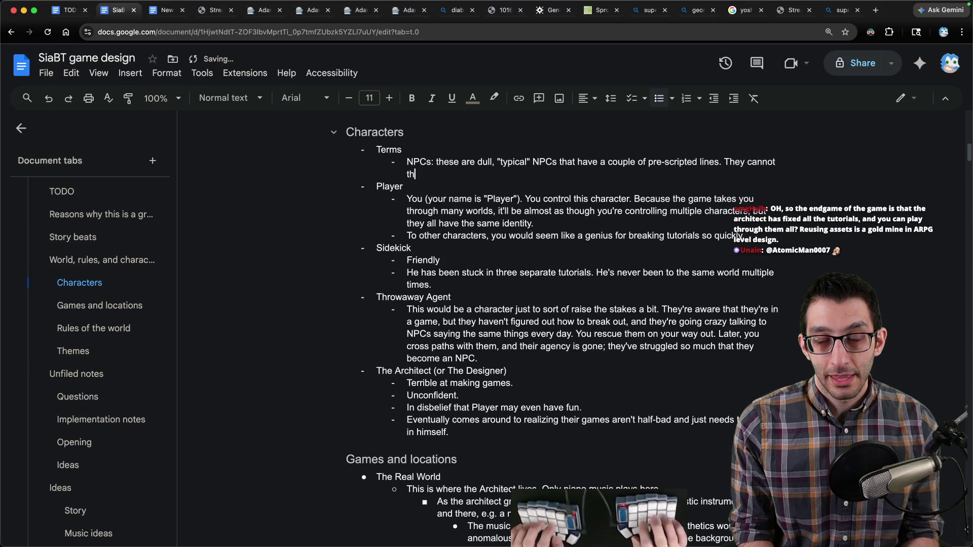
{"action": "type", "text": "ink for themselves."}
{"action": "key", "text": "Return"}
{"action": "type", "text": "Agent"}
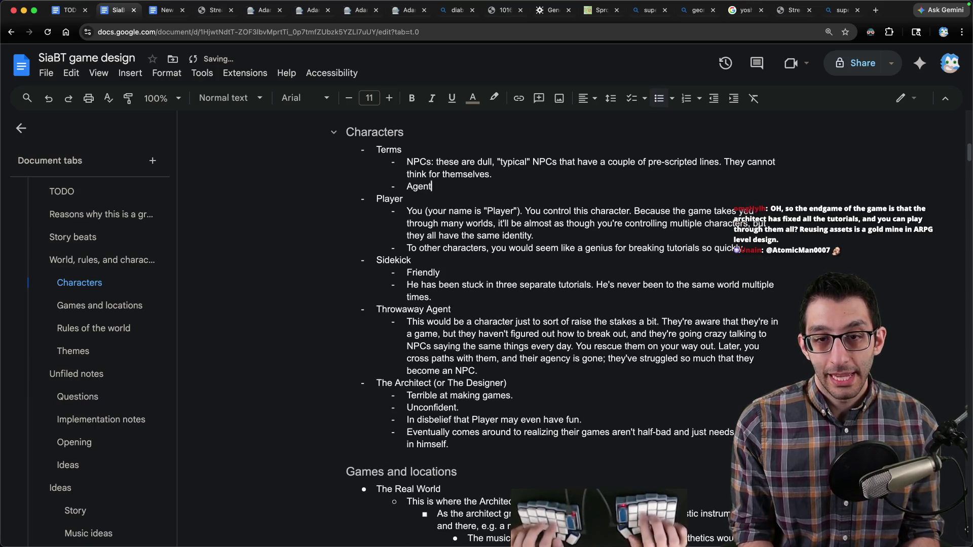
{"action": "type", "text": "s: these are char"}
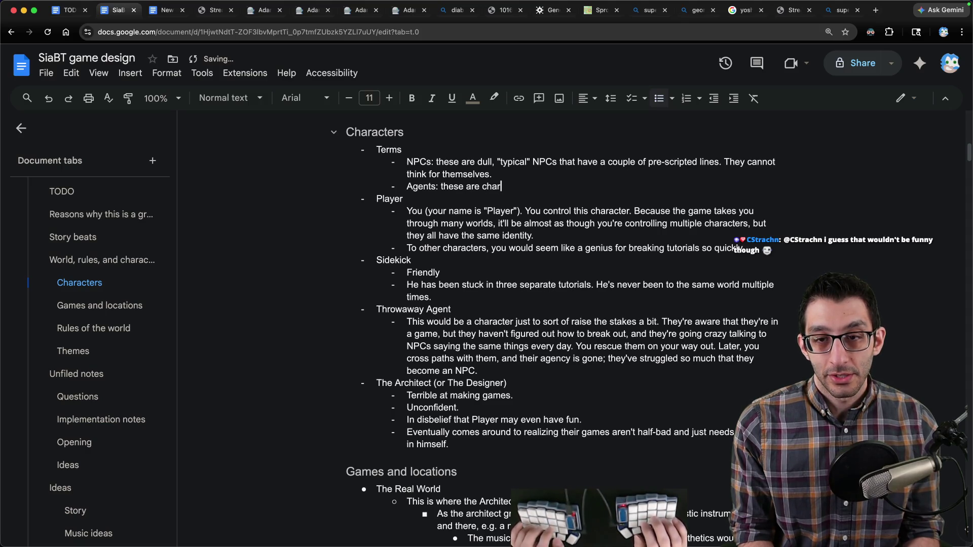
{"action": "key", "text": "BackSpace"}
{"action": "key", "text": "BackSpace"}
{"action": "key", "text": "alt+BackSpace"}
{"action": "type", "text": "vi"}
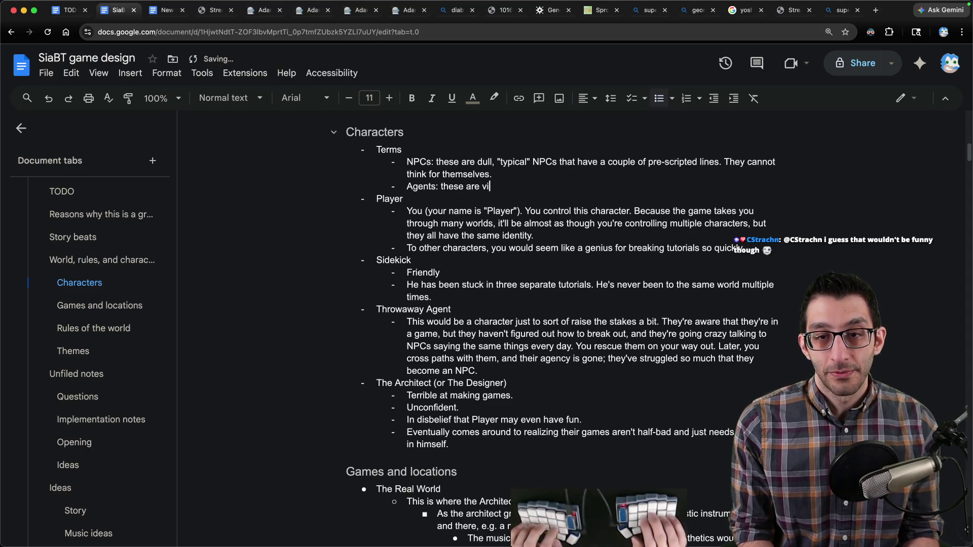
{"action": "type", "text": "deo-game character"}
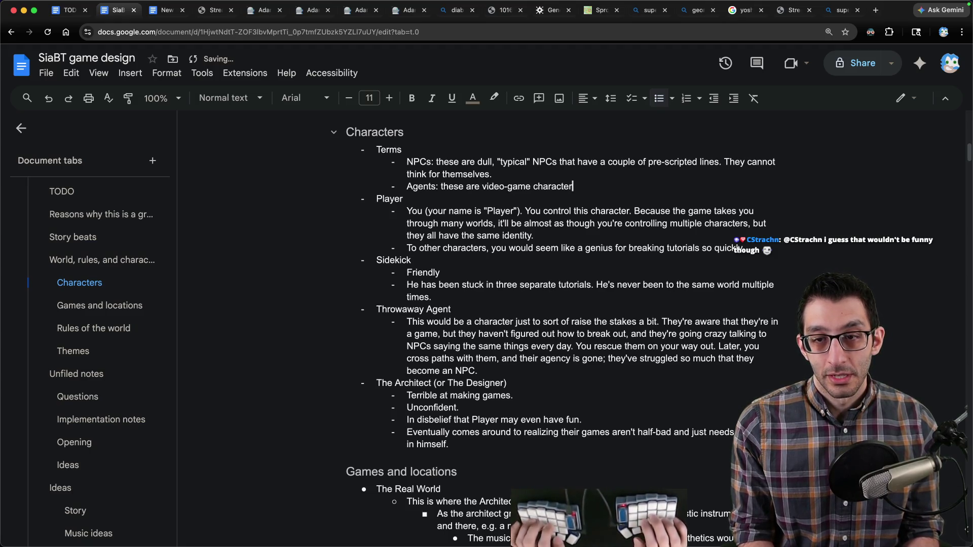
{"action": "type", "text": "s with free will. You"}
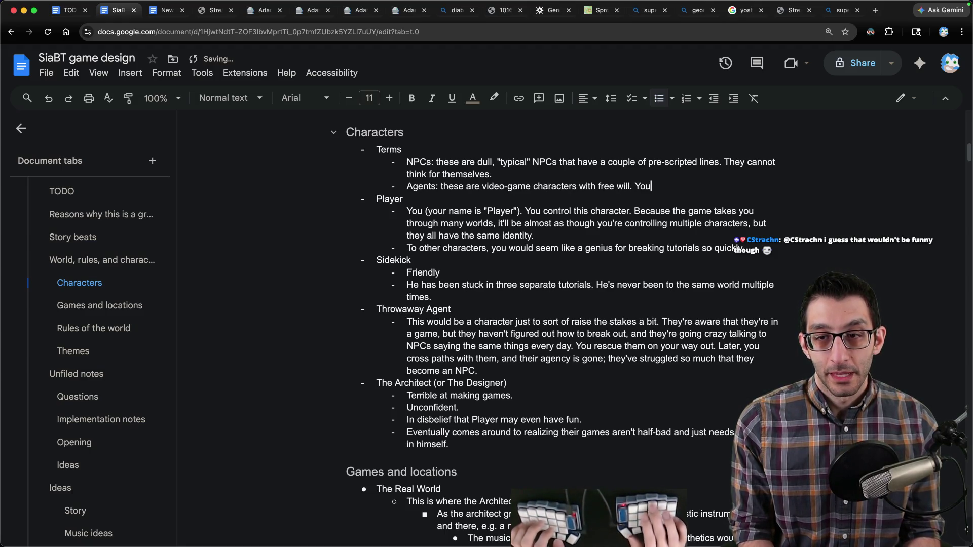
{"action": "type", "text": " play a"}
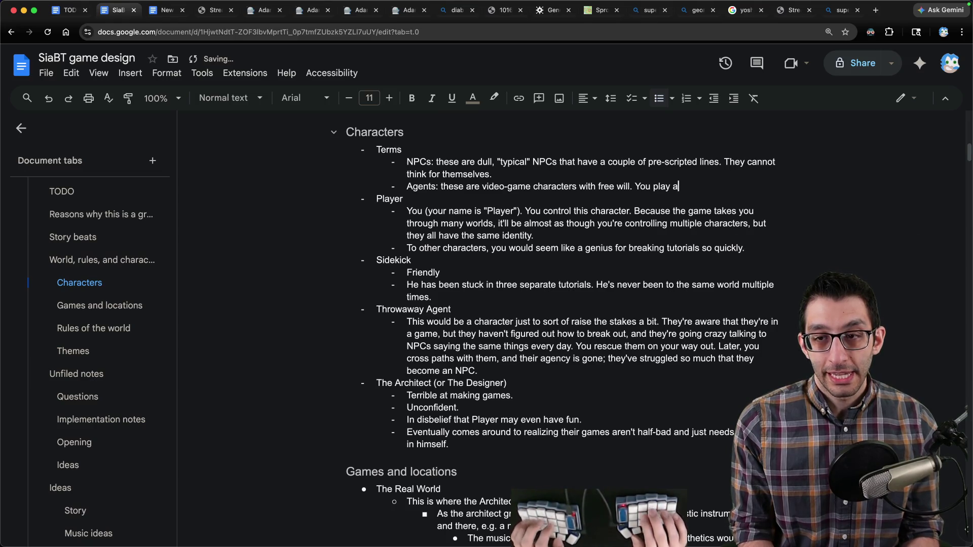
{"action": "type", "text": "s an agent"}
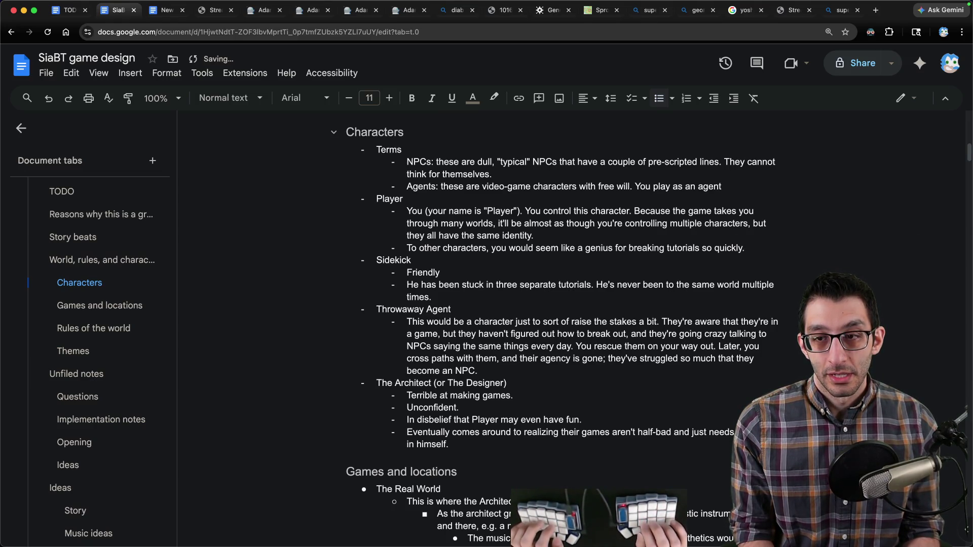
{"action": "type", "text": " and "}
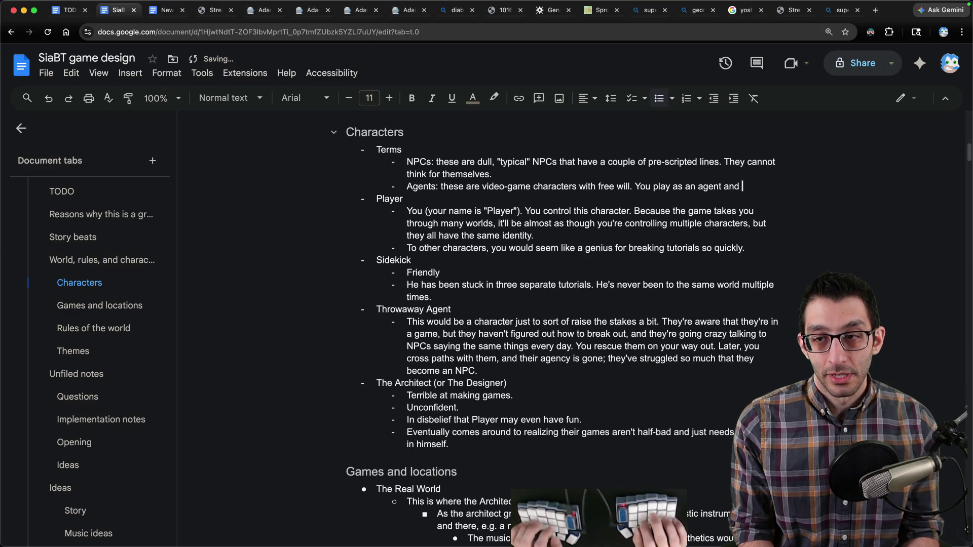
{"action": "type", "text": "encounter other agents as"}
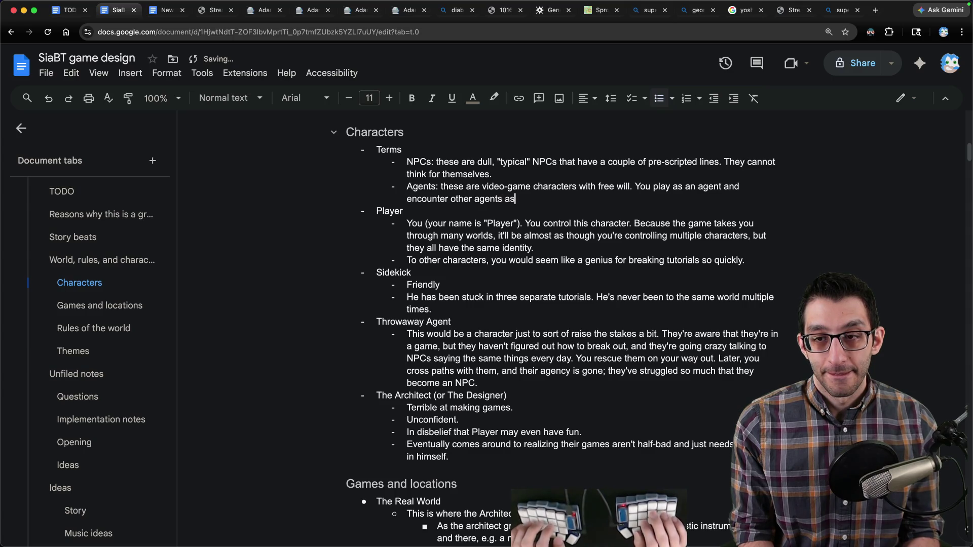
{"action": "type", "text": "."}
- Add a sub-point under Agents: agents who cannot break out of their games go crazy and become NPCs
{"action": "key", "text": "Return"}
{"action": "key", "text": "Tab"}
{"action": "type", "text": "Agents "}
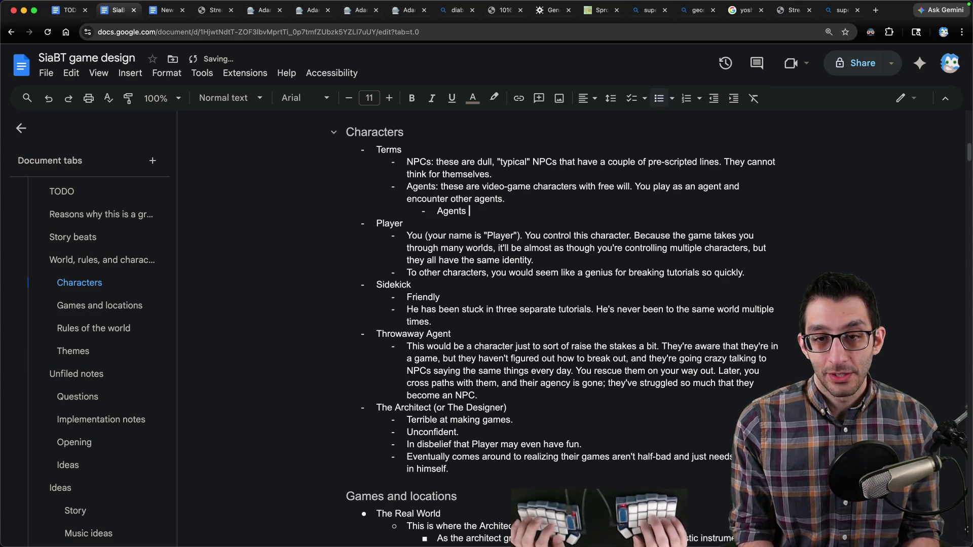
{"action": "type", "text": "who cannot"}
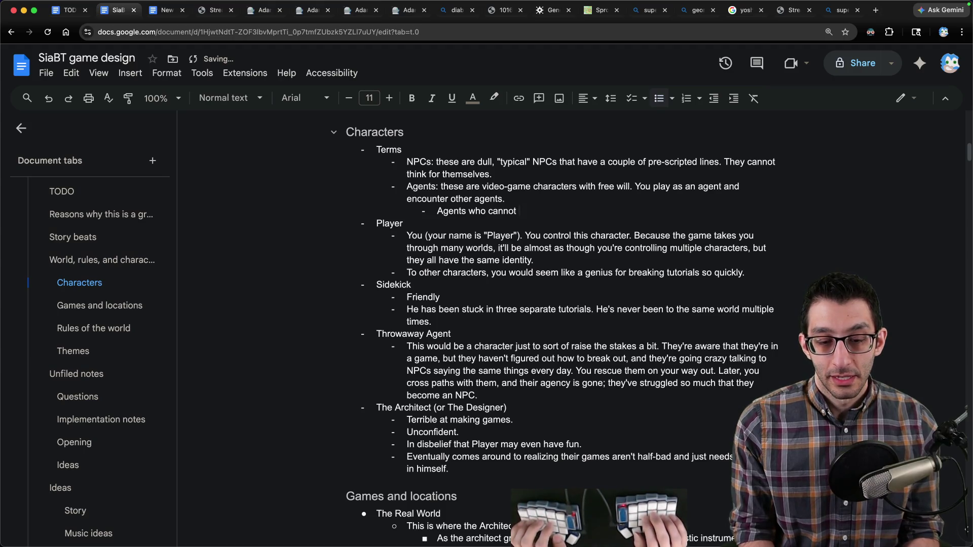
{"action": "type", "text": "break out of their games eventually go craza"}
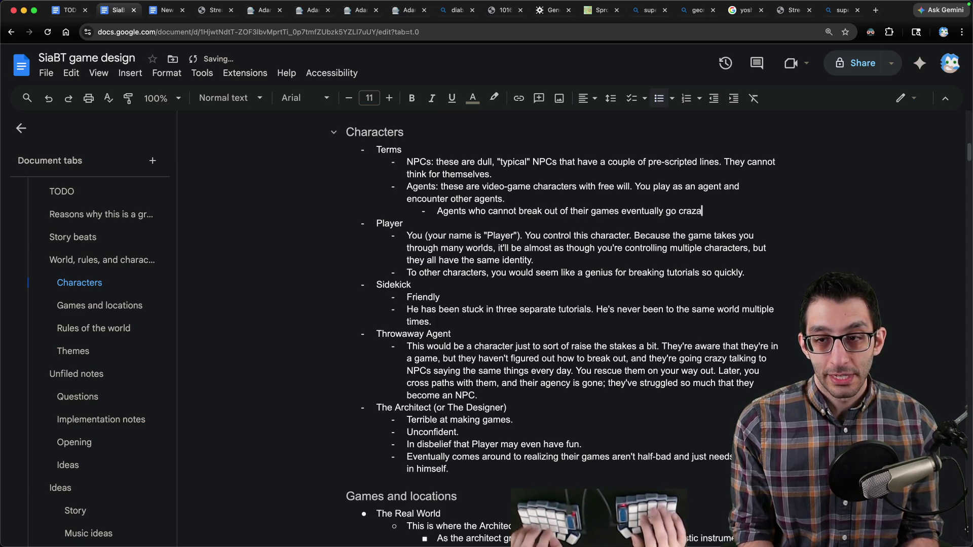
{"action": "key", "text": "BackSpace"}
{"action": "type", "text": "y and become NPC"}
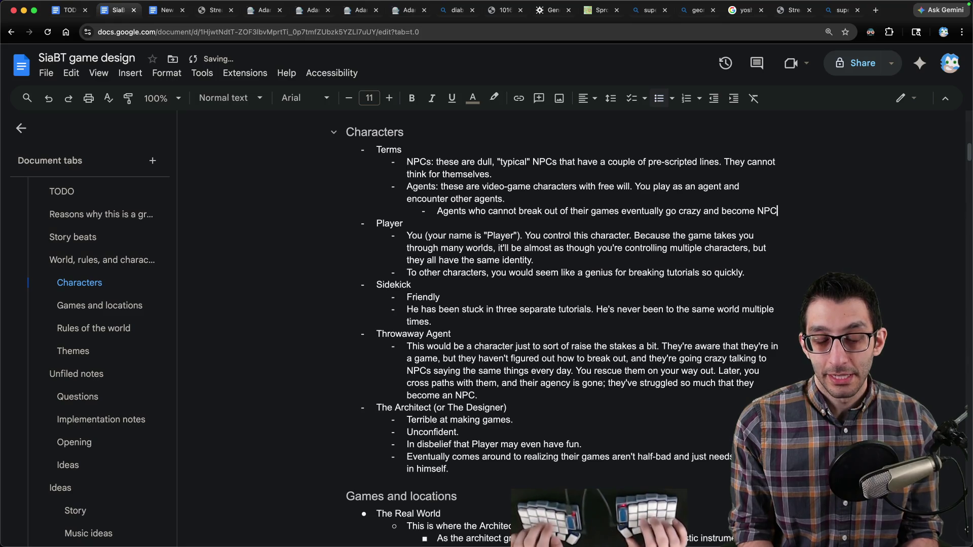
{"action": "type", "text": "s; they lose their free will."}
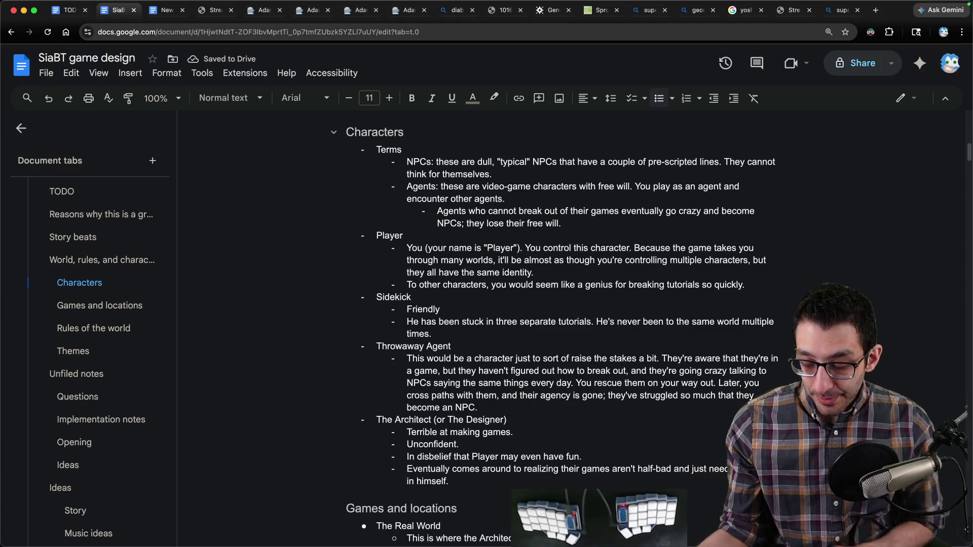
- Add an outdented Architects term: video-game creators in the Real World; you are part Architect unknowingly
{"action": "key", "text": "Return"}
{"action": "key", "text": "shift+Tab"}
{"action": "type", "text": "Archite"}
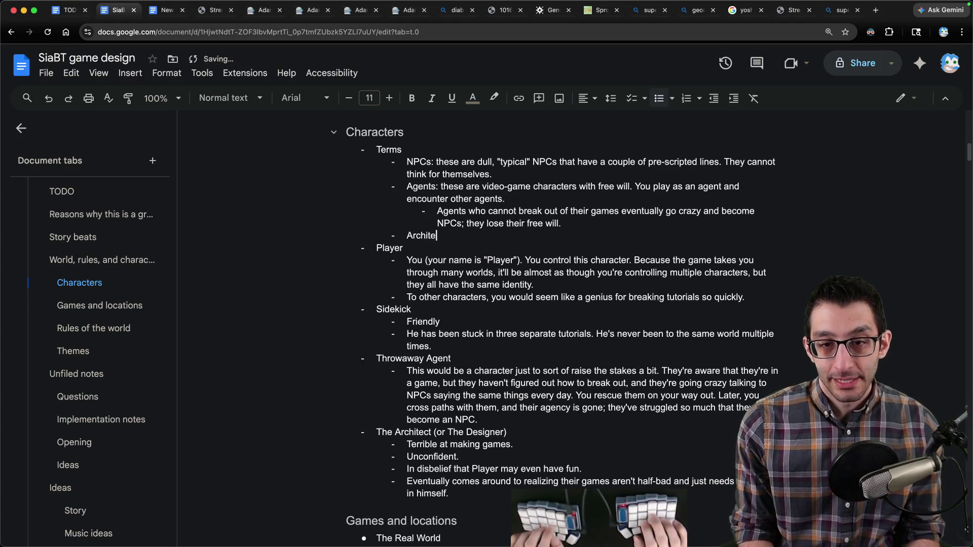
{"action": "type", "text": "cts: there are video-game creato"}
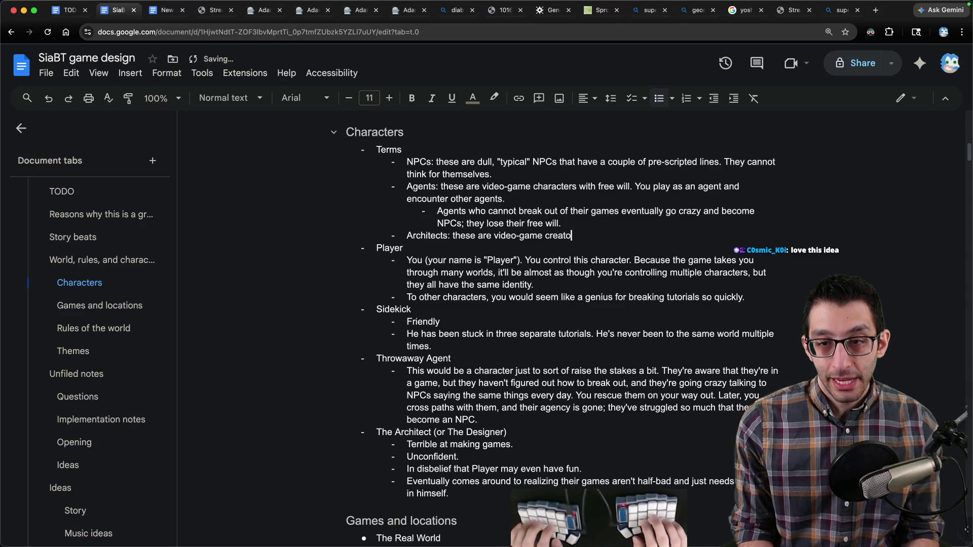
{"action": "type", "text": "rs who li"}
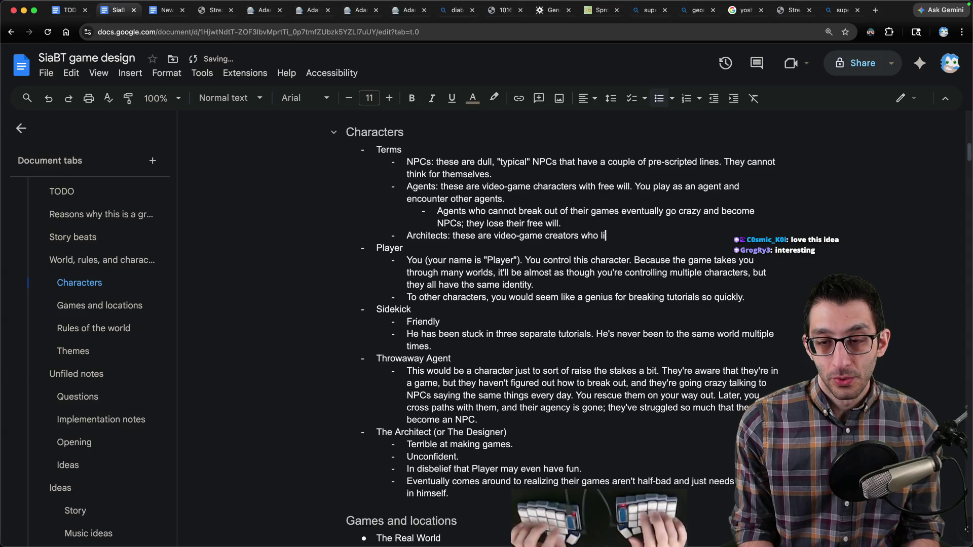
{"action": "type", "text": "ve in the Real World. "}
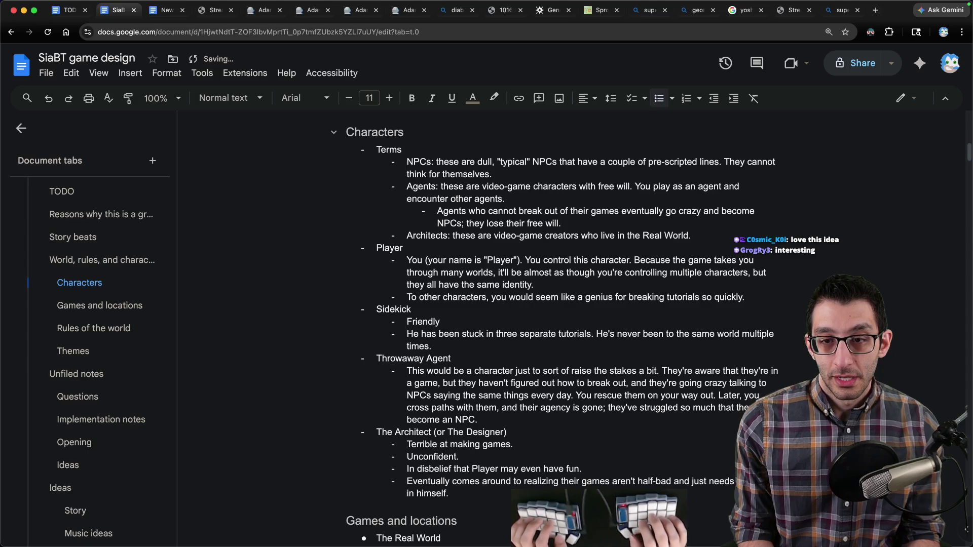
{"action": "type", "text": "You are "}
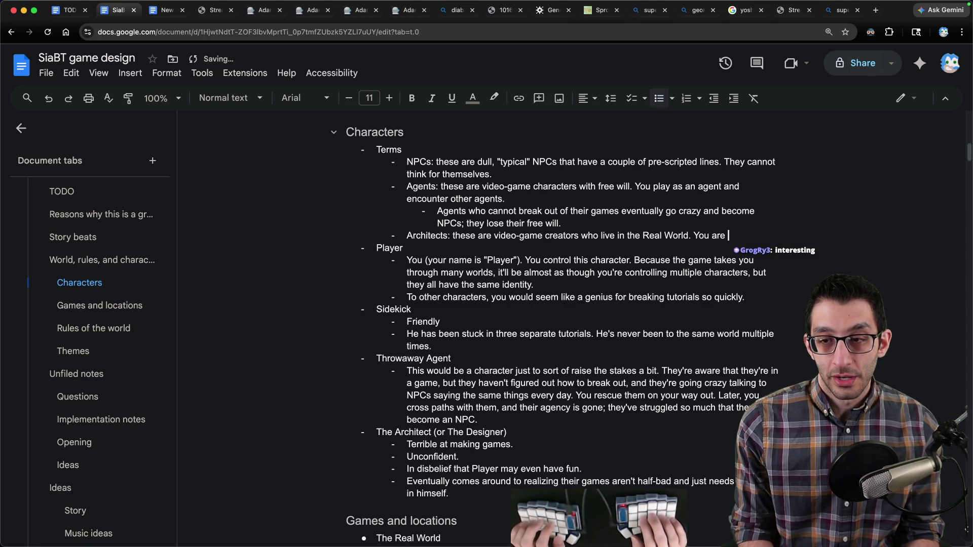
{"action": "type", "text": "partchitect"}
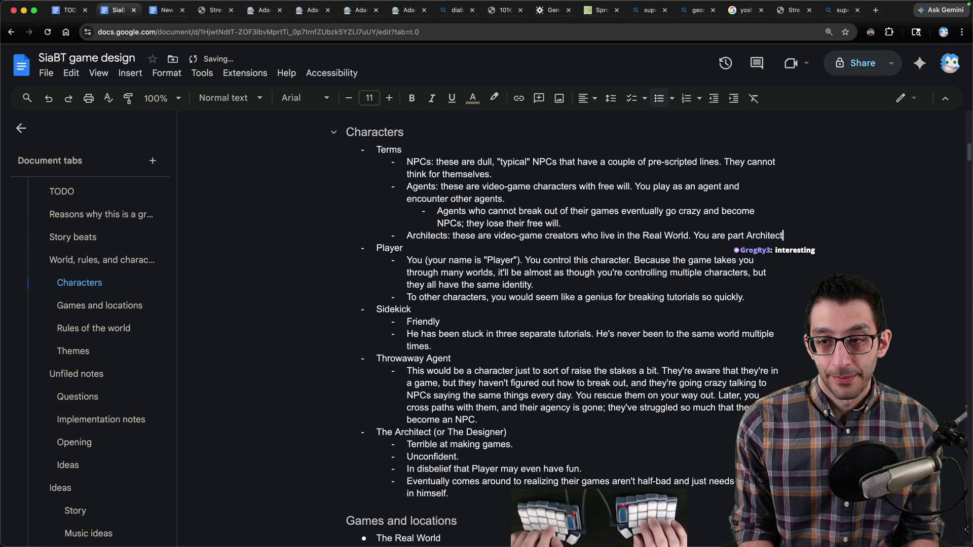
{"action": "type", "text": " without realizing it."}
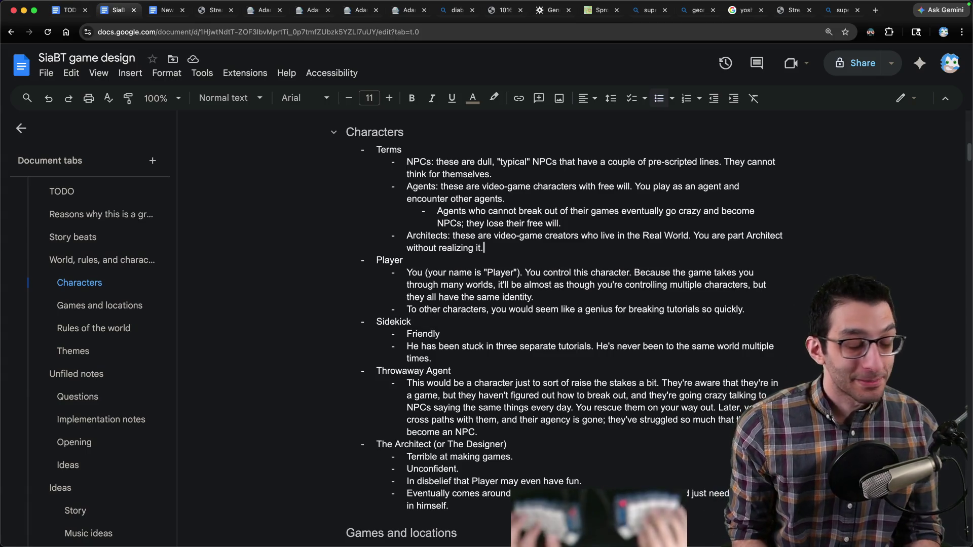
{"action": "scroll", "coordinate": [389, 237], "scroll_direction": "down", "scroll_amount": 5}
{"action": "left_click_drag", "start_coordinate": [382, 199], "coordinate": [581, 198]}
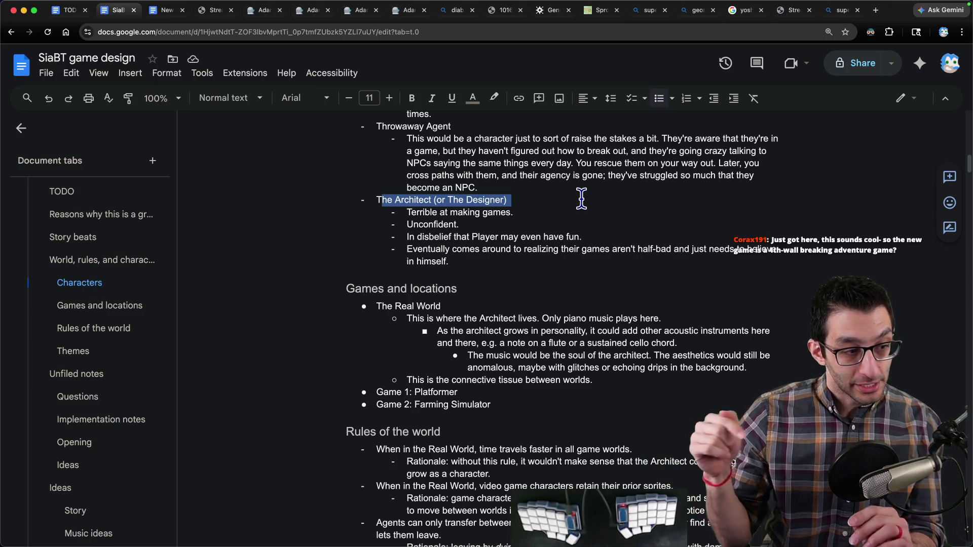
{"action": "scroll", "coordinate": [582, 199], "scroll_direction": "up", "scroll_amount": 5}
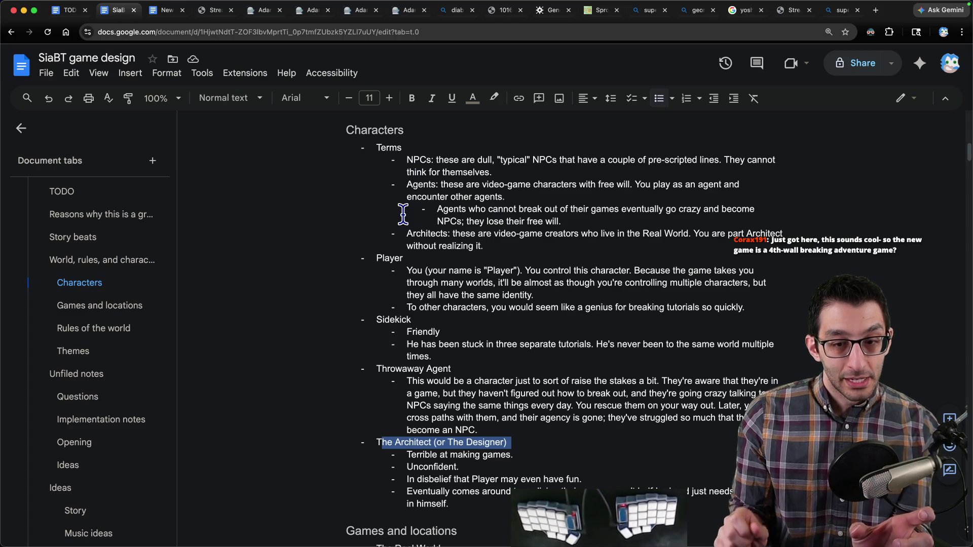
{"action": "left_click_drag", "start_coordinate": [376, 442], "coordinate": [514, 486]}
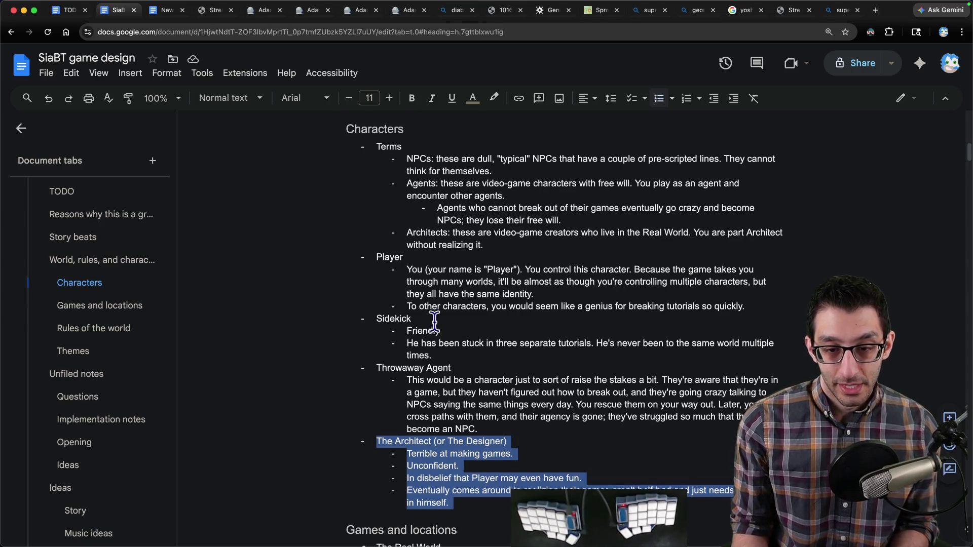
{"action": "scroll", "coordinate": [446, 330], "scroll_direction": "down", "scroll_amount": 3}
{"action": "left_click", "coordinate": [377, 335]}
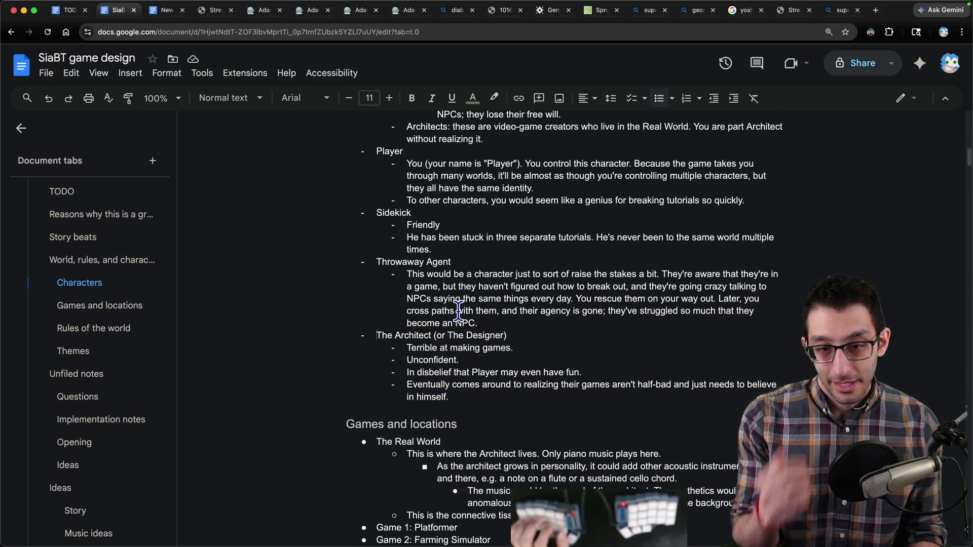
{"action": "type", "text": "Mike"}
{"action": "key", "text": "Return"}
{"action": "key", "text": "BackSpace"}
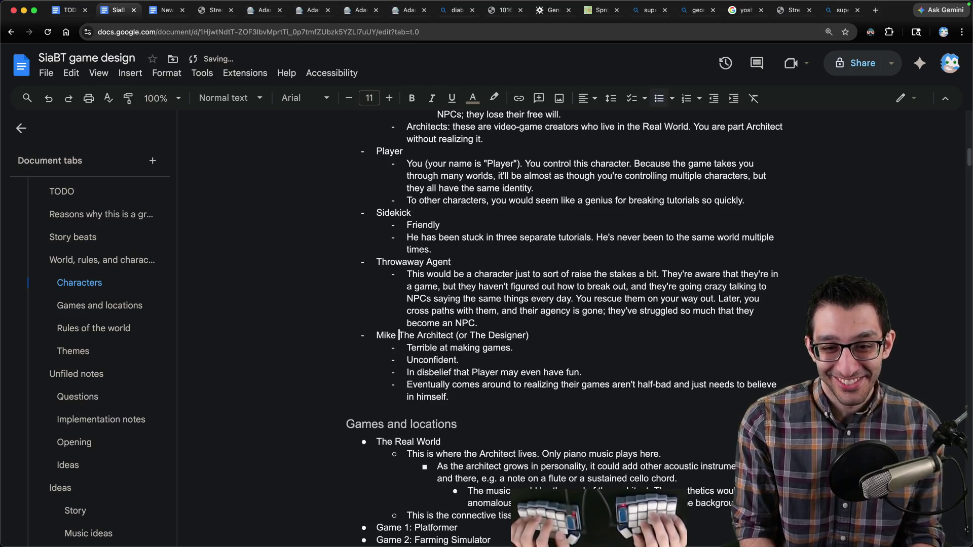
{"action": "key", "text": "Home"}
{"action": "key", "text": "shift+End"}
{"action": "key", "text": "alt+shift+Right"}
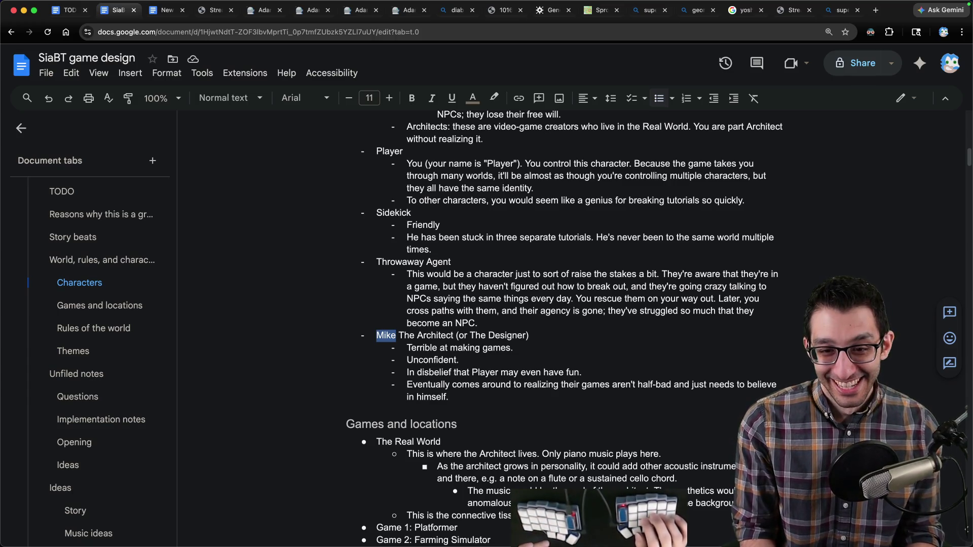
{"action": "key", "text": "shift+End"}
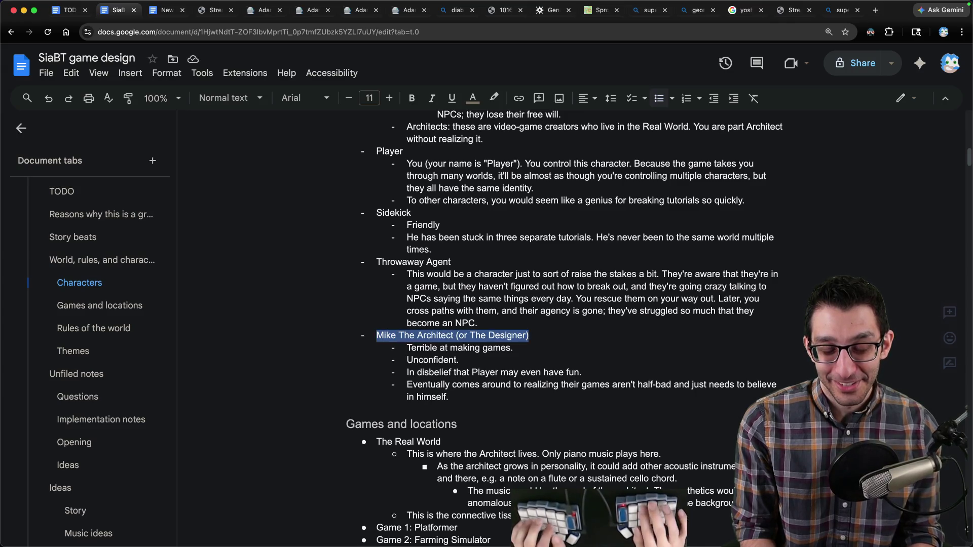
{"action": "key", "text": "Right"}
{"action": "key", "text": "Right"}
{"action": "key", "text": "Return"}
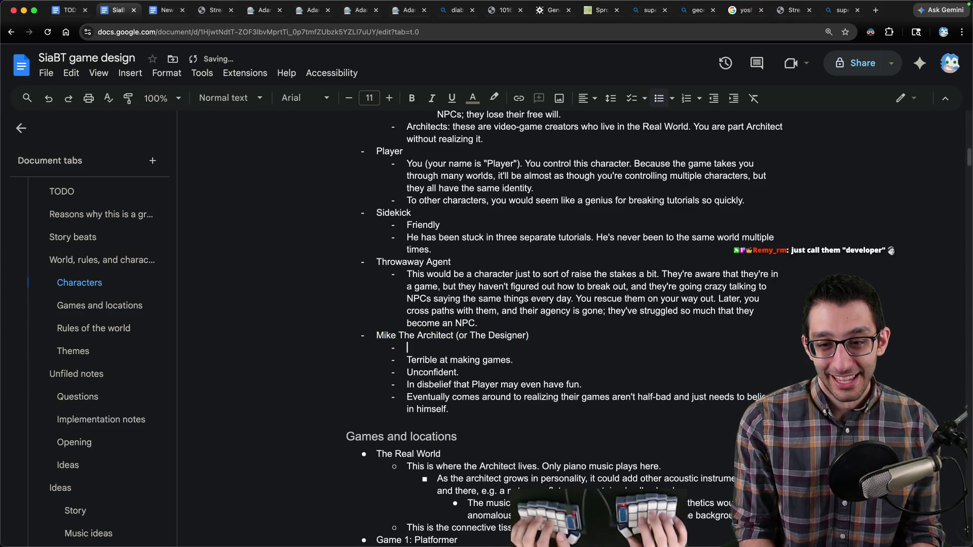
{"action": "key", "text": "ctrl+z"}
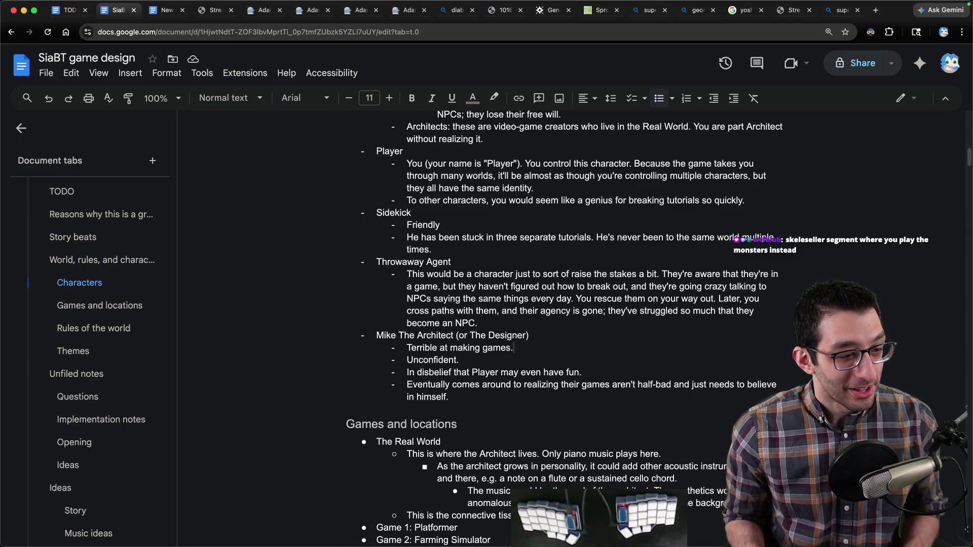
- Search the doc for 'final' and select game_final_really_6 in the game-naming idea
{"action": "key", "text": "super+f"}
{"action": "type", "text": "final"}
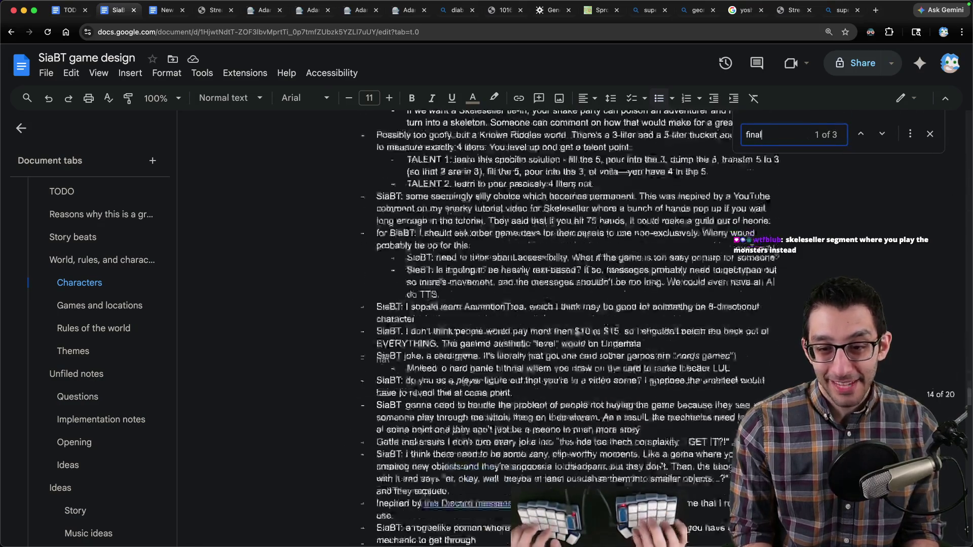
{"action": "key", "text": "Return"}
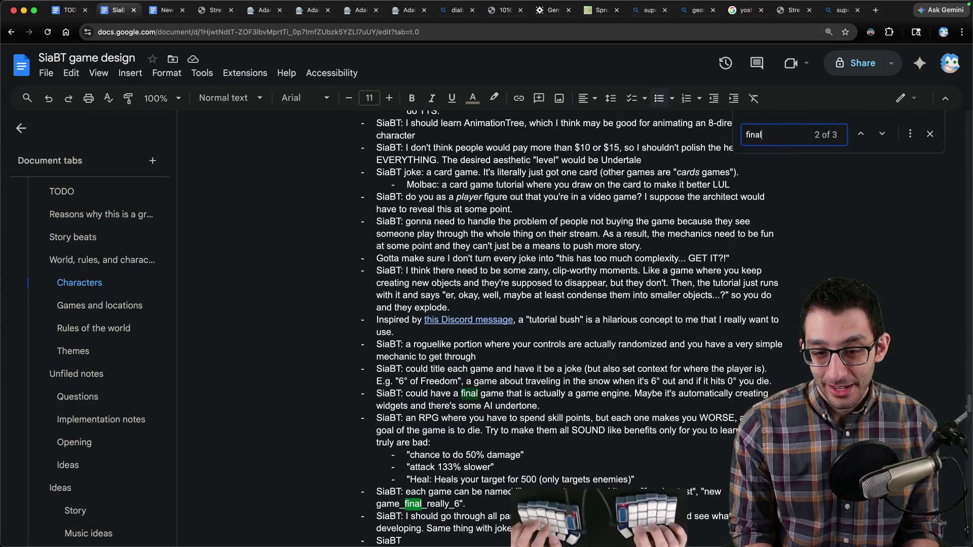
{"action": "key", "text": "Escape"}
{"action": "scroll", "coordinate": [473, 330], "scroll_direction": "down", "scroll_amount": 3}
{"action": "triple_click", "coordinate": [473, 330]}
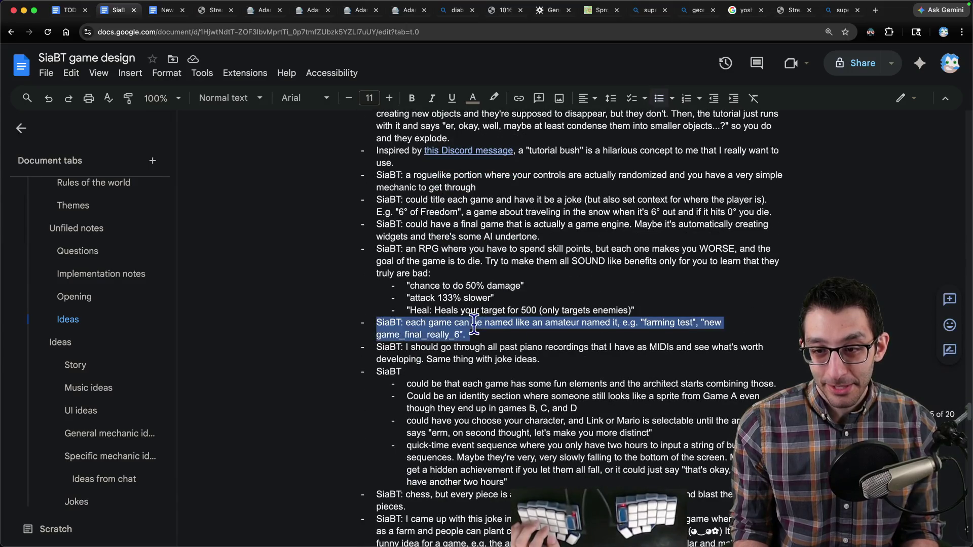
{"action": "left_click_drag", "start_coordinate": [645, 323], "coordinate": [692, 322]}
{"action": "double_click", "coordinate": [404, 330]}
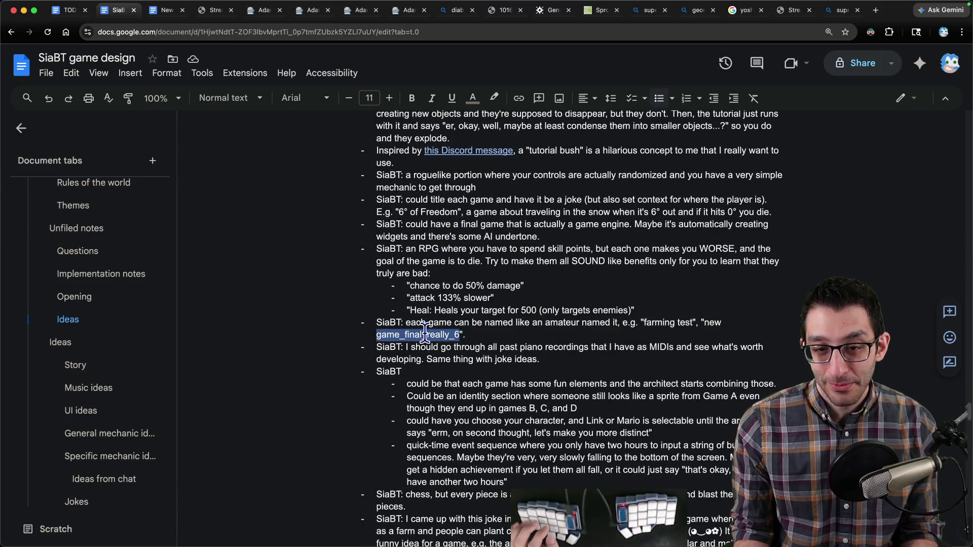
{"action": "left_click", "coordinate": [499, 332]}
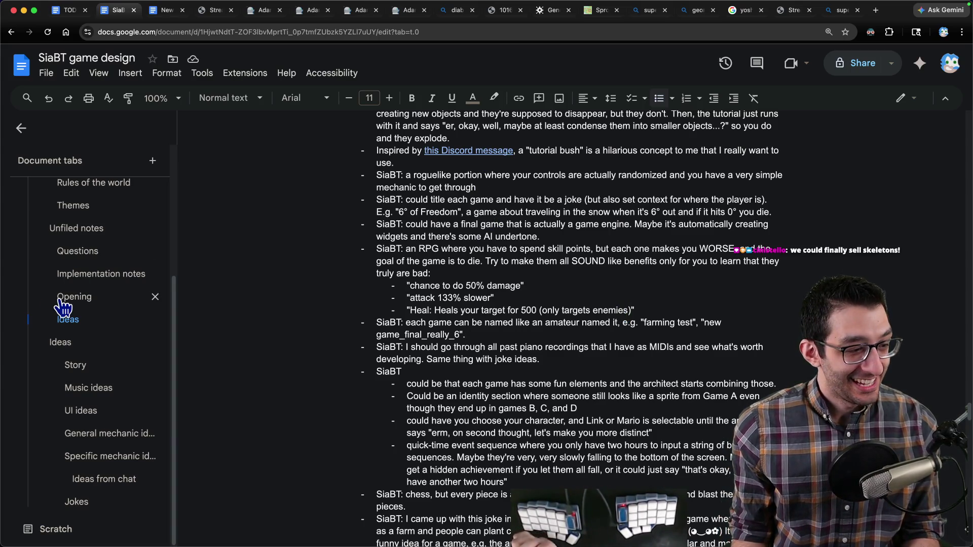
{"action": "left_click", "coordinate": [72, 273]}
{"action": "left_click", "coordinate": [76, 259]}
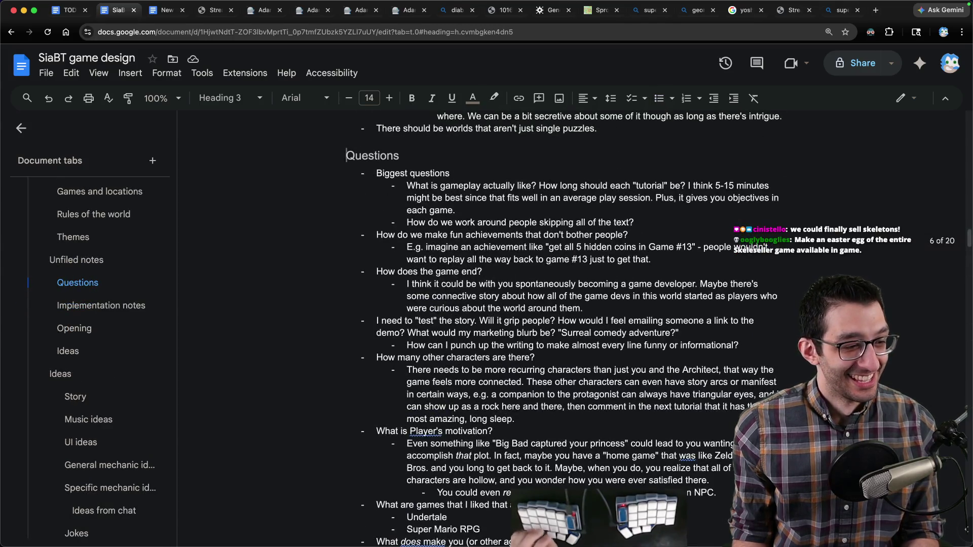
- Find the Skeleseller idea and paste 'we could finally sell skeletons!' as a sub-bullet beneath it
{"action": "key", "text": "ctrl+f"}
{"action": "type", "text": "sk"}
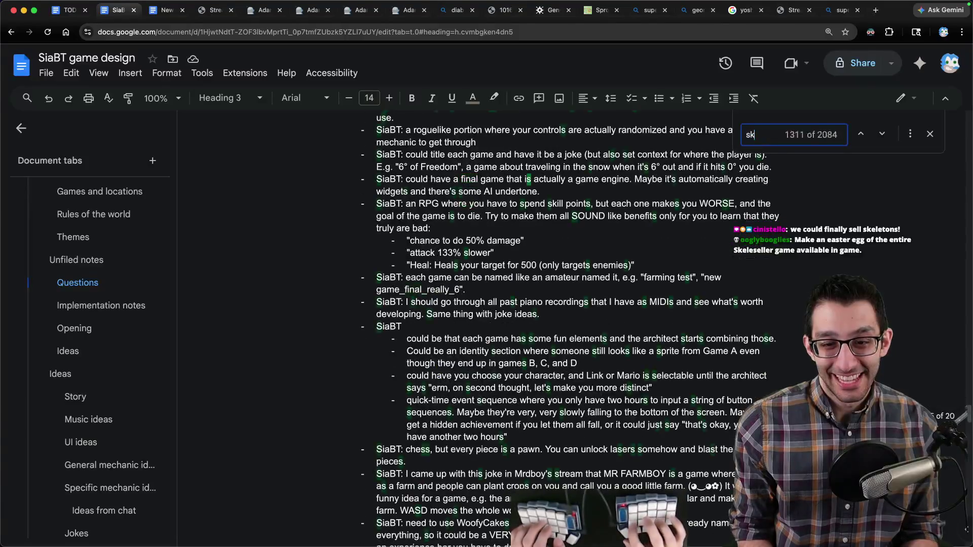
{"action": "type", "text": "eles"}
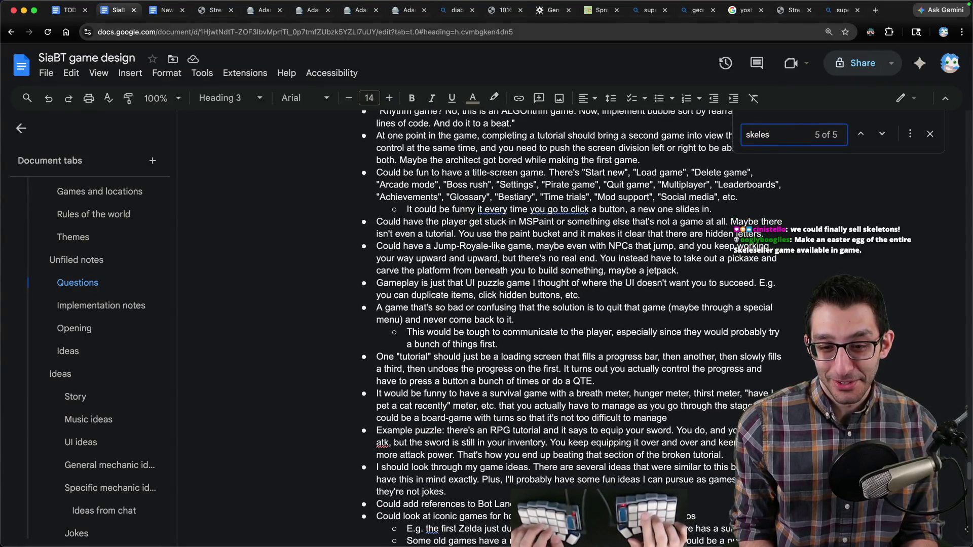
{"action": "key", "text": "Escape"}
{"action": "key", "text": "Return"}
{"action": "key", "text": "ctrl+v"}
{"action": "key", "text": "BackSpace"}
{"action": "key", "text": "Down"}
{"action": "key", "text": "BackSpace"}
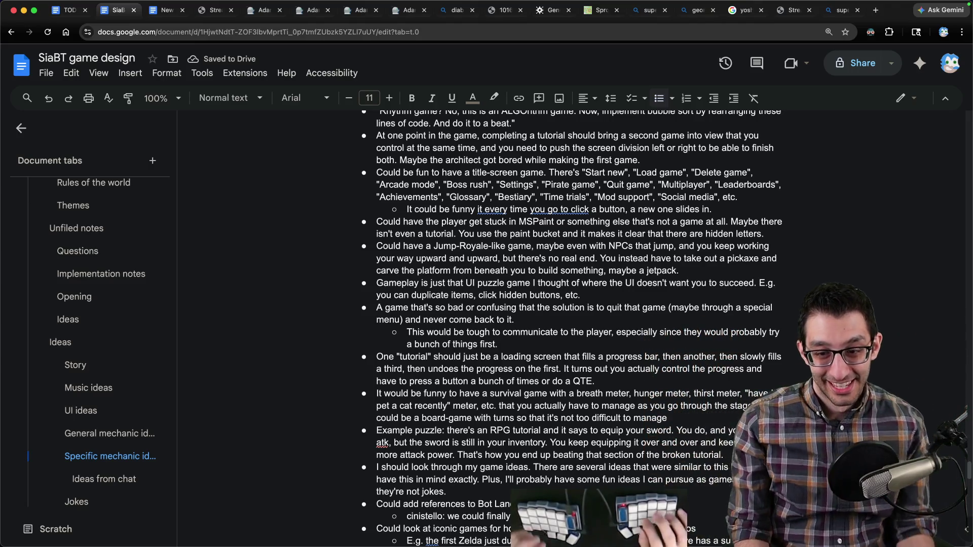
- Start a monster-town sub-bullet under the chat line, then delete it again
{"action": "key", "text": "Return"}
{"action": "key", "text": "Tab"}
{"action": "type", "text": "It c"}
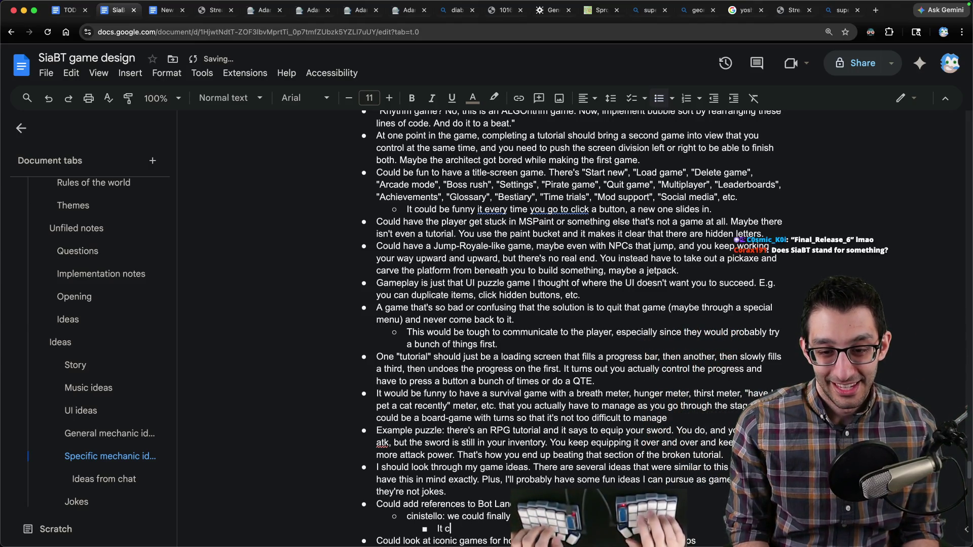
{"action": "type", "text": "ould be that ev"}
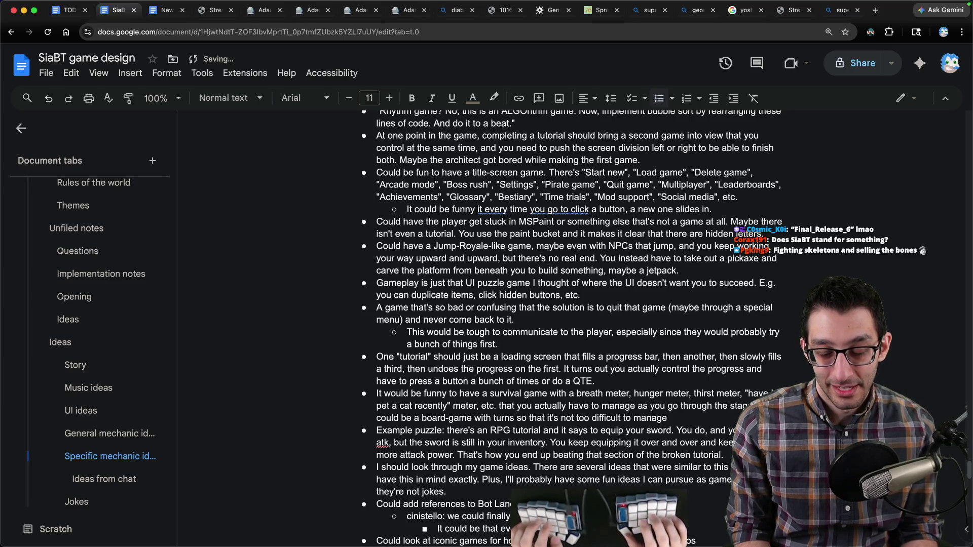
{"action": "scroll", "coordinate": [427, 361], "scroll_direction": "down", "scroll_amount": 5}
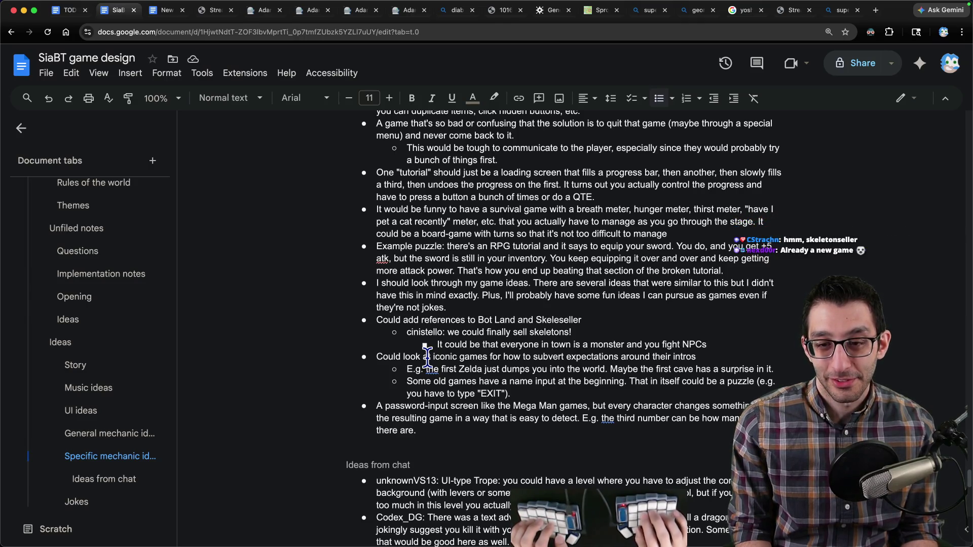
{"action": "key", "text": "super+shift+Left"}
{"action": "key", "text": "BackSpace"}
{"action": "key", "text": "BackSpace"}
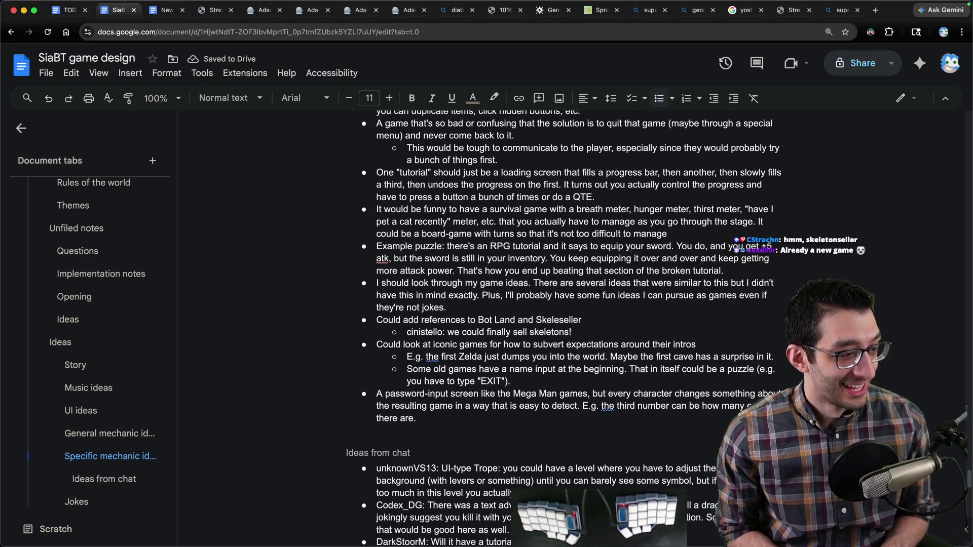
{"action": "key", "text": "super+Tab"}
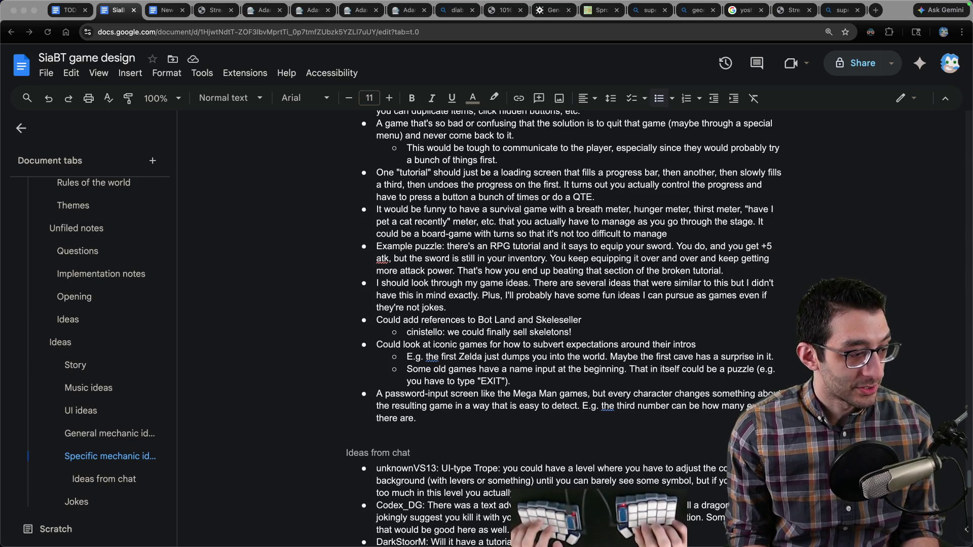
{"action": "left_click", "coordinate": [296, 372]}
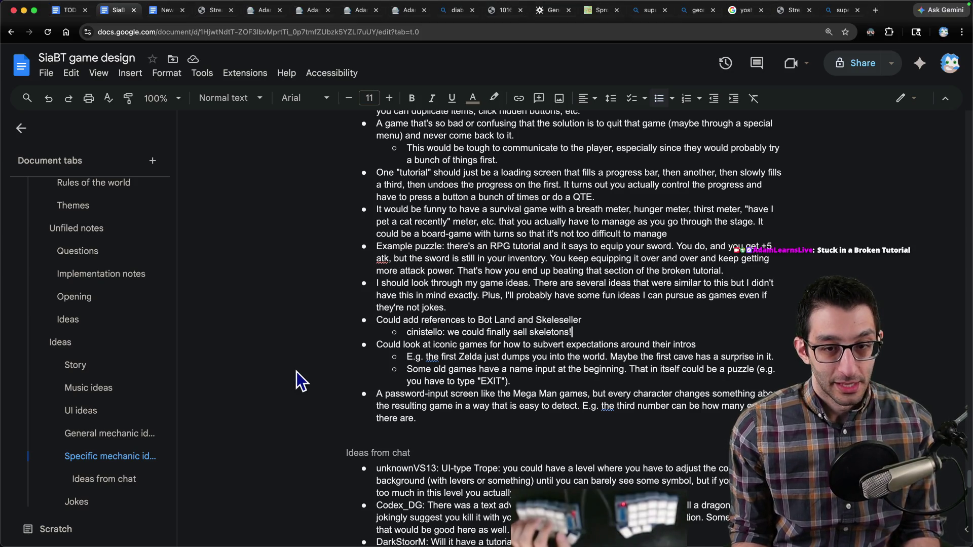
- In a new VS Code file, draft '!acom siabt SiaBT stands for "Stuck in a Broken Tutorial"…Read the FAQ here:'
{"action": "key", "text": "super+Tab"}
{"action": "key", "text": "super+n"}
{"action": "type", "text": "!siabt"}
{"action": "key", "text": "Right"}
{"action": "type", "text": "acom"}
{"action": "key", "text": "End"}
{"action": "type", "text": "Sia"}
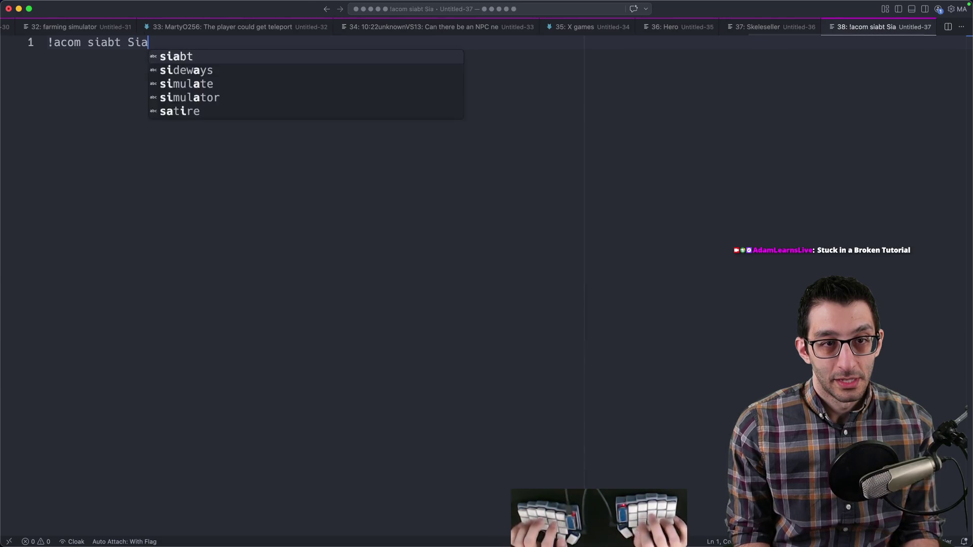
{"action": "type", "text": "BT stands for \""}
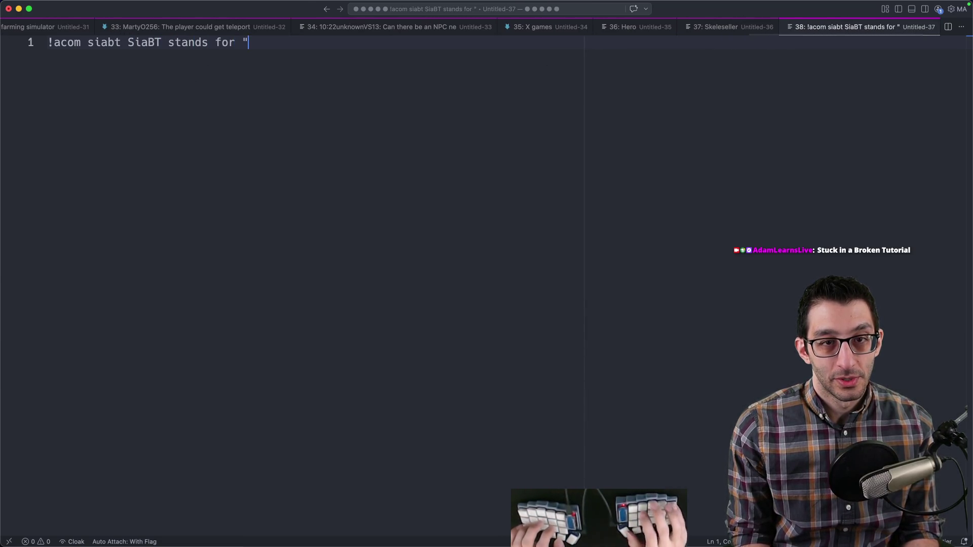
{"action": "type", "text": "Stuck in a Broken Tutorial\""}
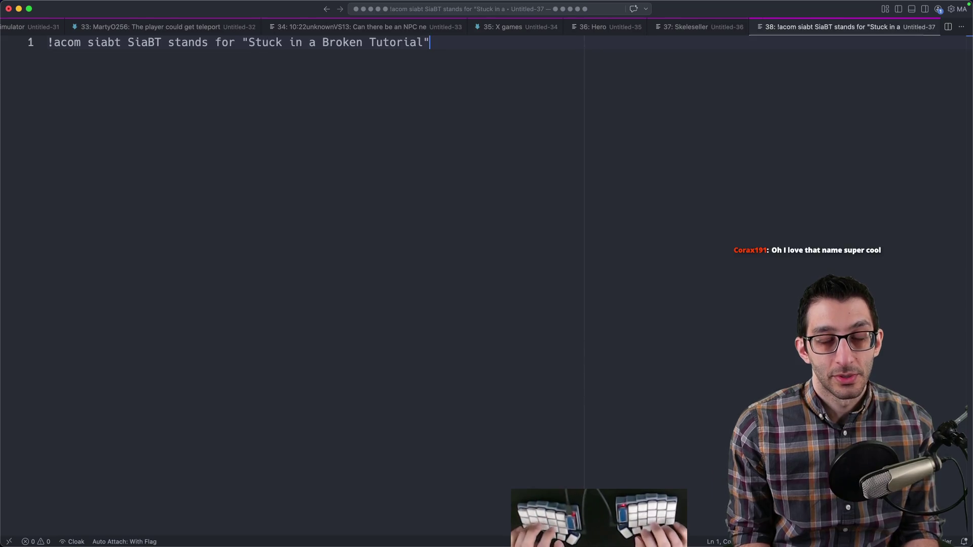
{"action": "type", "text": "; it's Adam's n"}
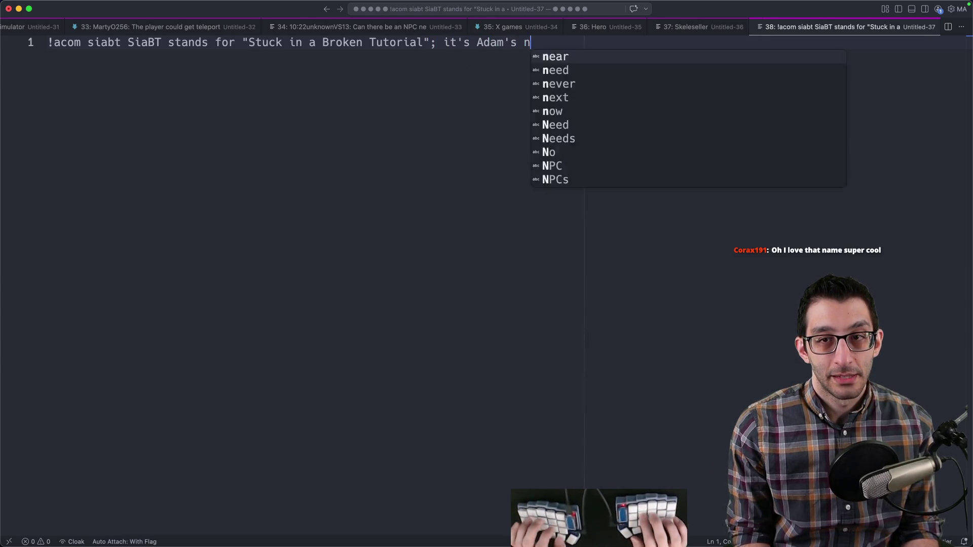
{"action": "type", "text": "ew game. Read the FAQ here:"}
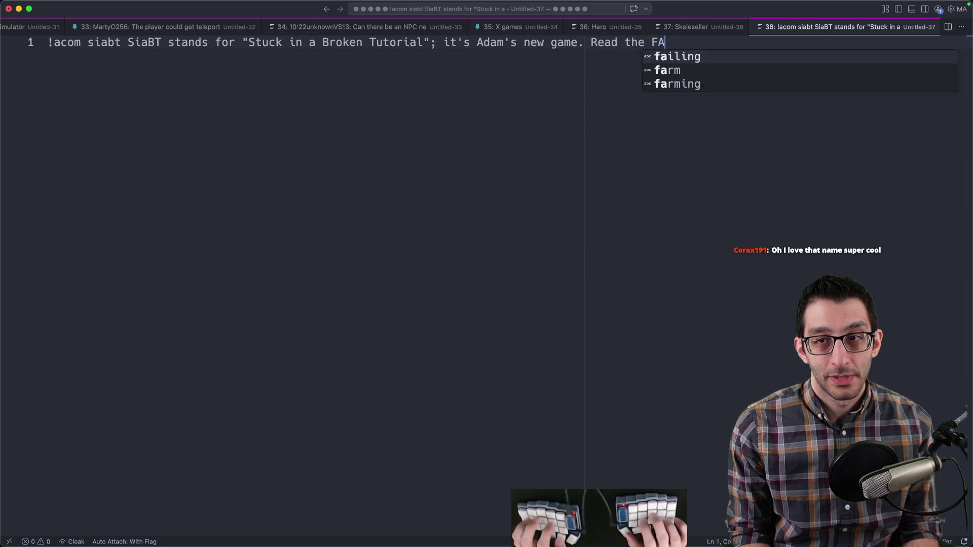
{"action": "key", "text": "super+Tab"}
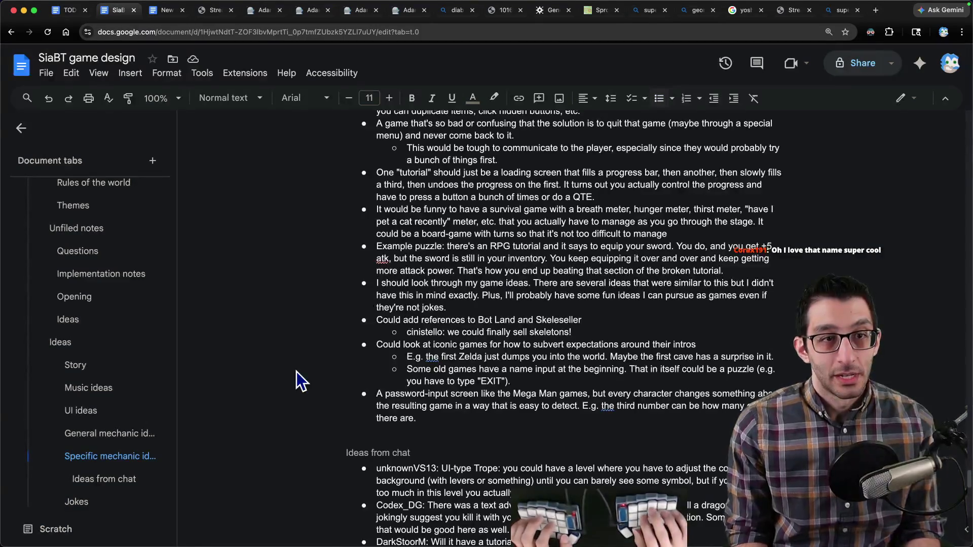
{"action": "key", "text": "ctrl+Tab"}
- Copy the New game FAQ document's URL and paste it into the siabt command
{"action": "key", "text": "super+c"}
{"action": "key", "text": "super+Tab"}
{"action": "key", "text": "super+v"}
{"action": "key", "text": "super+a"}
{"action": "key", "text": "super+Tab"}
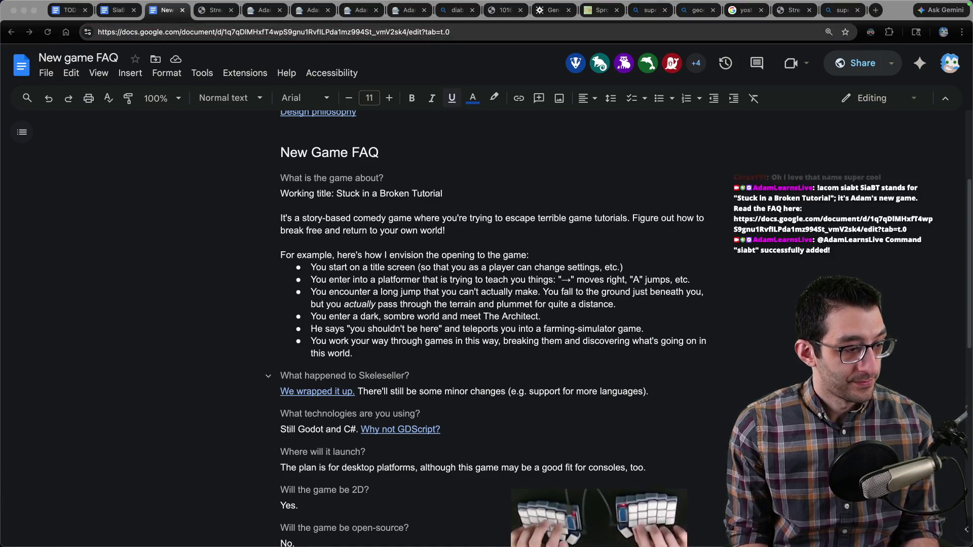
- Close the draft command file without saving and return to the SiaBT game design document
{"action": "key", "text": "super+Tab"}
{"action": "key", "text": "super+w"}
{"action": "key", "text": "super+d"}
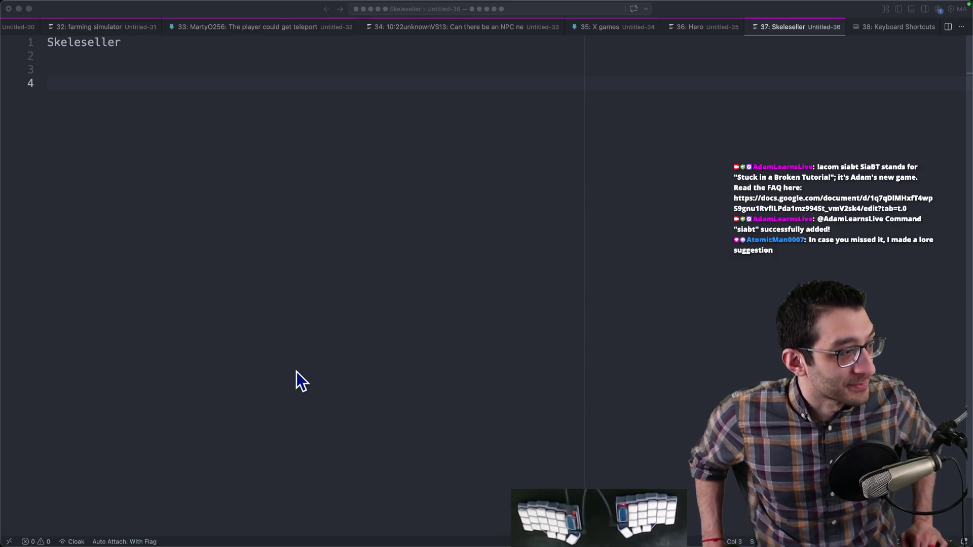
{"action": "key", "text": "super+Tab"}
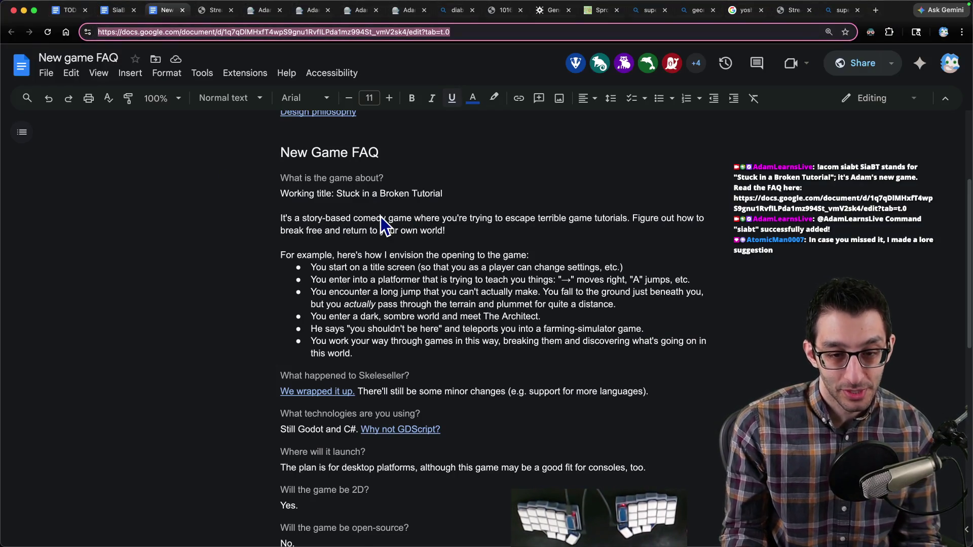
{"action": "key", "text": "ctrl+shift+Tab"}
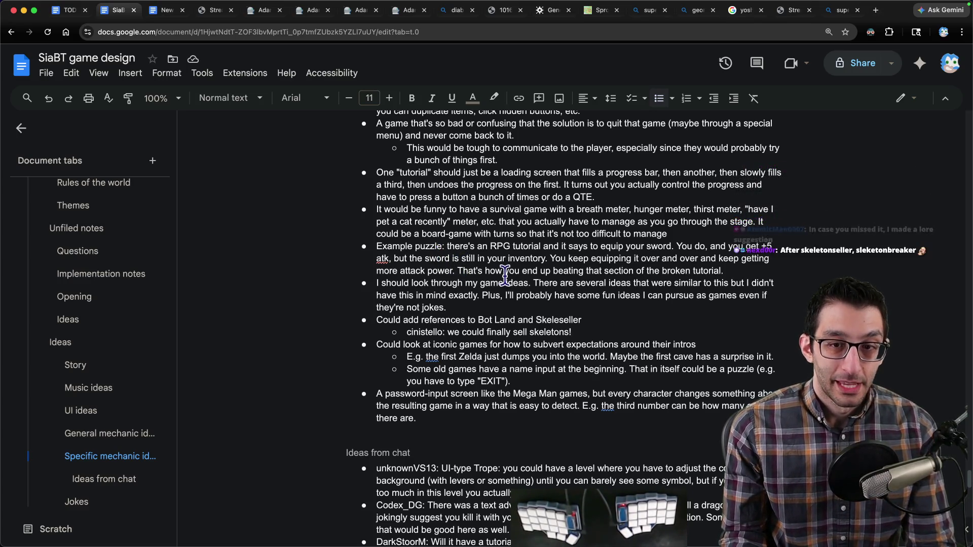
- Jump to the Characters section from the tabs sidebar, then switch to the iTerm transcript window
{"action": "scroll", "coordinate": [355, 325], "scroll_direction": "up", "scroll_amount": 1}
{"action": "scroll", "coordinate": [102, 347], "scroll_direction": "up", "scroll_amount": 5}
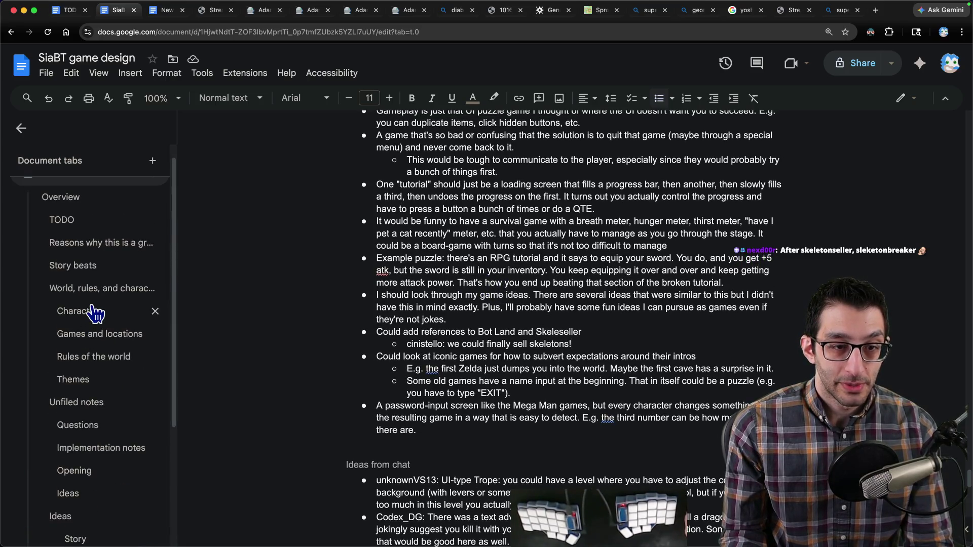
{"action": "left_click", "coordinate": [95, 312]}
{"action": "mouse_move", "coordinate": [416, 11]}
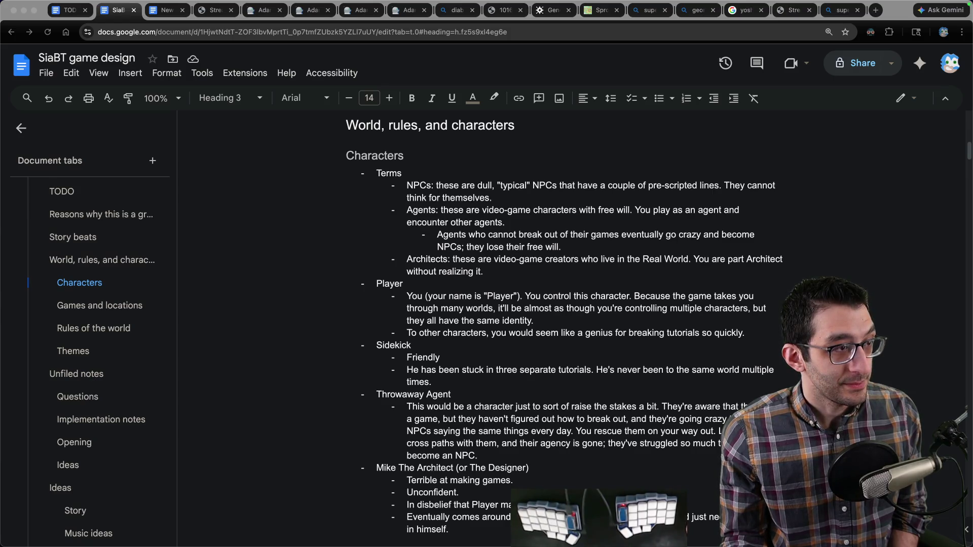
{"action": "key", "text": "super+Tab"}
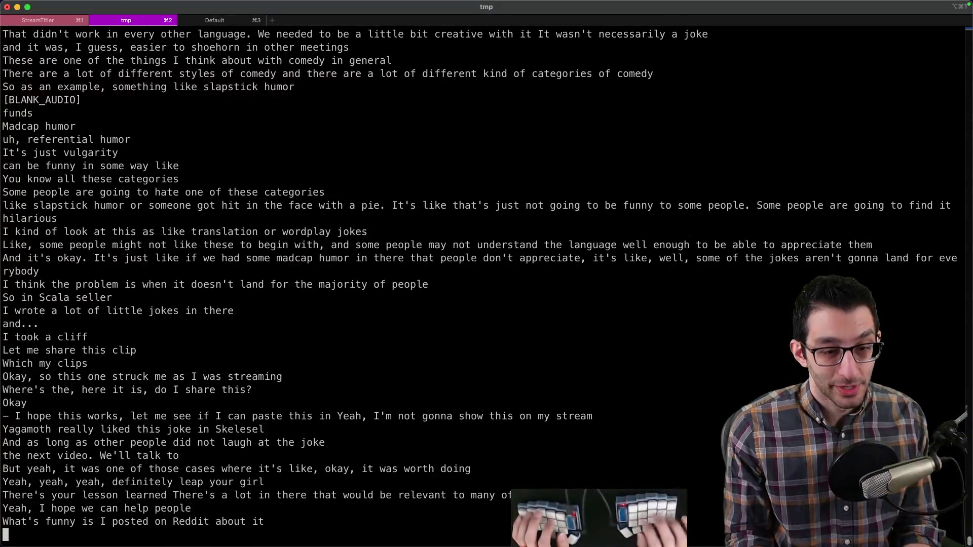